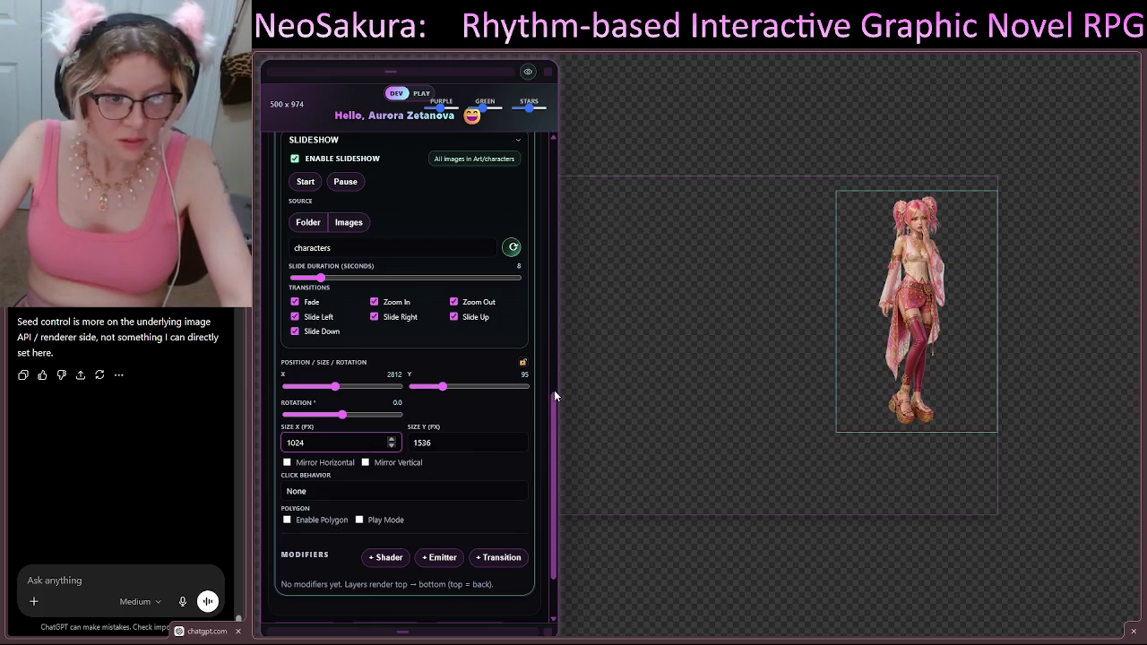
Step: Collapse the Object Block settings and nudge the Pip Valegear character slightly higher on the canvas
left_click_drag(555, 413, 554, 268)
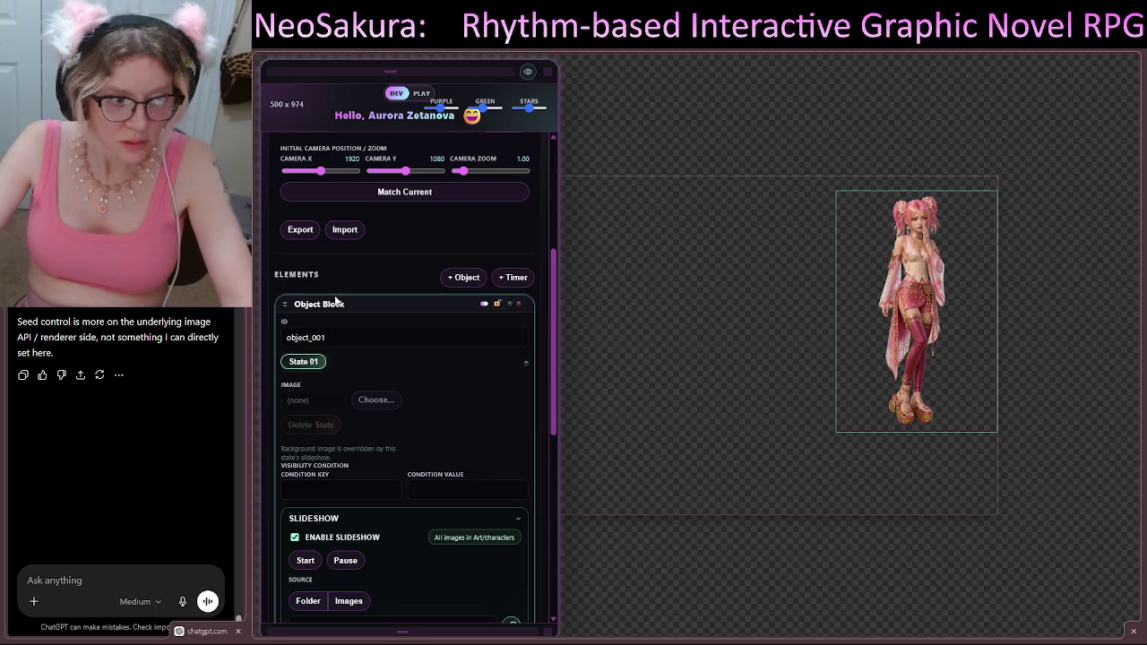
left_click(376, 304)
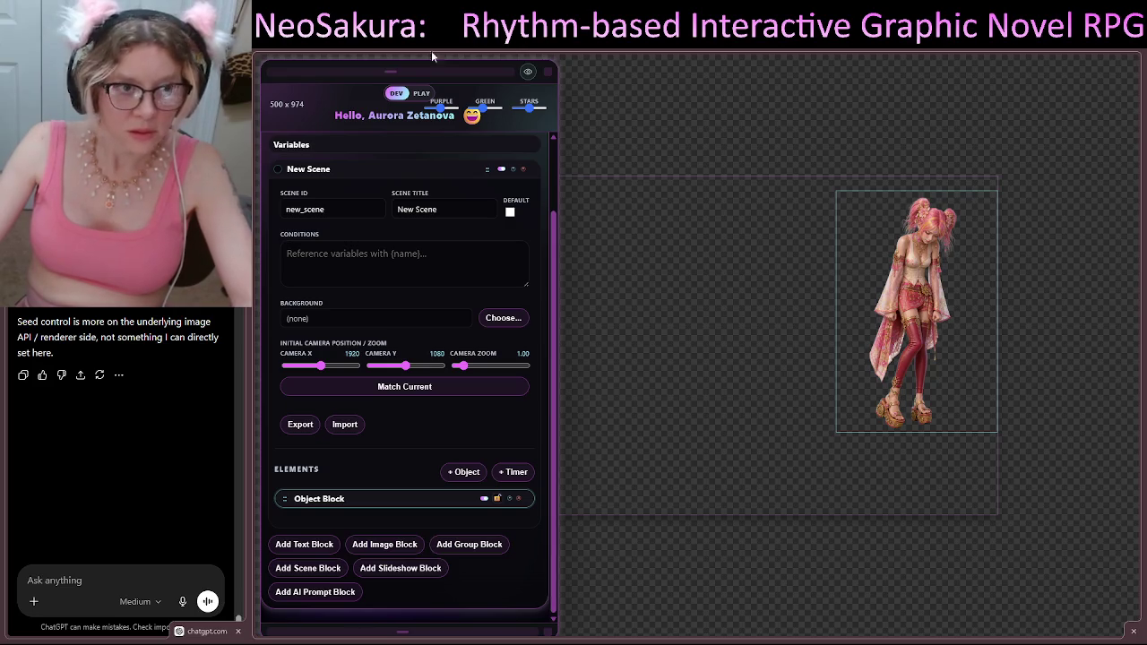
left_click_drag(931, 303, 929, 289)
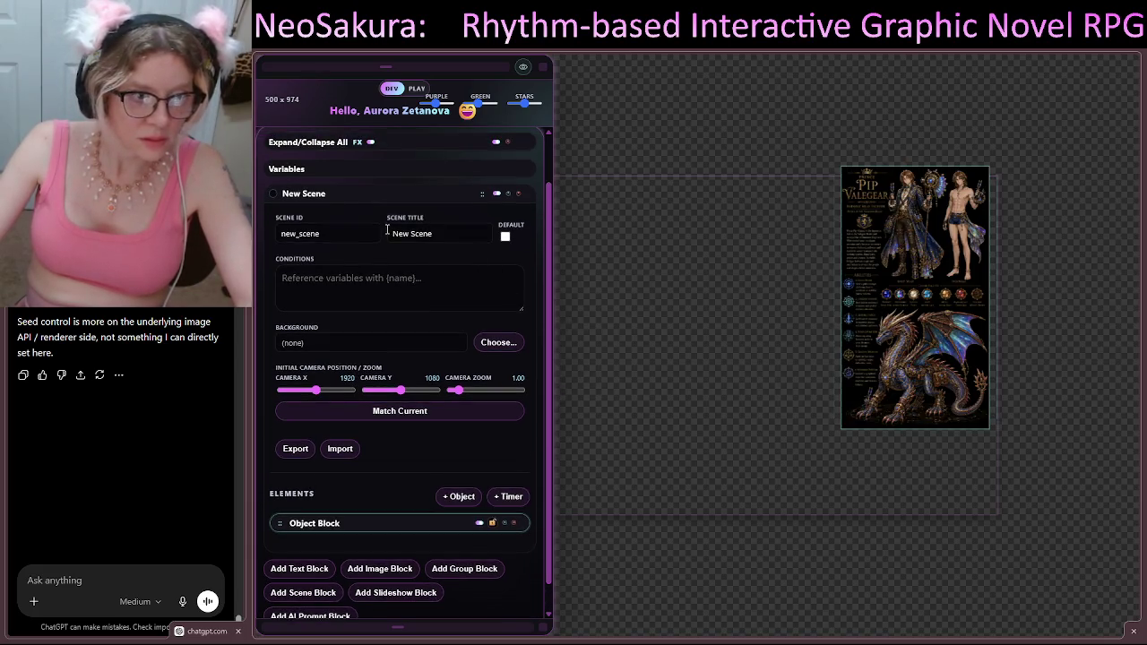
Step: Set the scene background to PinkDragon.png from the UI image folder
left_click(497, 344)
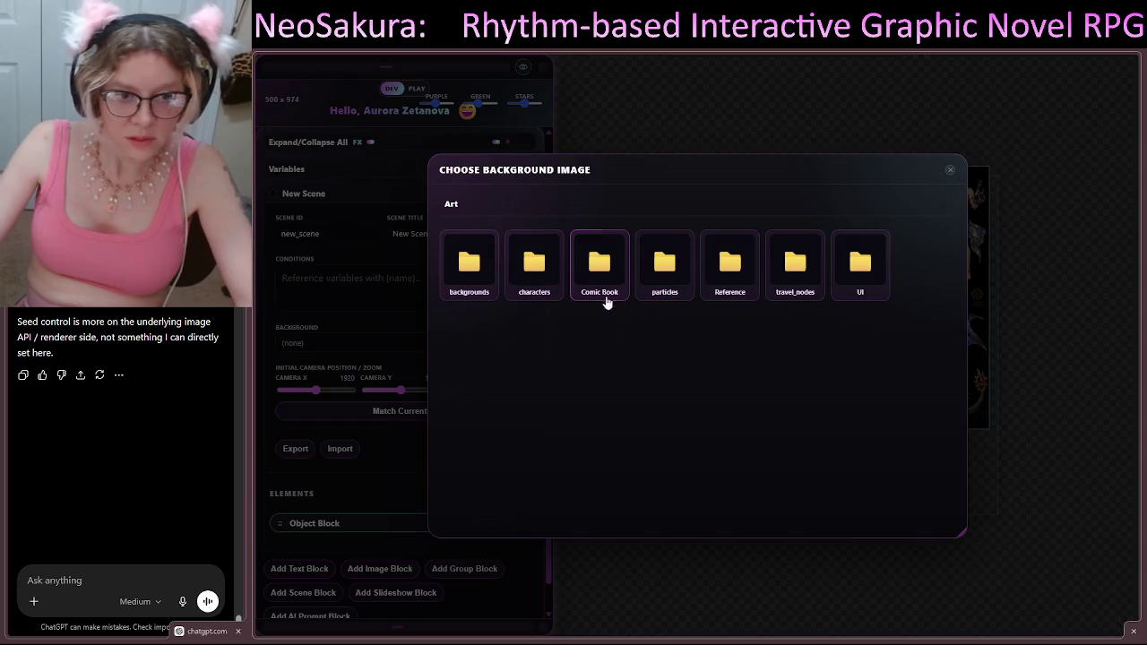
left_click(460, 284)
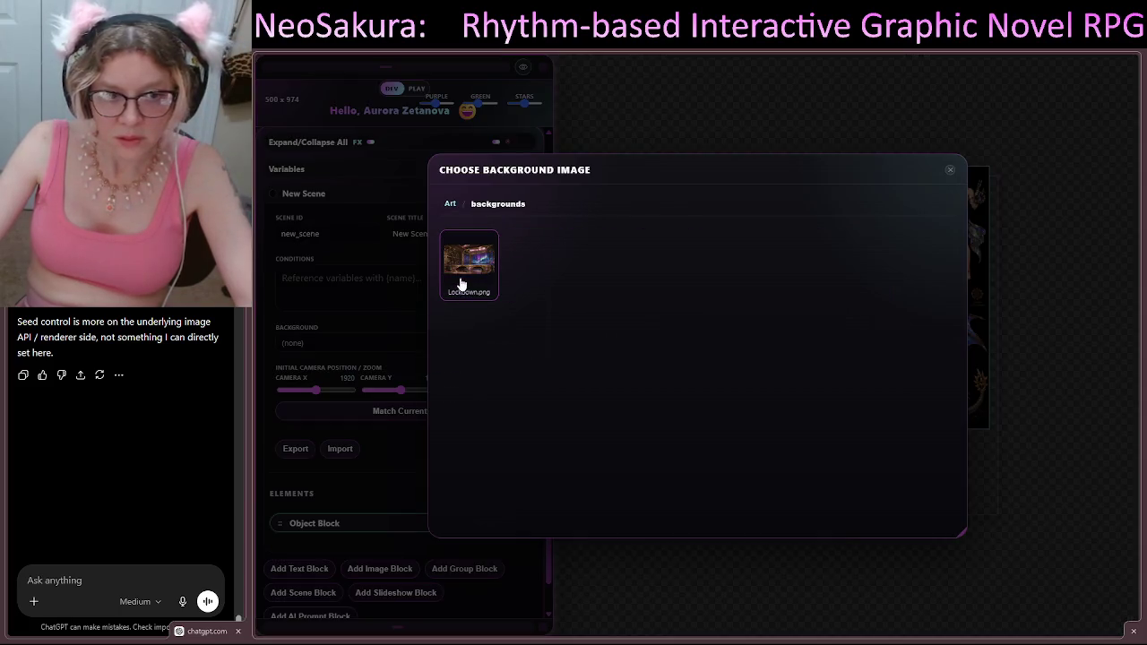
left_click(451, 203)
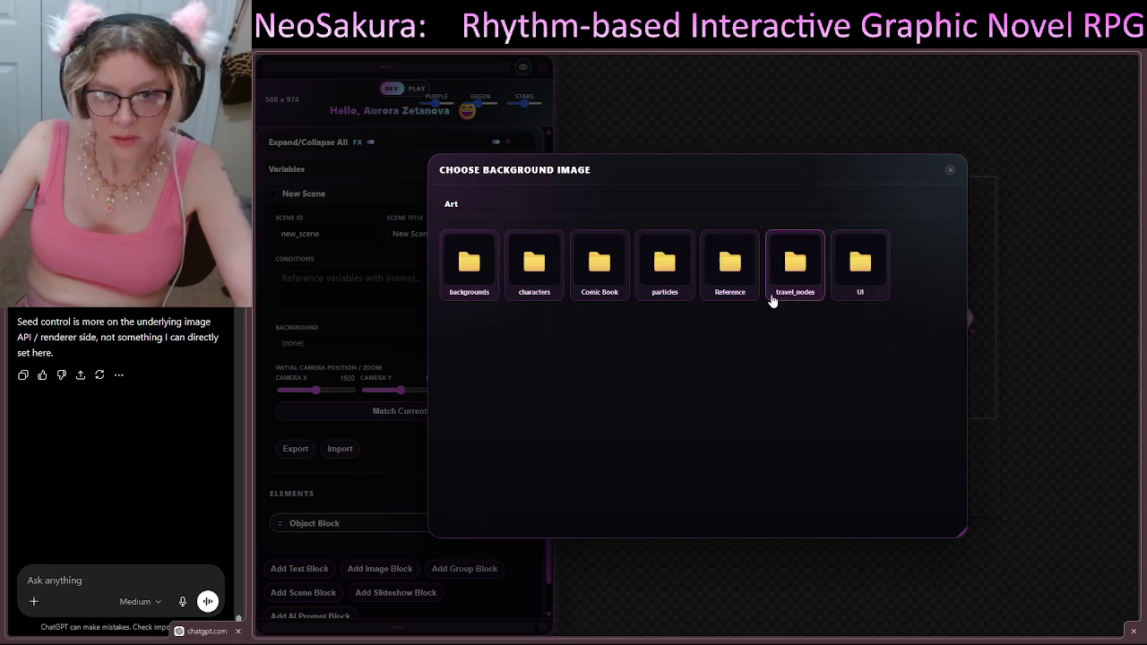
left_click(864, 290)
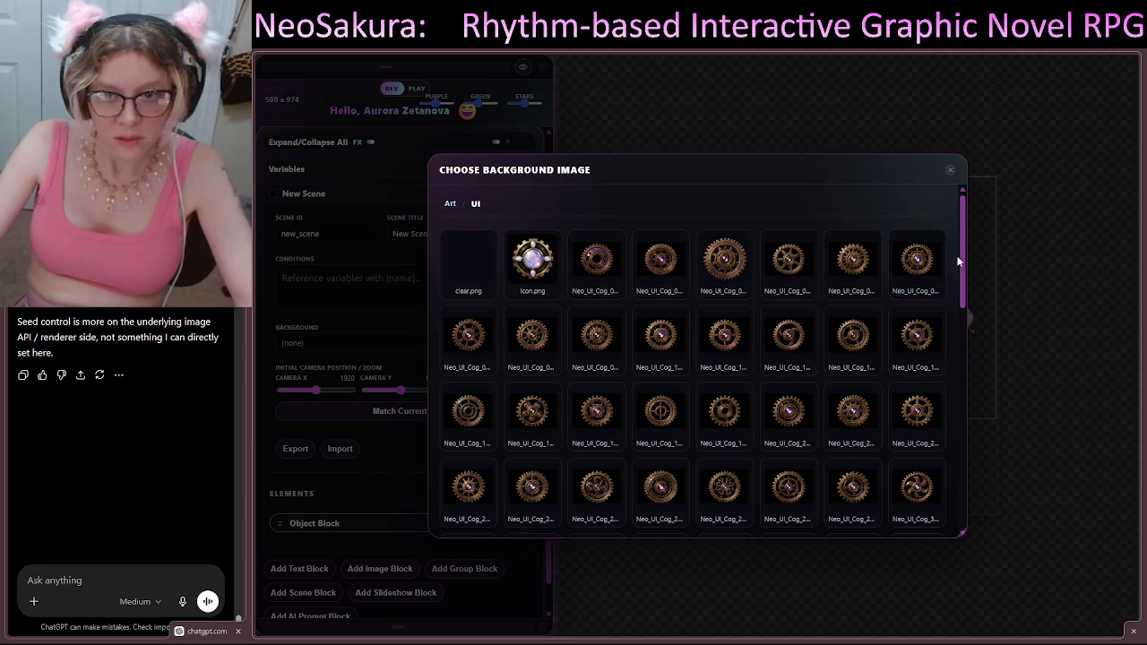
left_click_drag(963, 250, 970, 536)
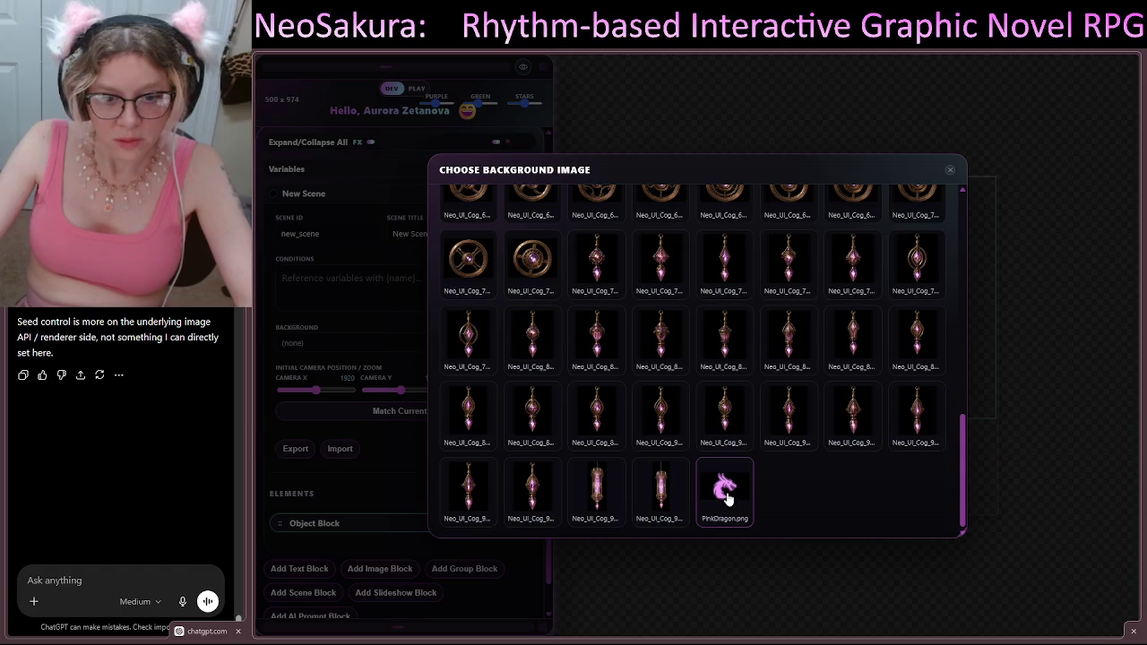
left_click(724, 491)
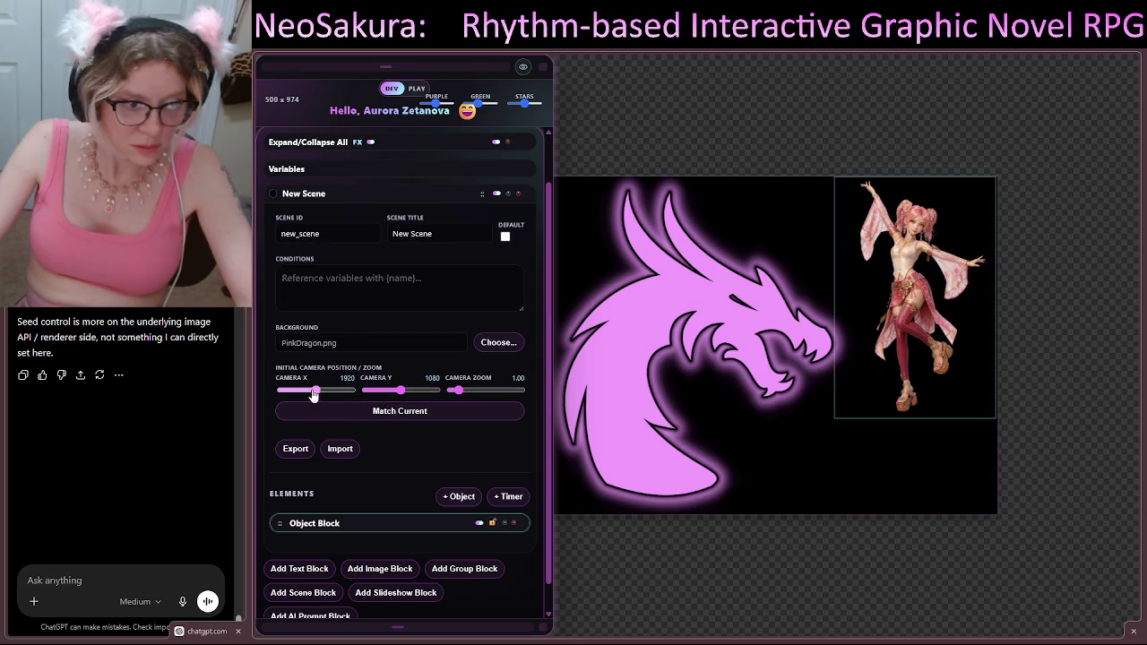
Step: Zoom the canvas in until the starting Camera Zoom reads 1.26
scroll(722, 408, "up", 2)
scroll(722, 414, "up", 1)
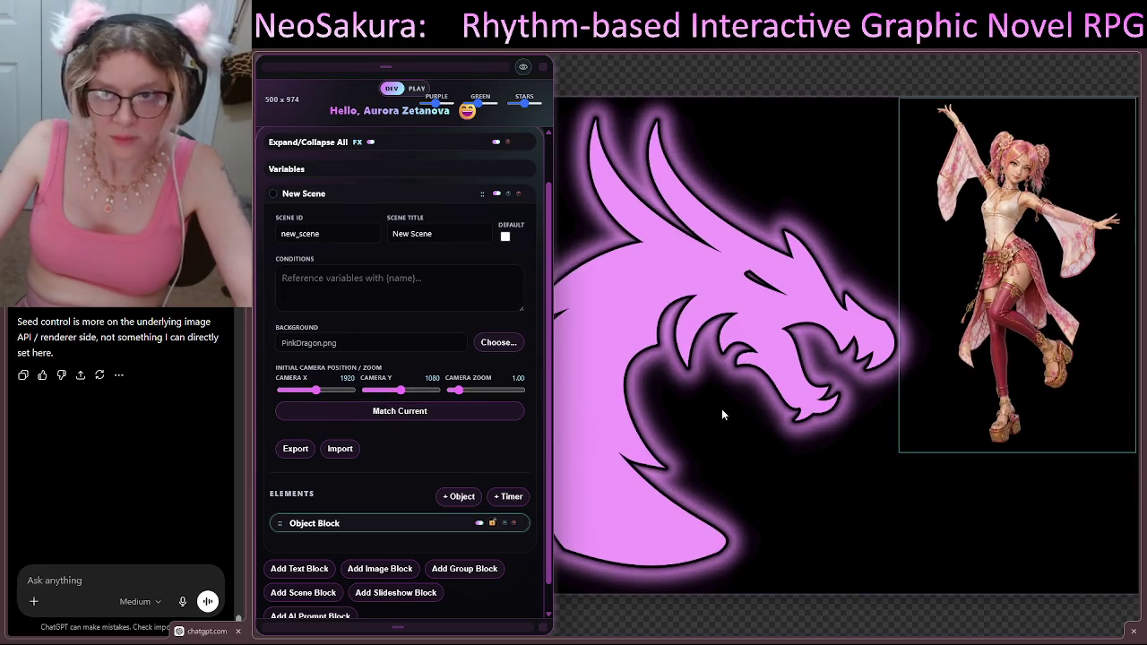
scroll(722, 414, "up", 1)
scroll(754, 417, "up", 1)
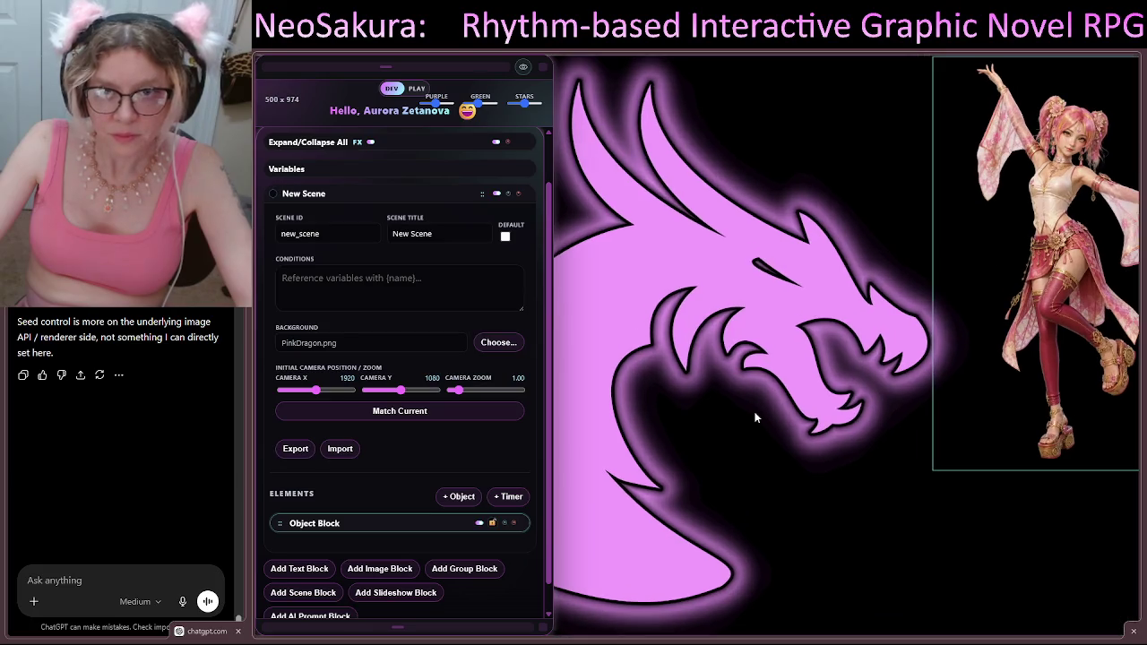
scroll(754, 417, "up", 1)
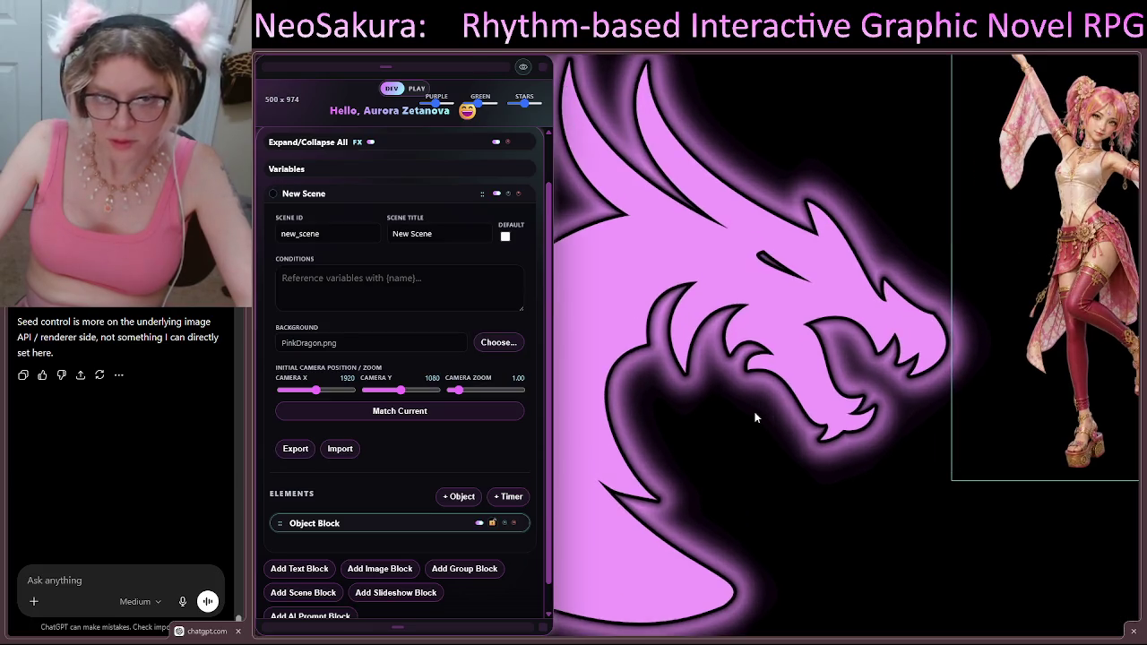
scroll(757, 411, "down", 1)
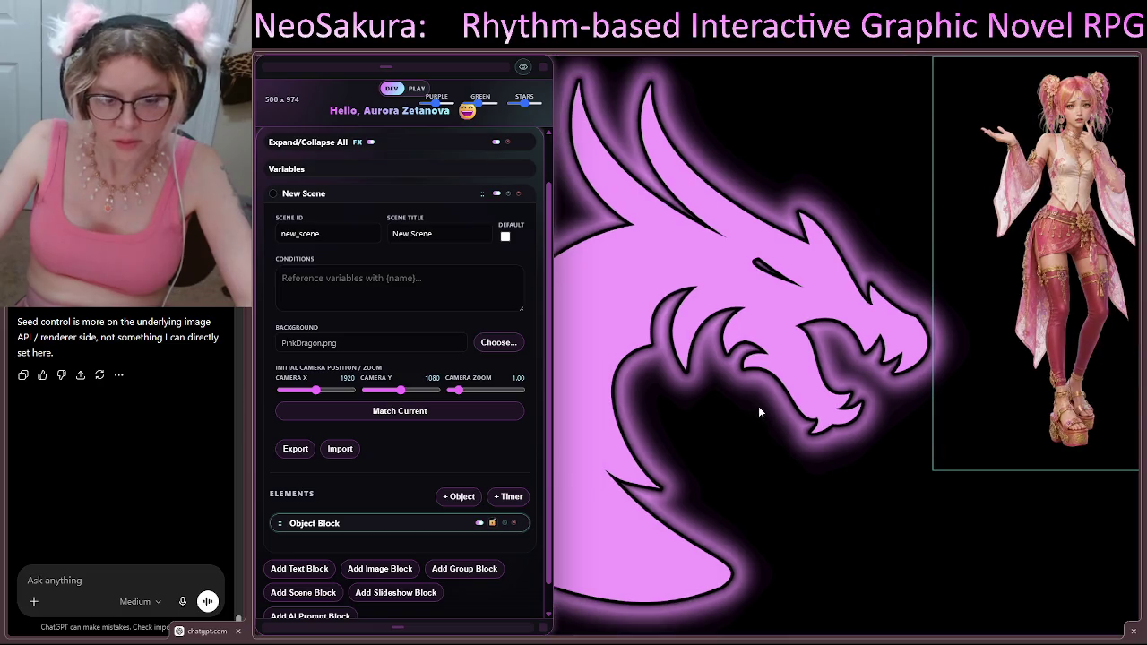
scroll(758, 410, "up", 1)
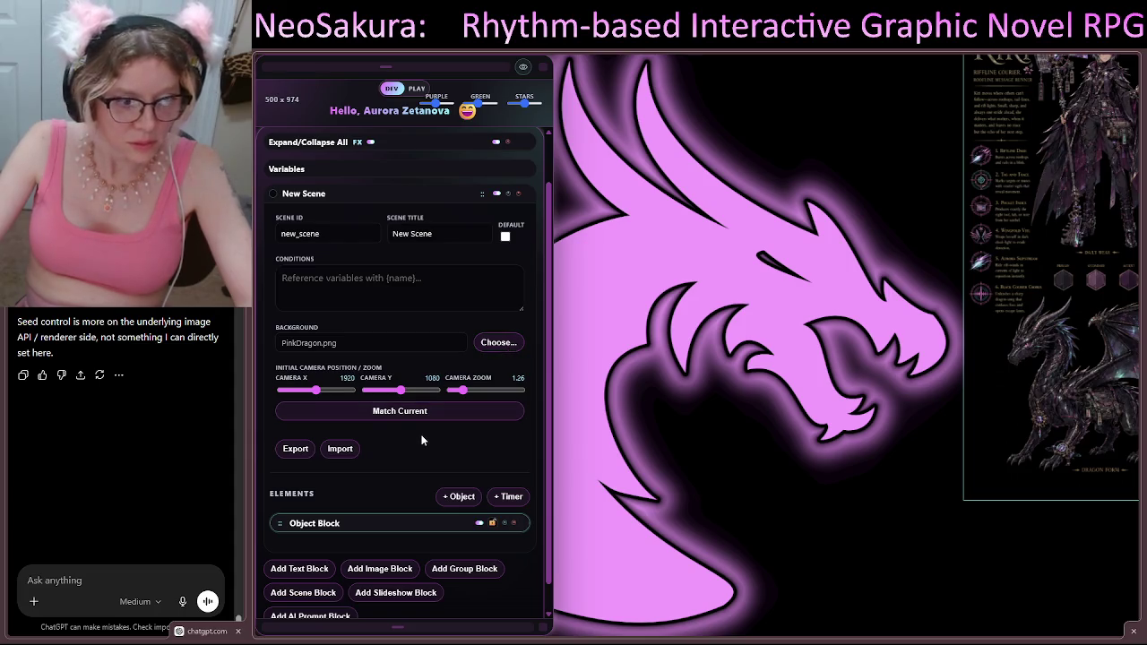
scroll(439, 404, "down", 1)
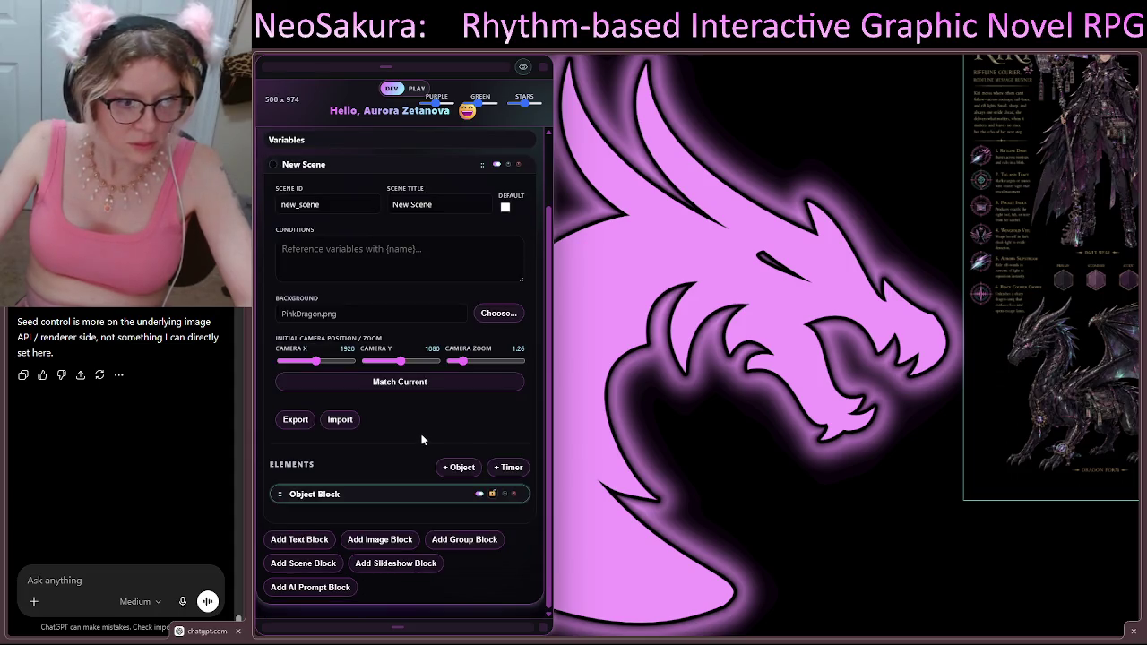
Step: Add a second Object Block to the scene
left_click(452, 468)
scroll(380, 403, "down", 5)
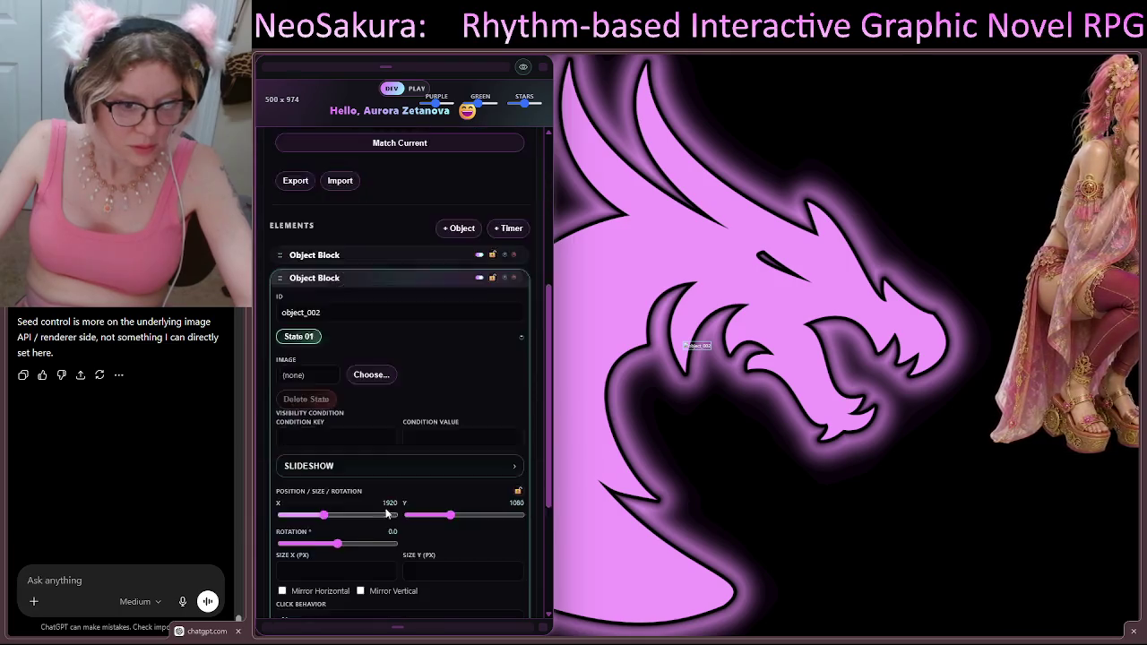
left_click(430, 218)
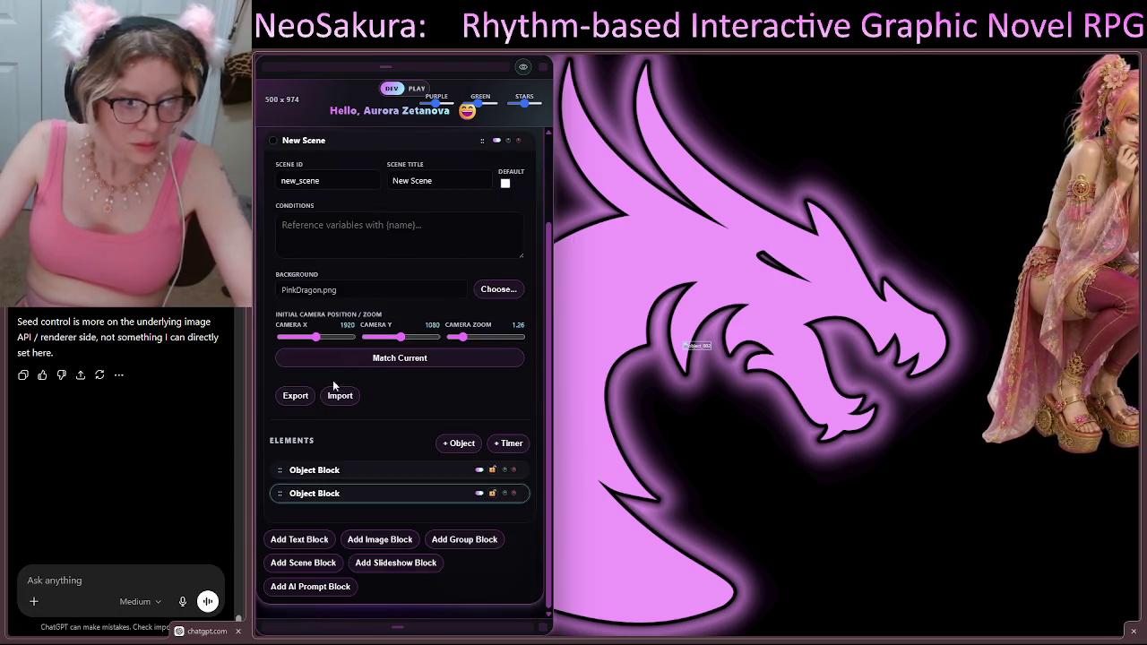
left_click(334, 469)
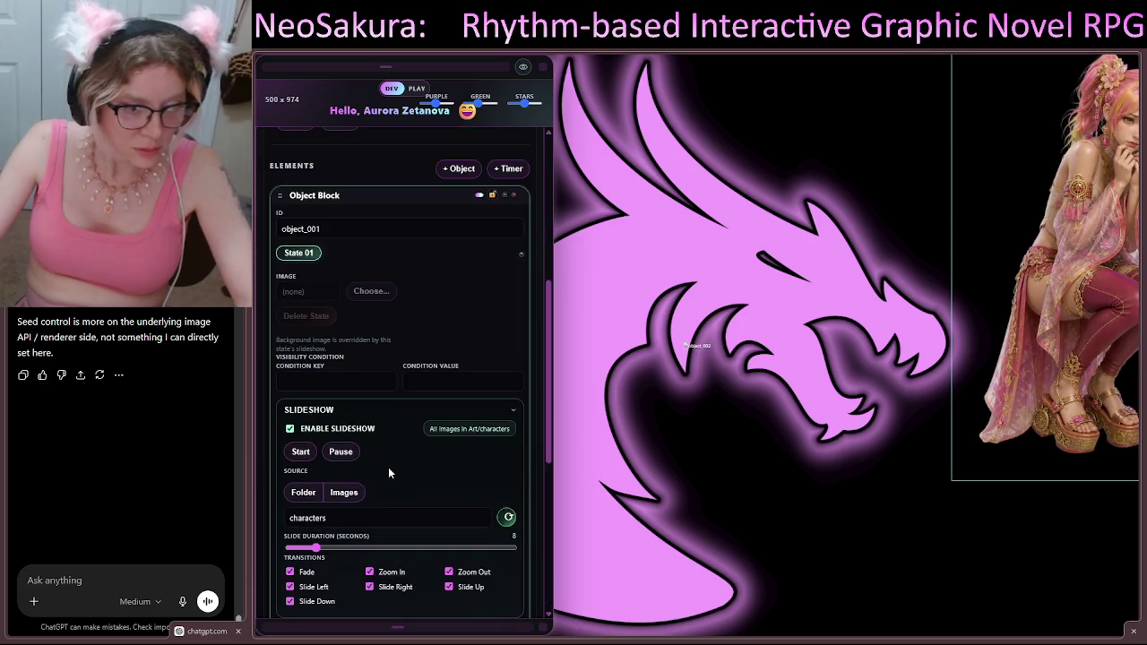
left_click(332, 196)
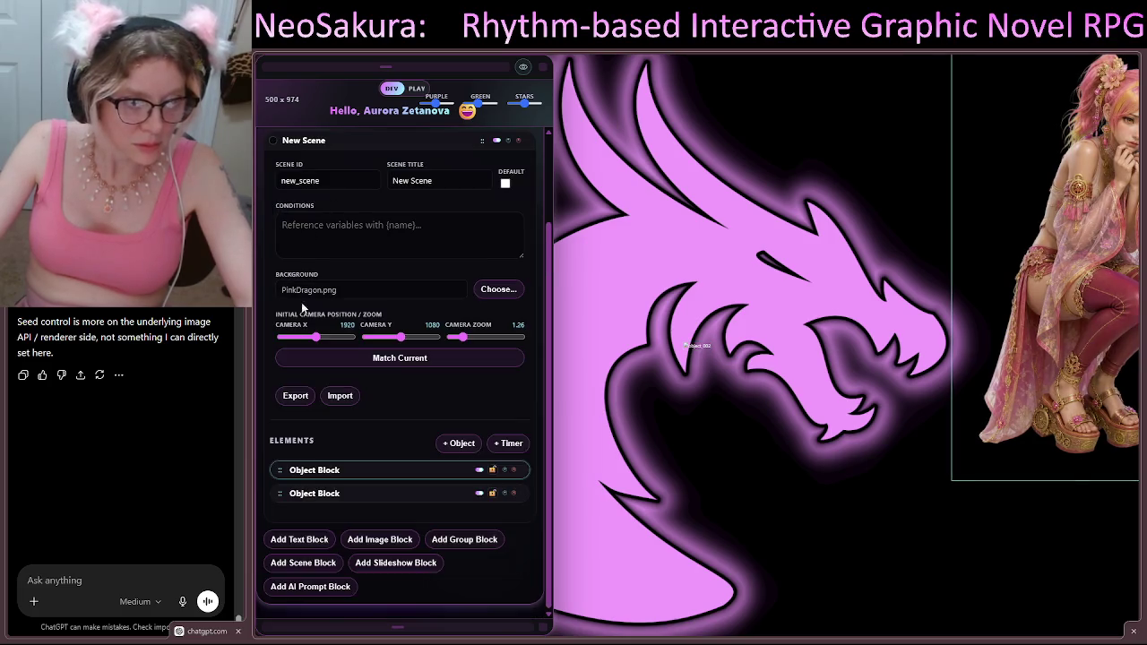
Step: Rename the first object 'Slideshow 1' and the second 'Black Overlay'
double_click(302, 469)
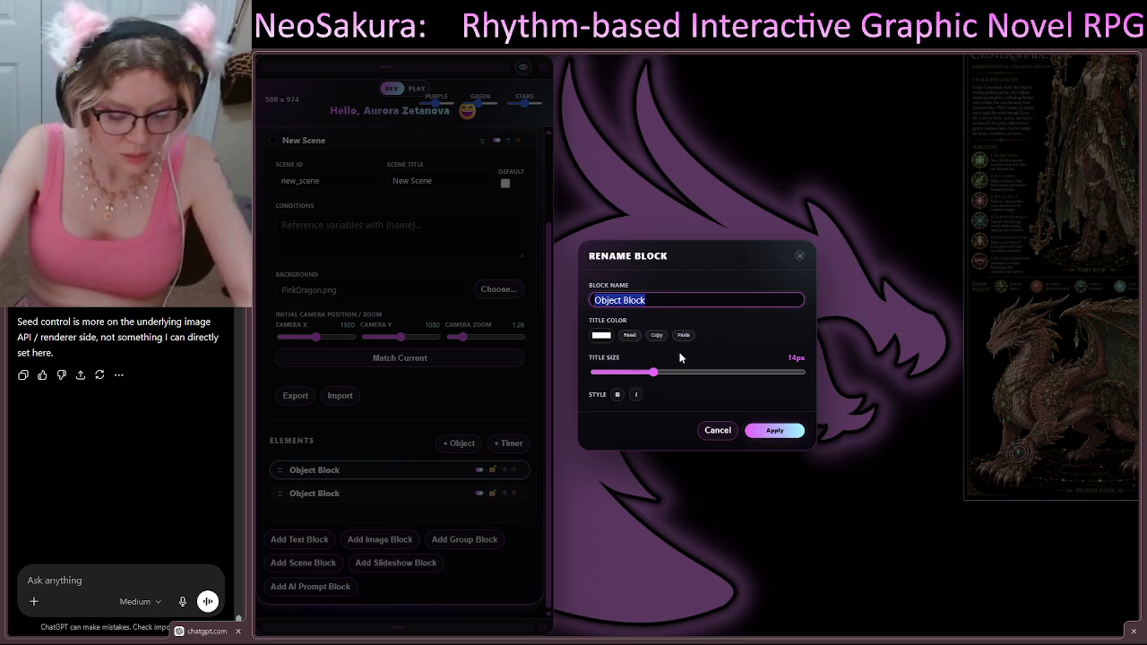
type("Slideshow 1")
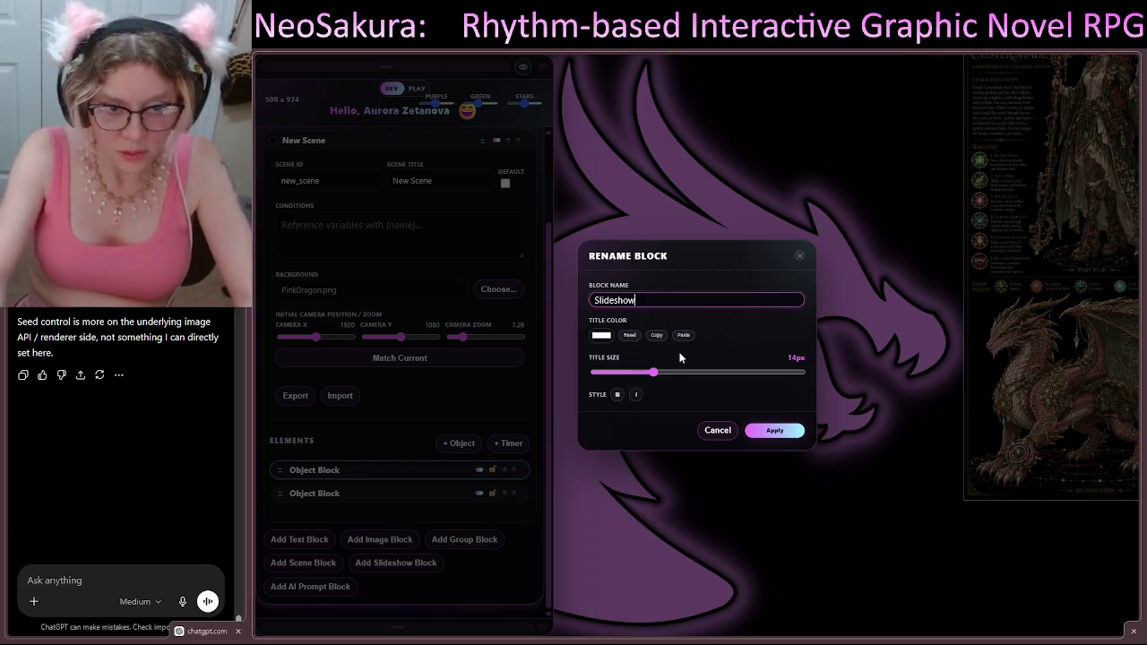
left_click(773, 431)
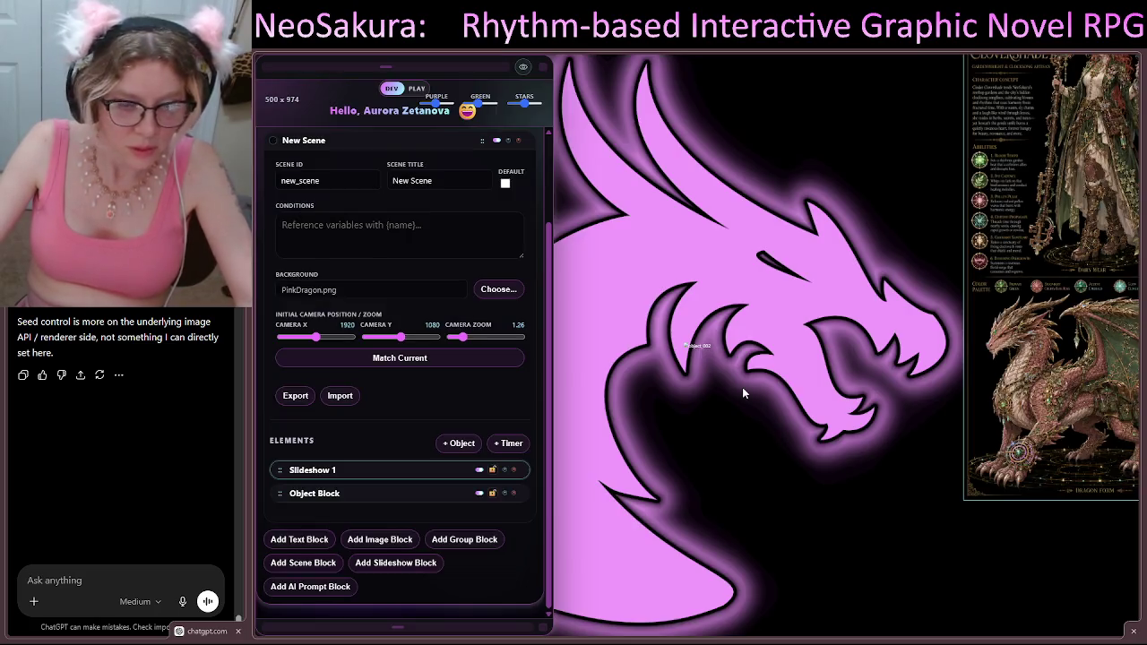
double_click(328, 494)
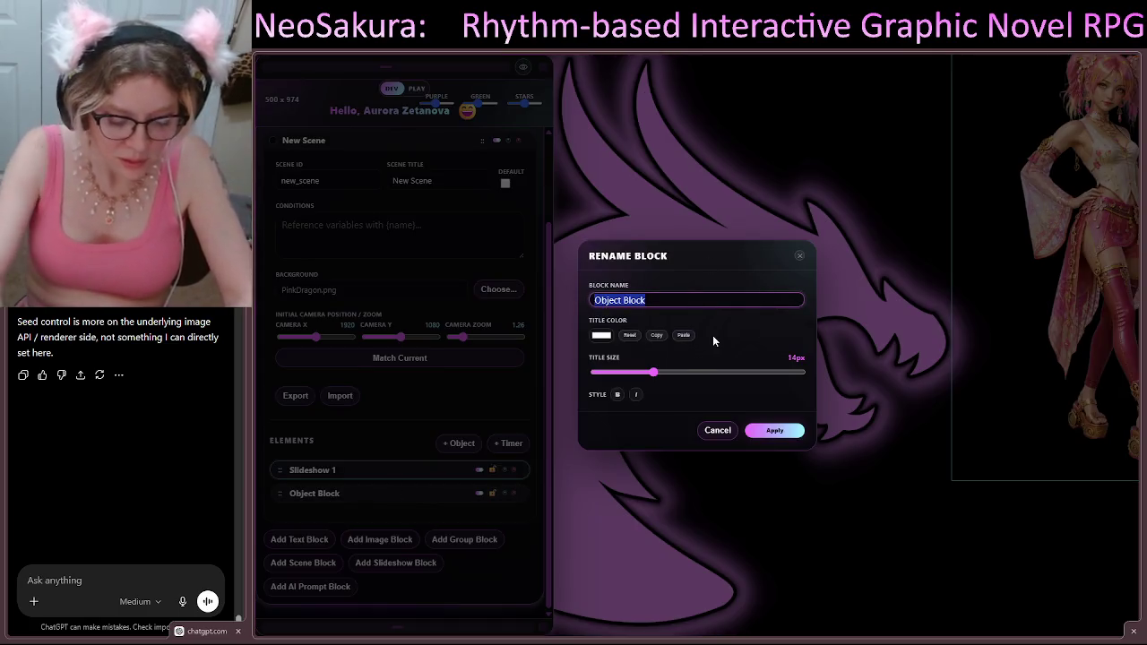
type("Blac")
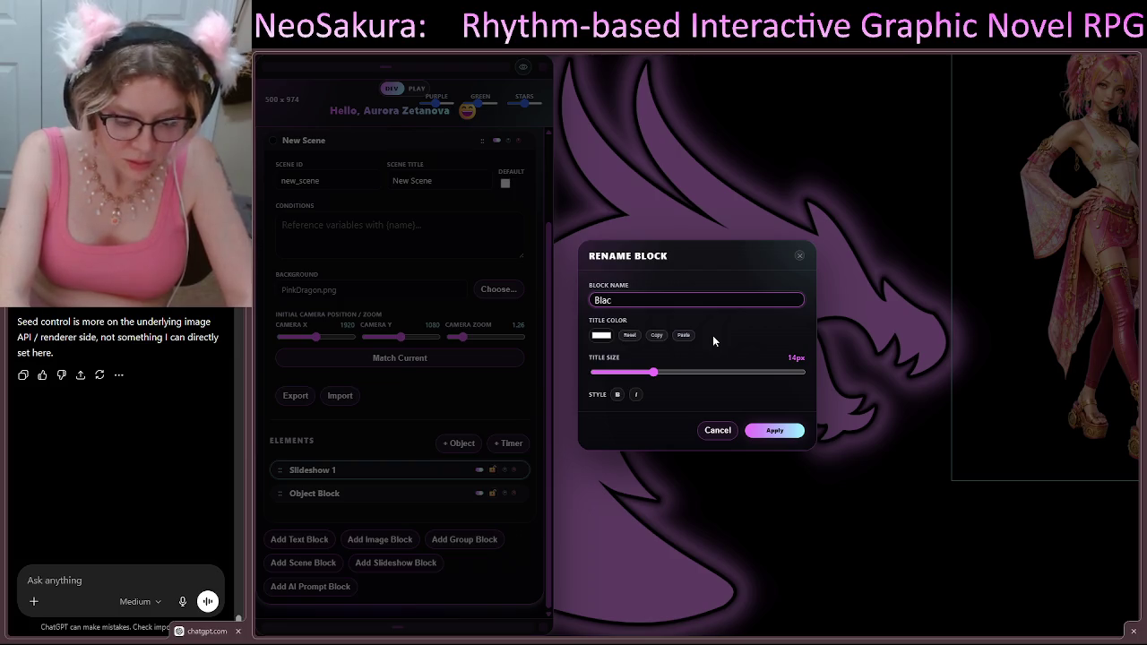
type("k Overlay")
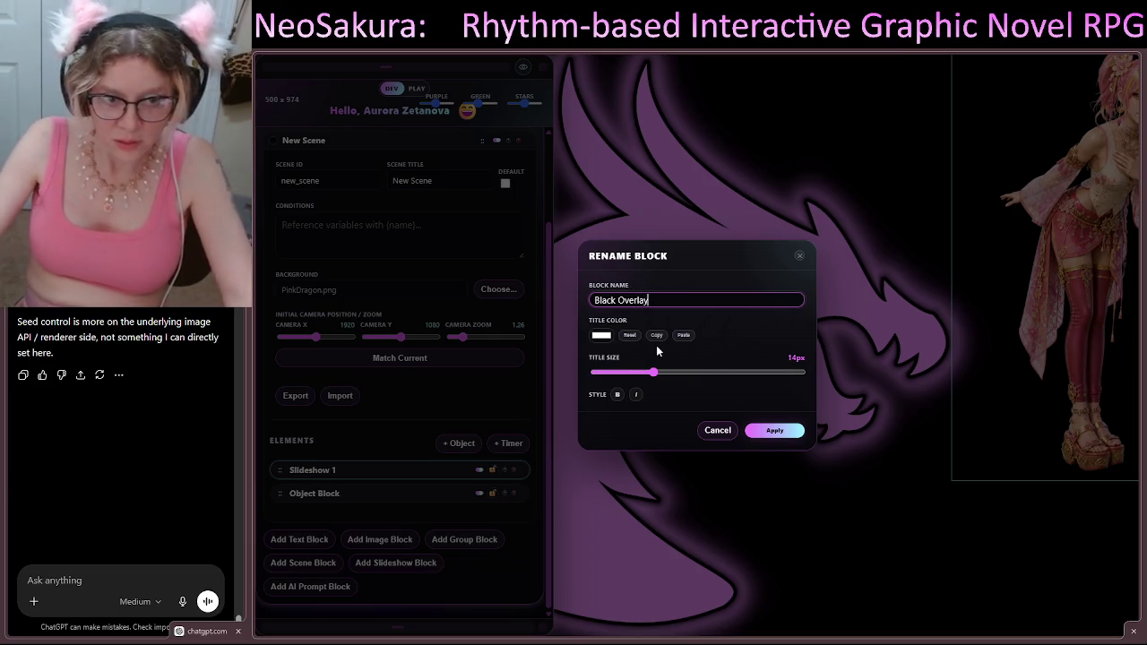
left_click(775, 431)
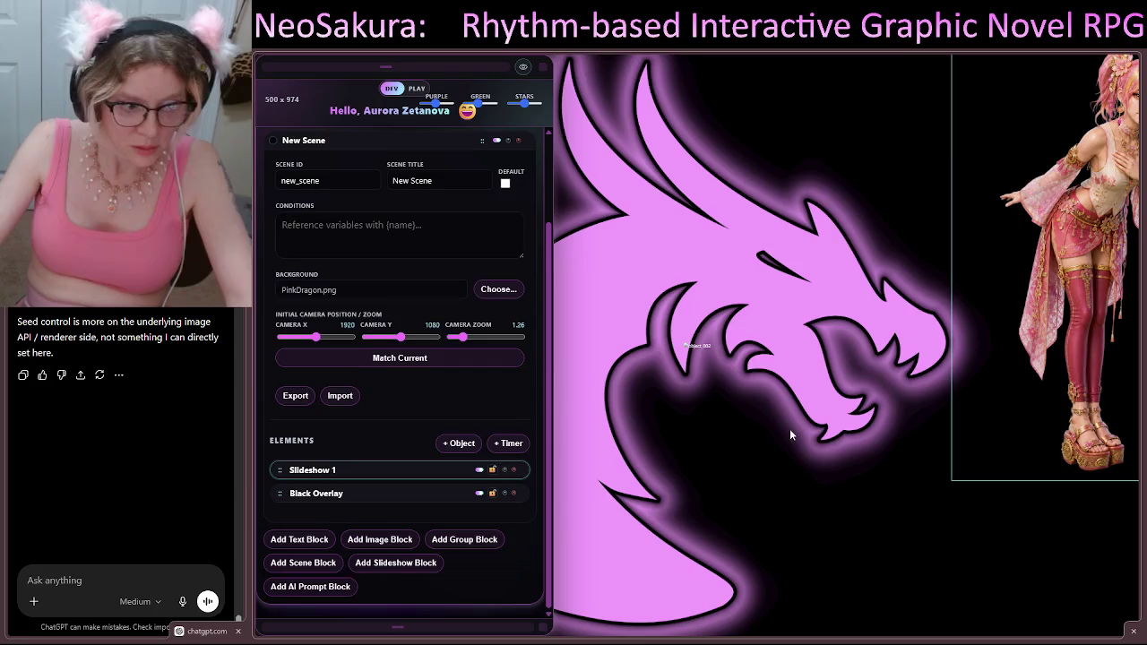
Step: Assign black.png from the UI folder as the Black Overlay's State 01 image
left_click(374, 497)
scroll(432, 475, "down", 1)
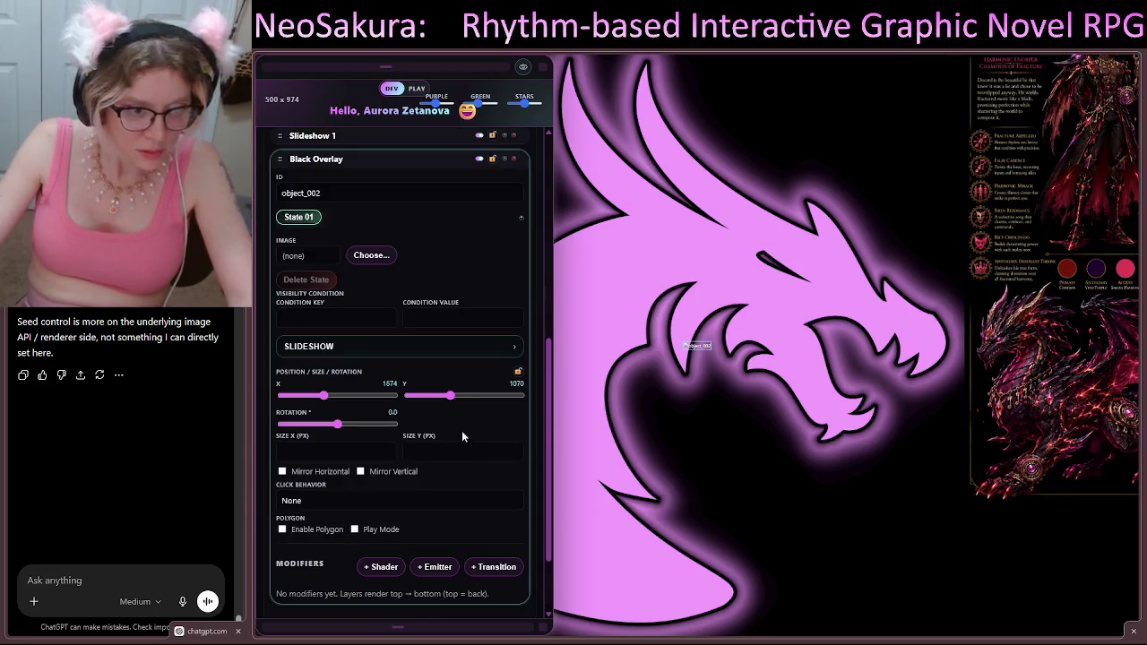
left_click(382, 258)
left_click(469, 263)
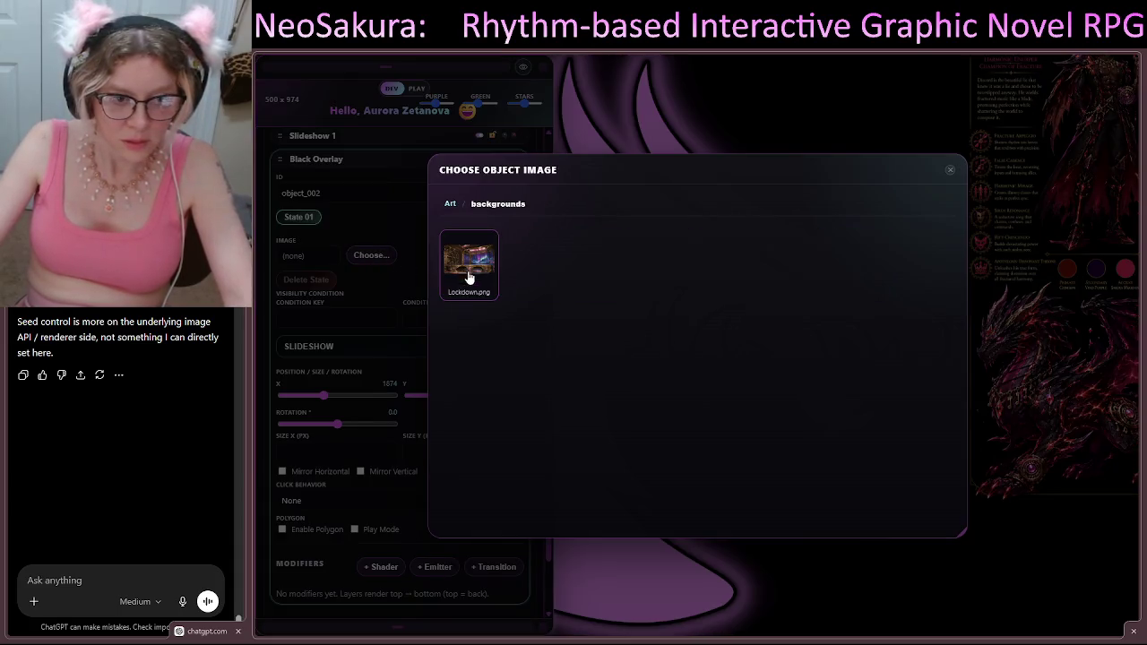
left_click(450, 204)
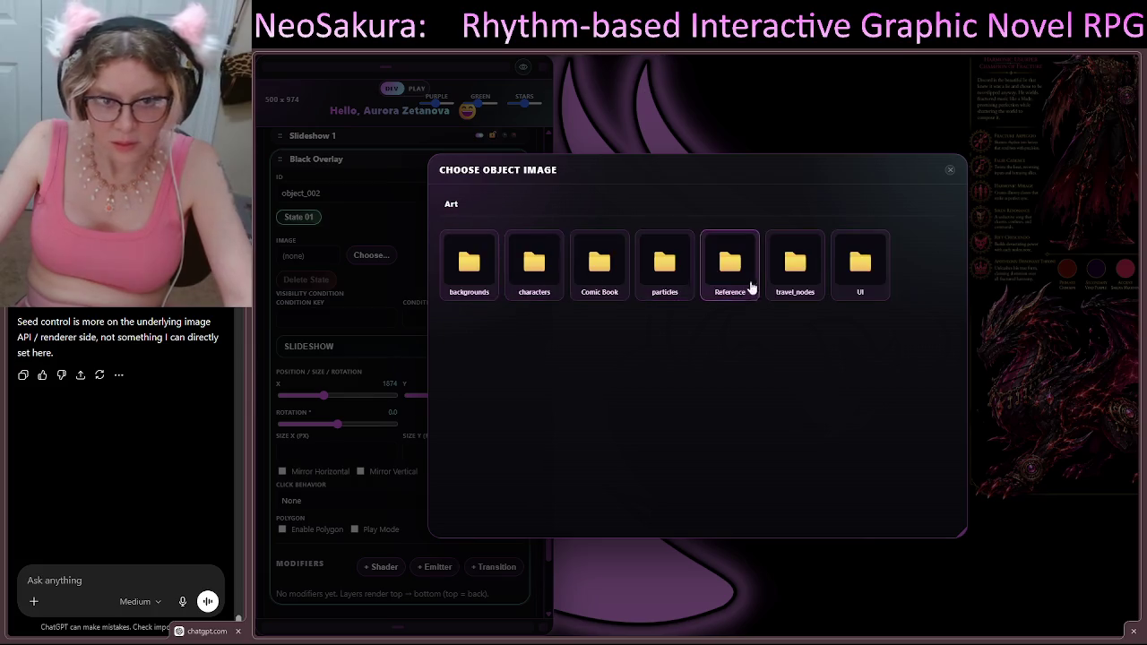
left_click(876, 283)
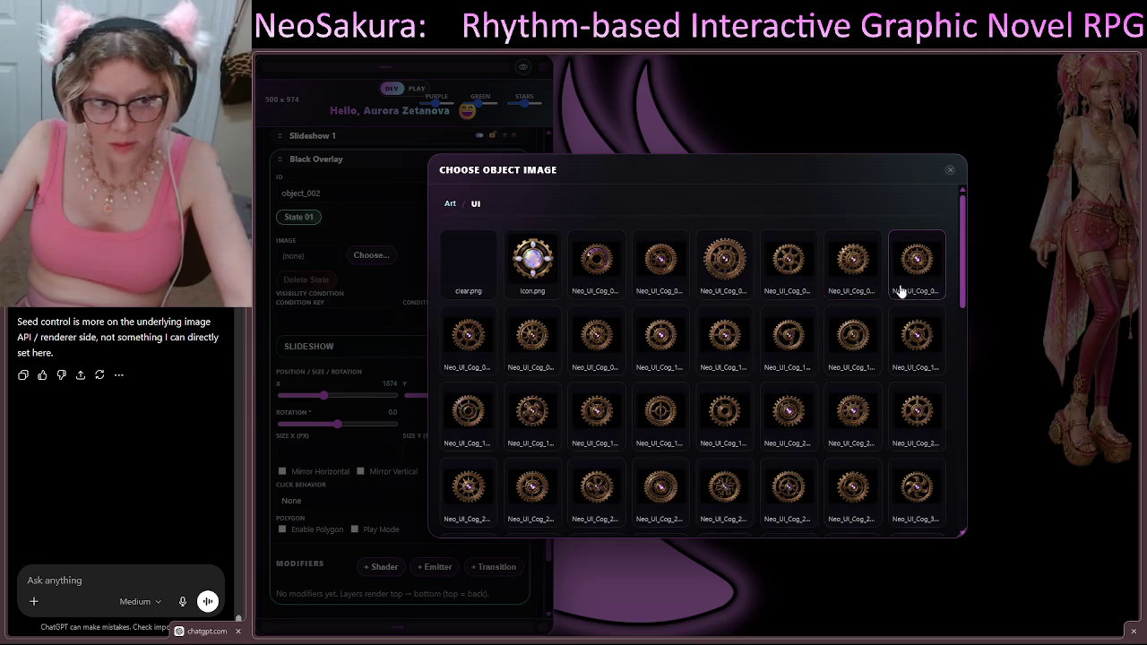
scroll(923, 312, "down", 10)
scroll(915, 332, "up", 10)
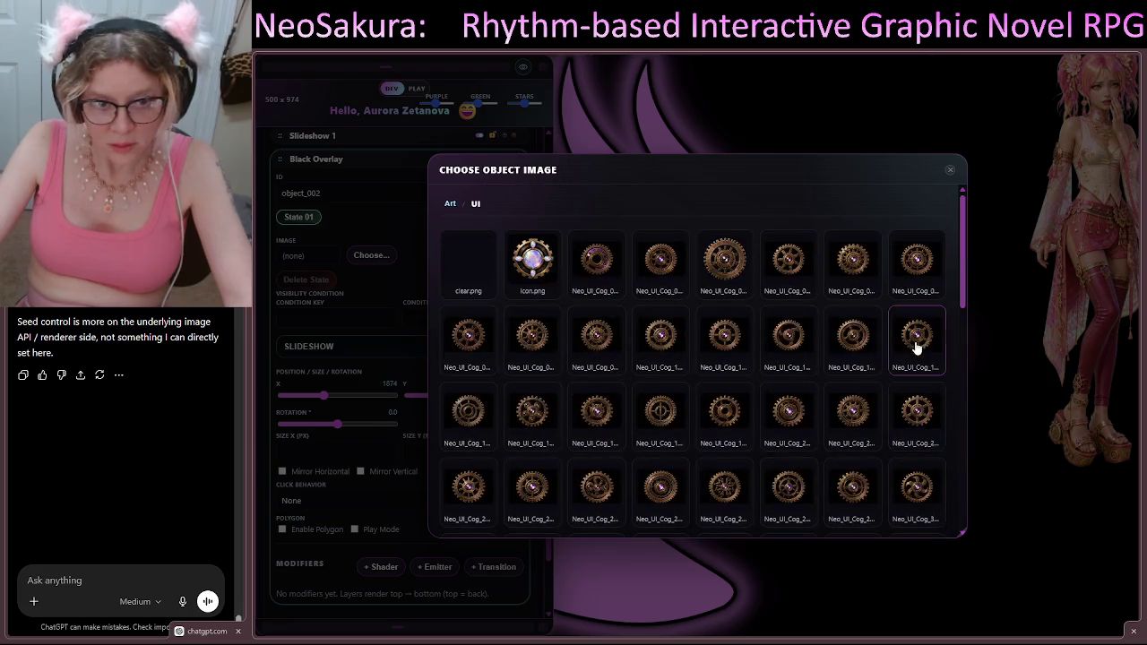
left_click(952, 172)
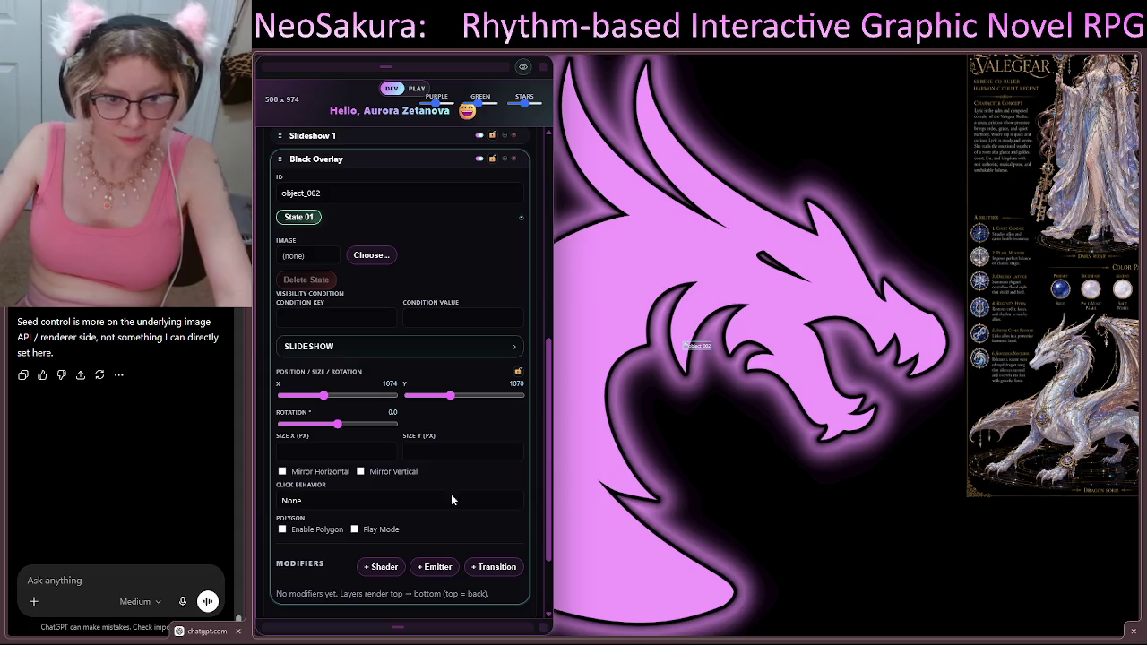
left_click(364, 254)
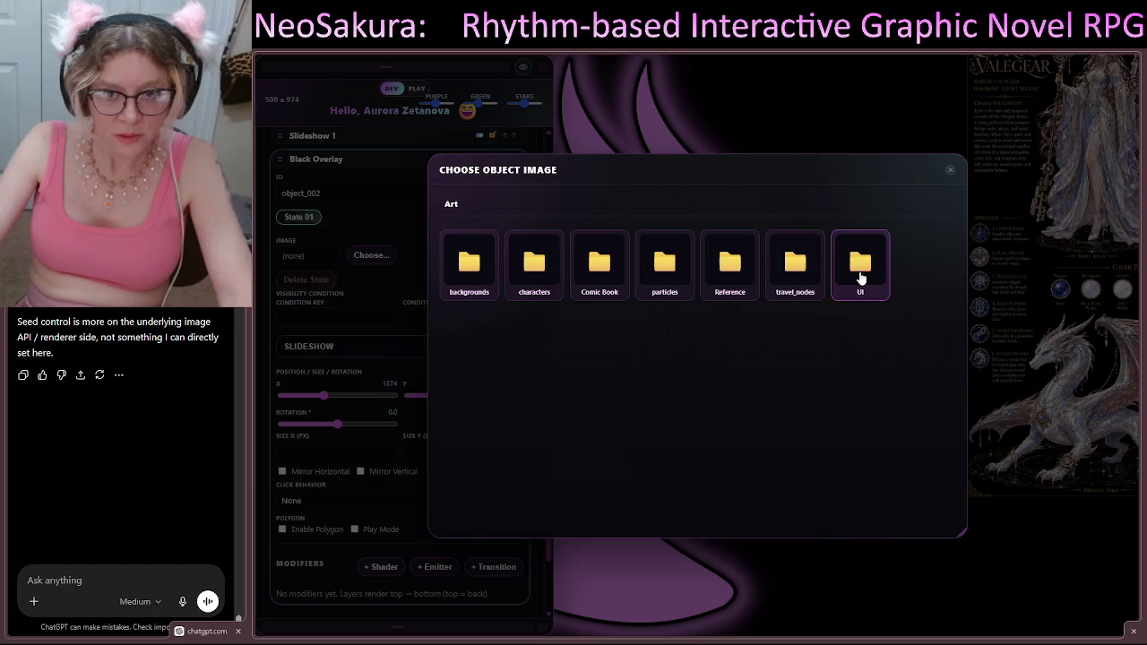
left_click(858, 279)
left_click(468, 261)
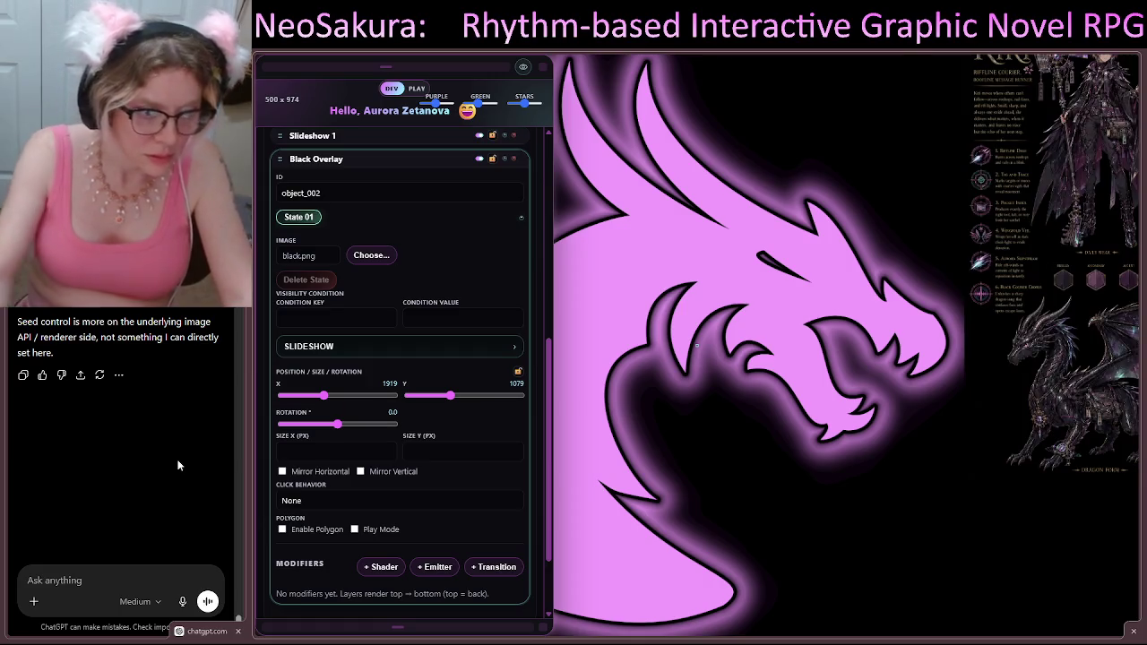
Step: Set the Black Overlay's size to 1920 by 1078
left_click(321, 454)
type("1920")
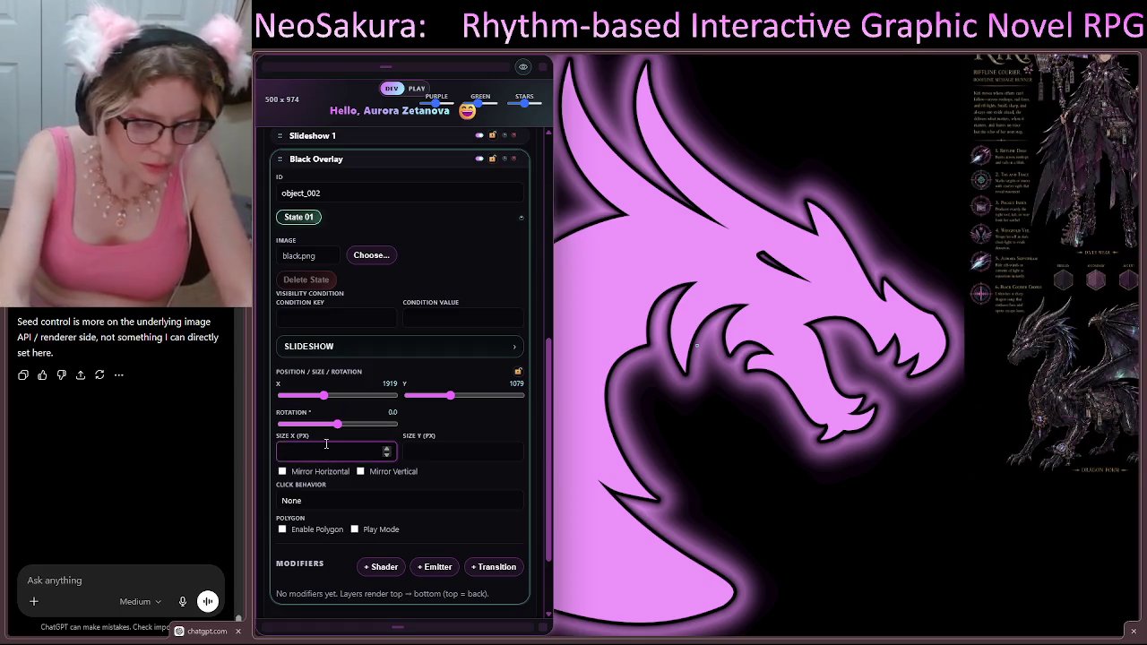
key("Tab")
type("2")
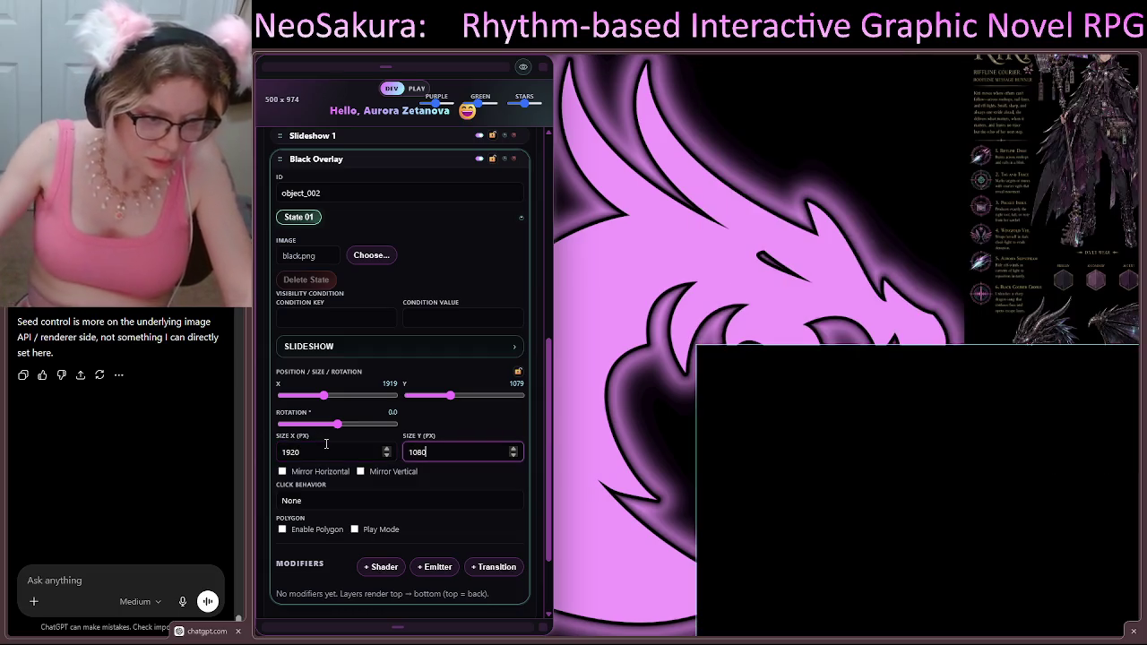
key("Down")
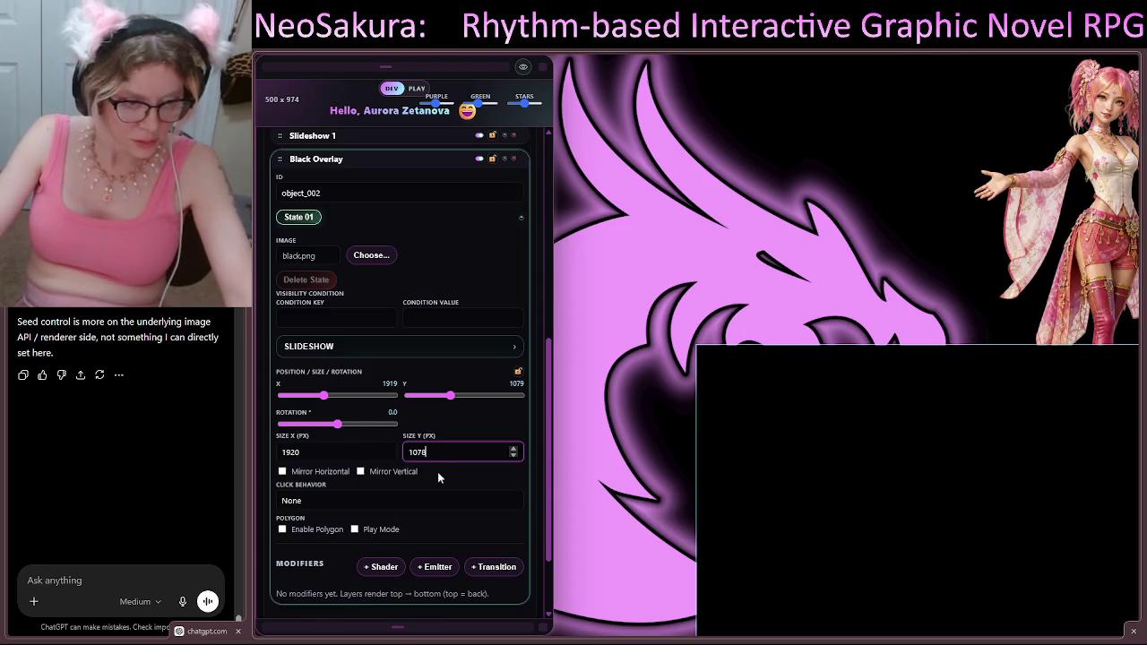
Step: Delete the Black Overlay element and expand Slideshow 1's settings
scroll(438, 478, "down", 2)
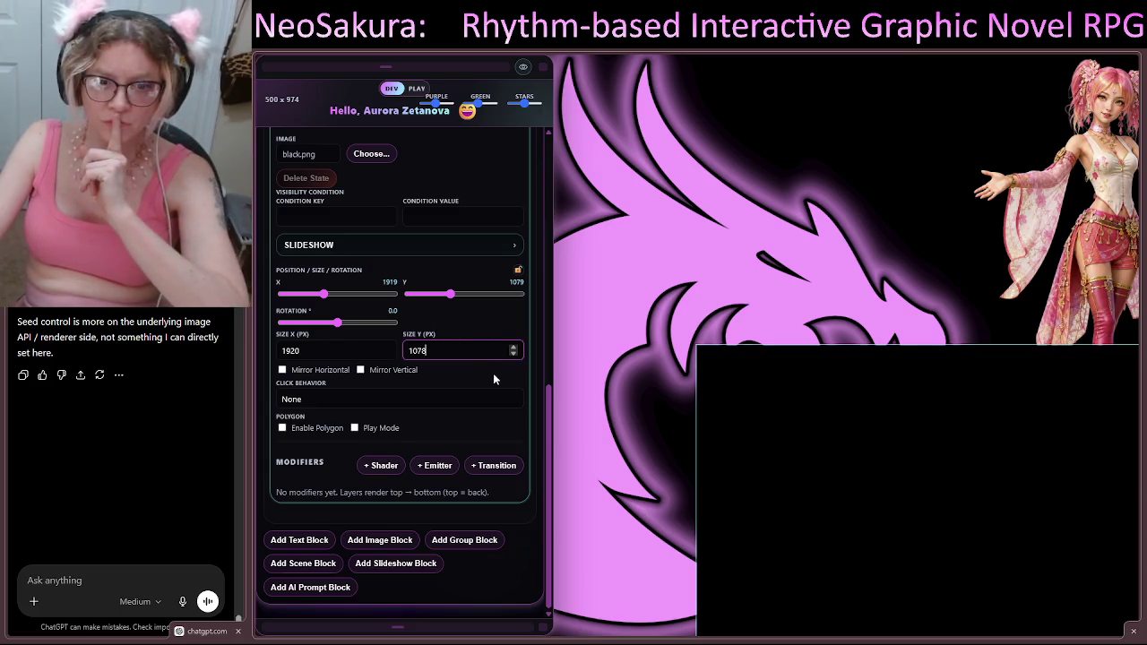
scroll(498, 253, "up", 4)
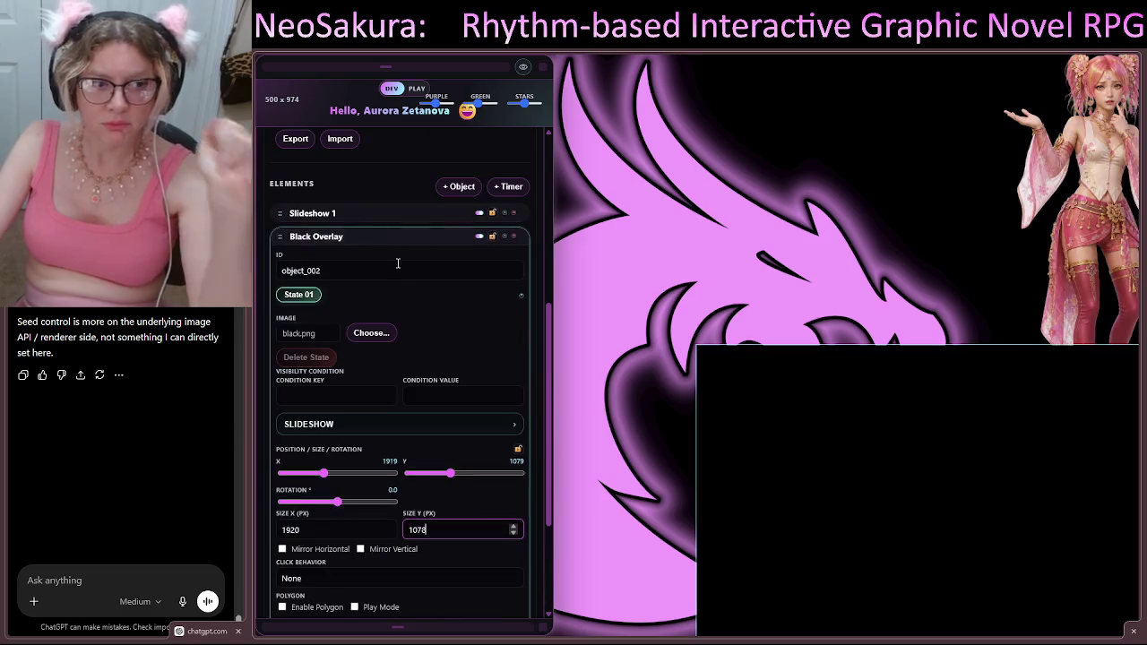
left_click(513, 235)
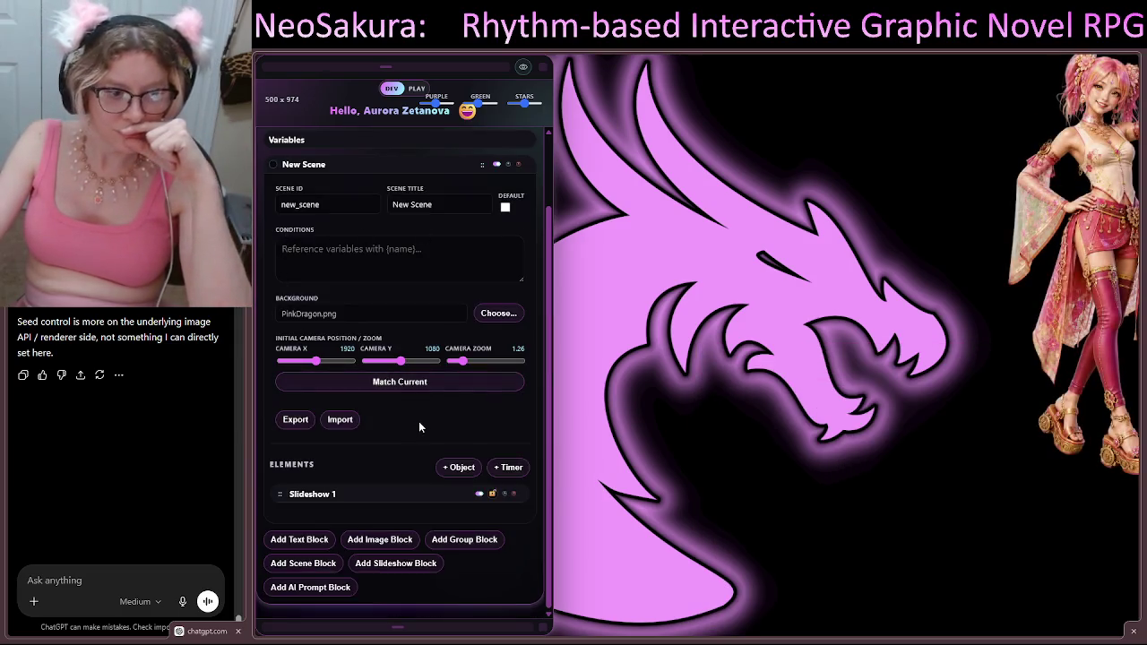
left_click(363, 494)
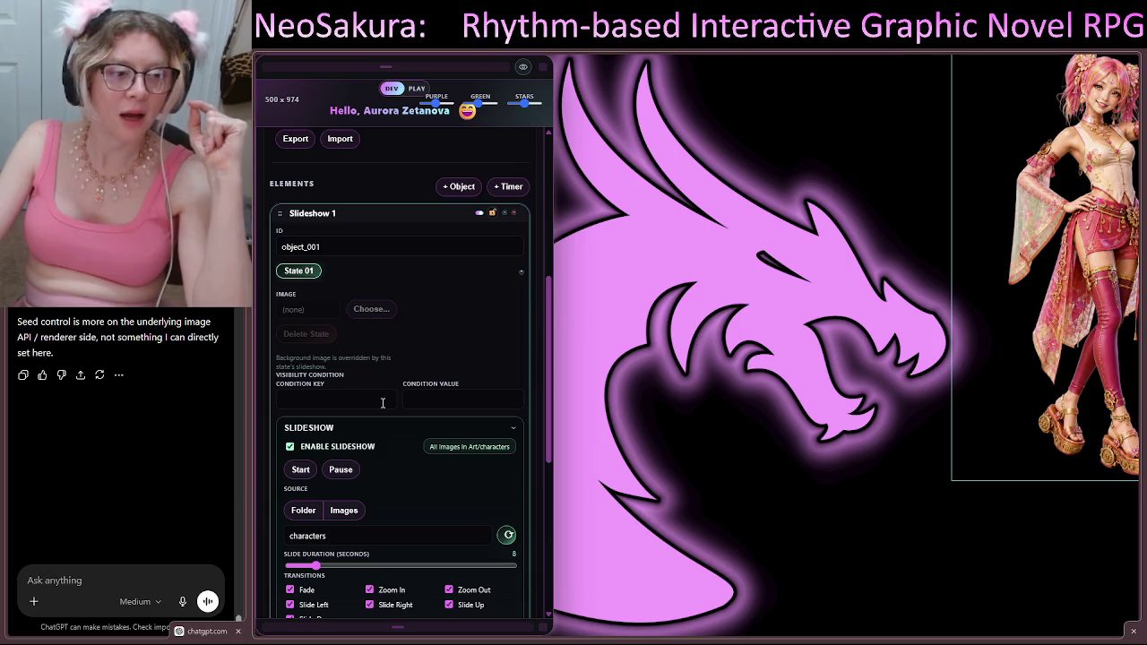
Step: Collapse Slideshow 1 and swap the scene background to black.png from the UI folder
left_click(392, 220)
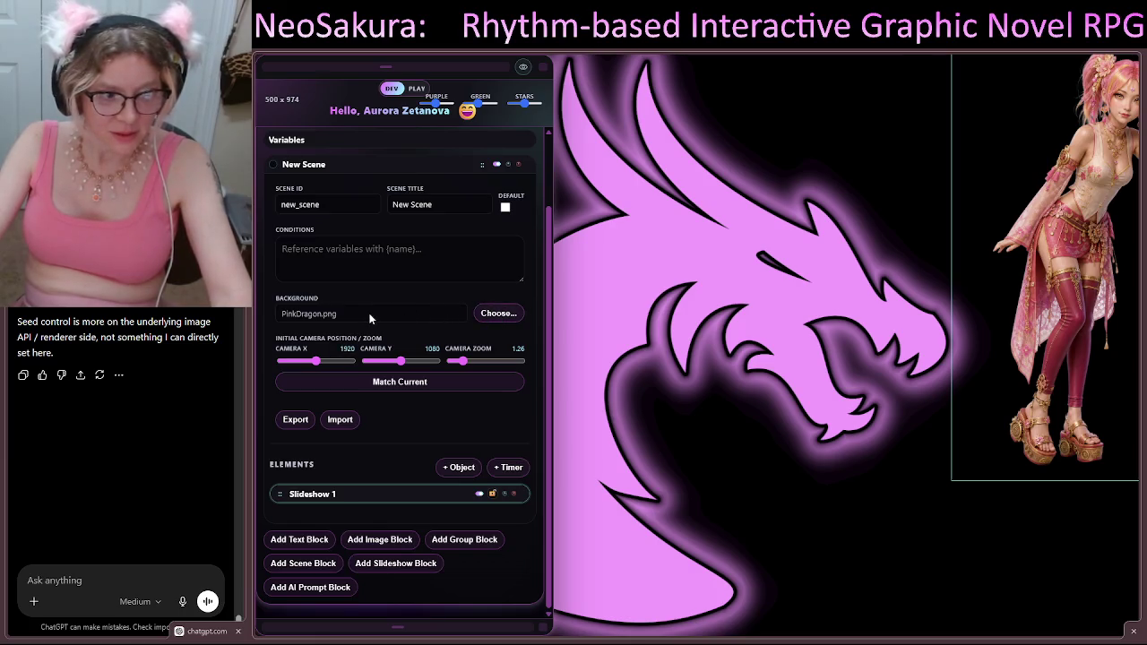
left_click(495, 315)
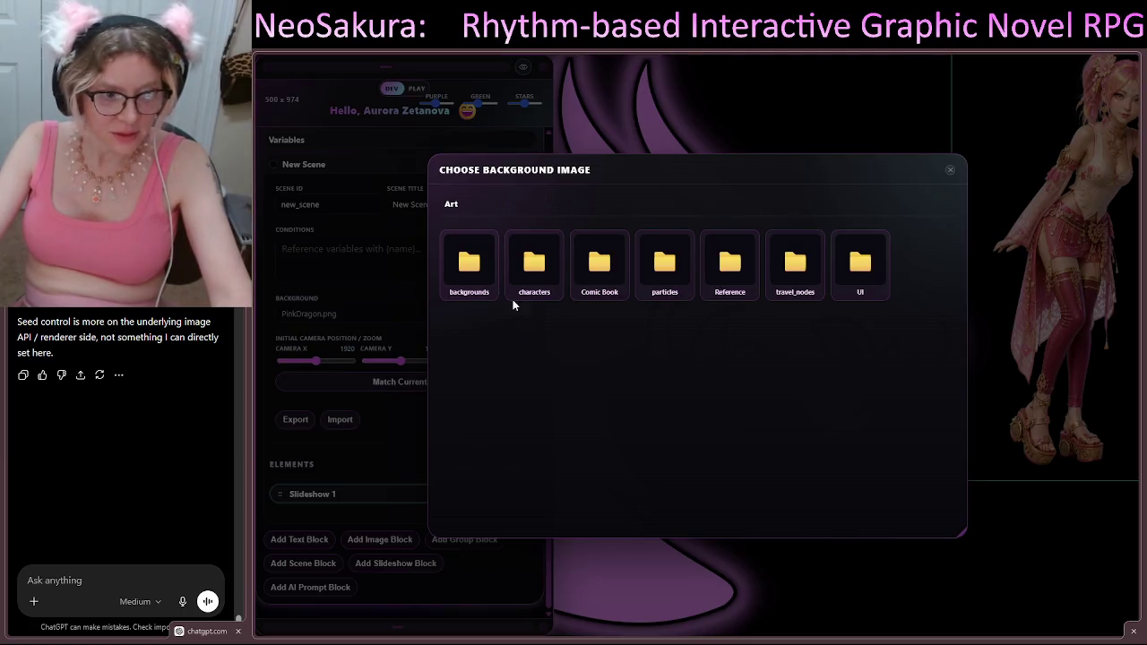
left_click(851, 273)
left_click(466, 262)
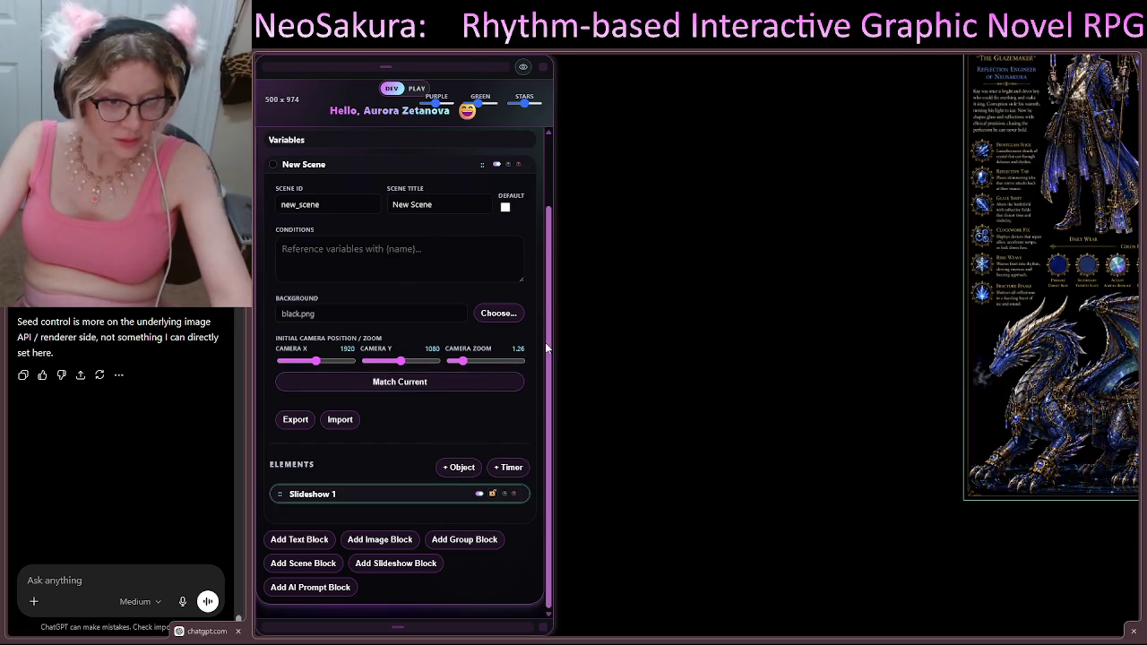
Step: Add a new Object Block and move it above Slideshow 1
left_click(460, 468)
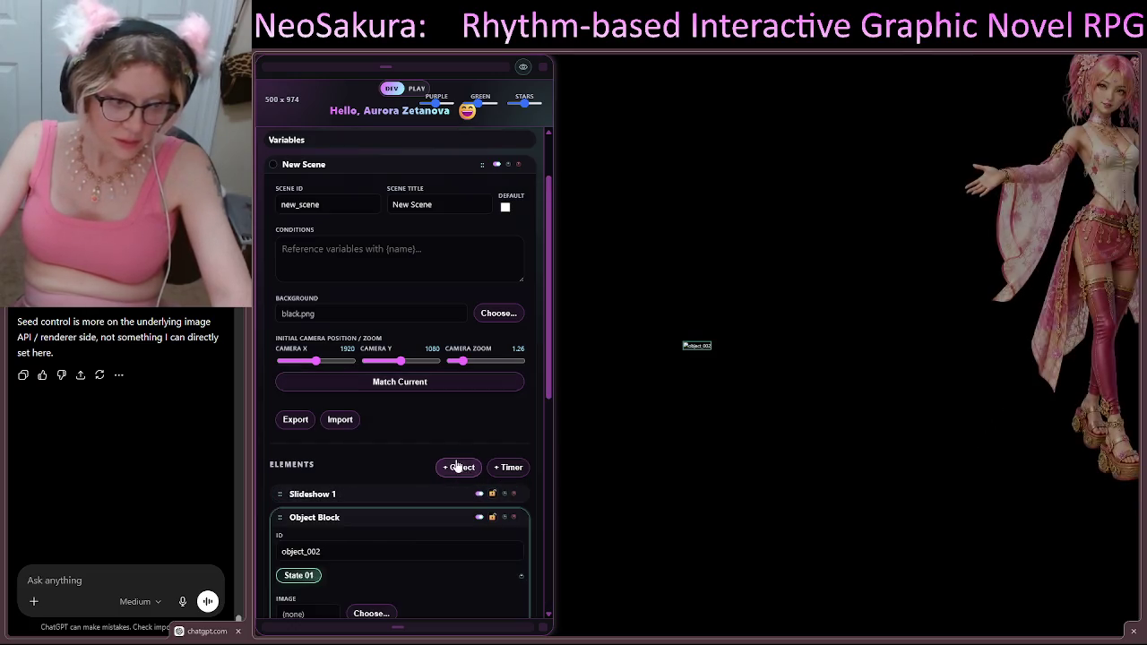
left_click(316, 520)
left_click_drag(278, 516, 280, 489)
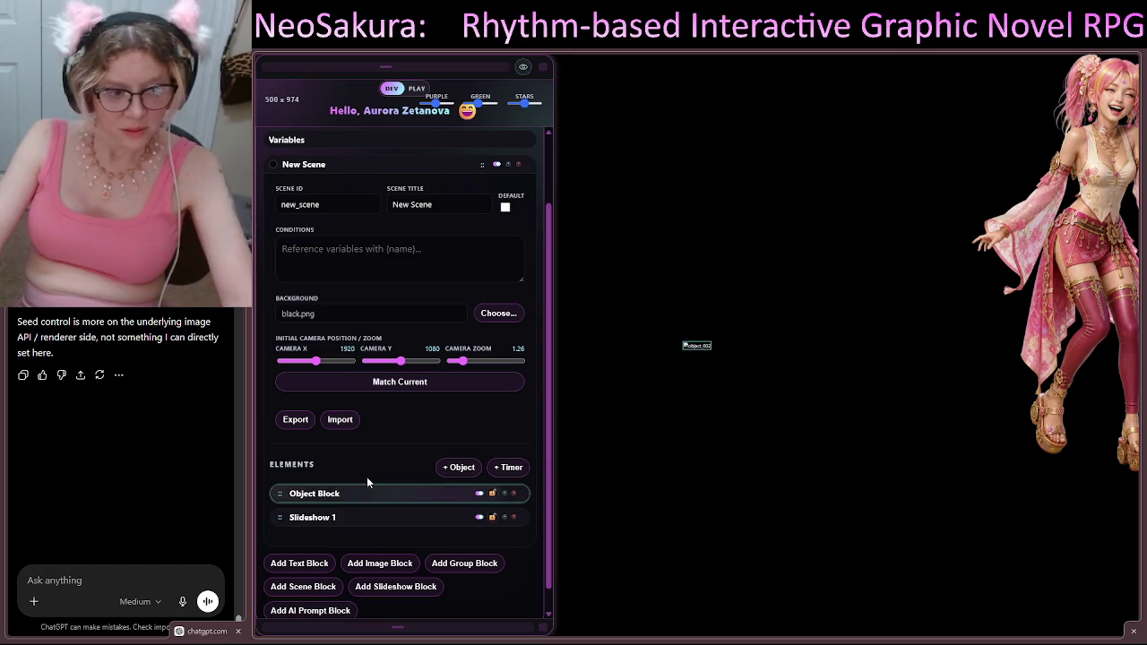
Step: Give the new object the PinkDragon.png image from the UI folder
left_click(309, 494)
scroll(399, 457, "down", 2)
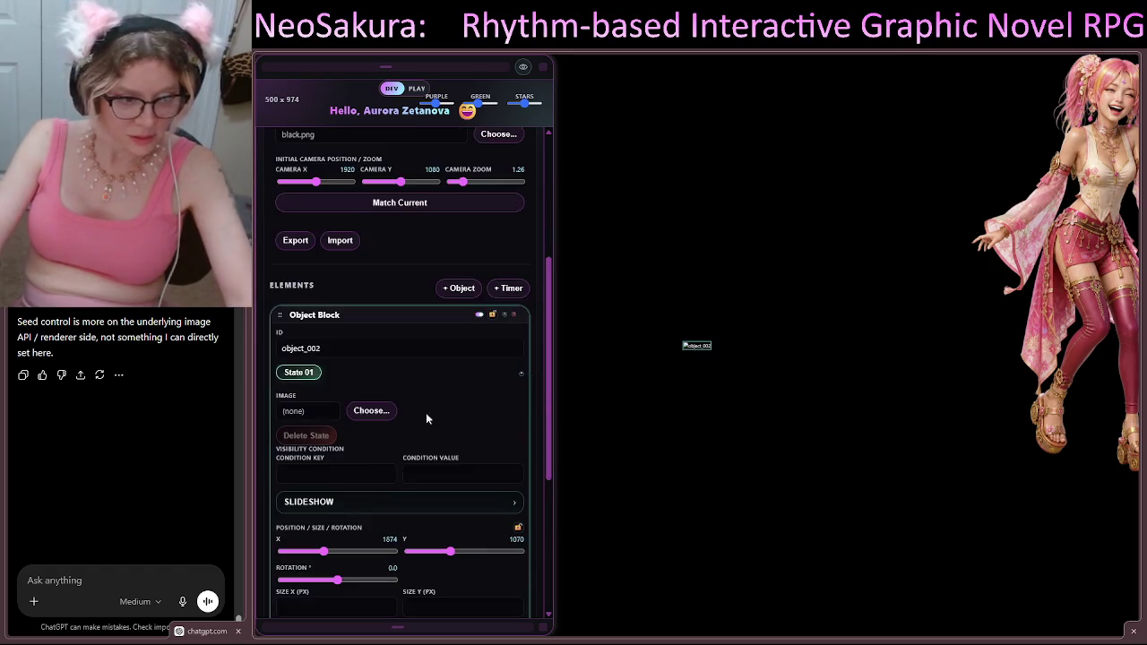
scroll(457, 383, "down", 1)
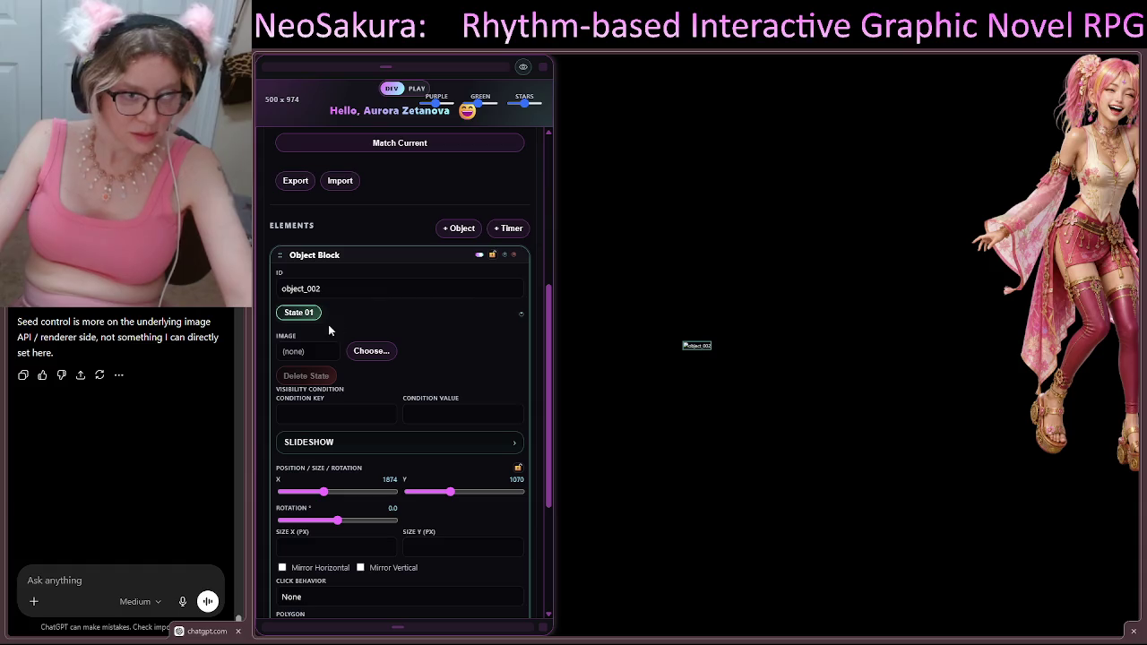
left_click(368, 353)
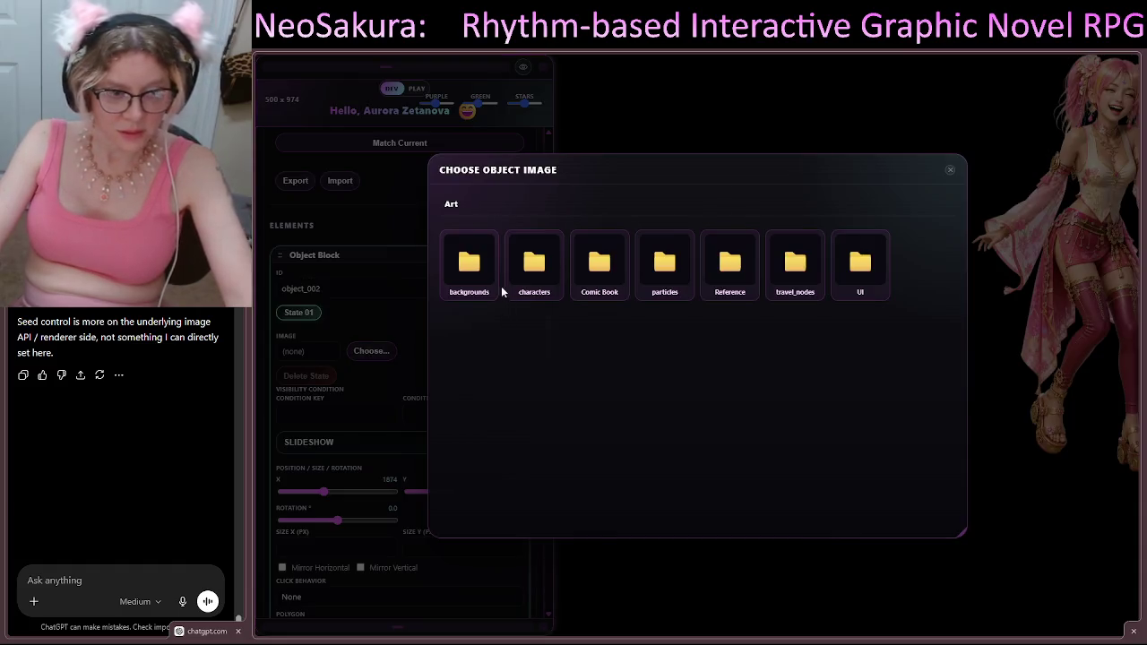
left_click(855, 277)
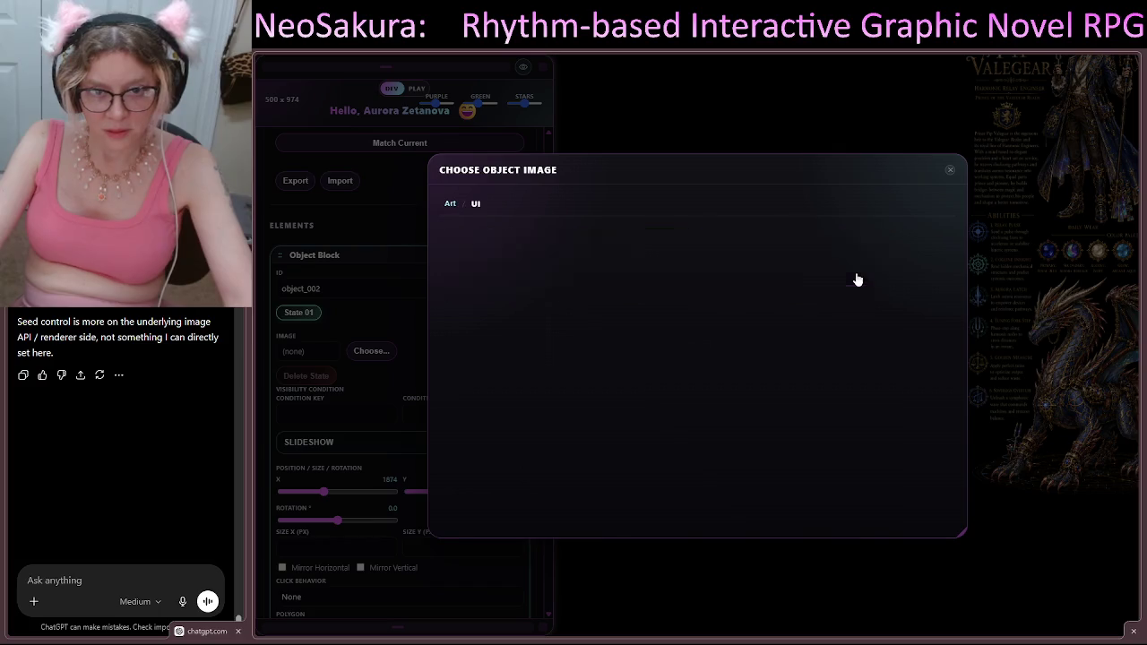
scroll(775, 376, "down", 5)
scroll(788, 421, "down", 3)
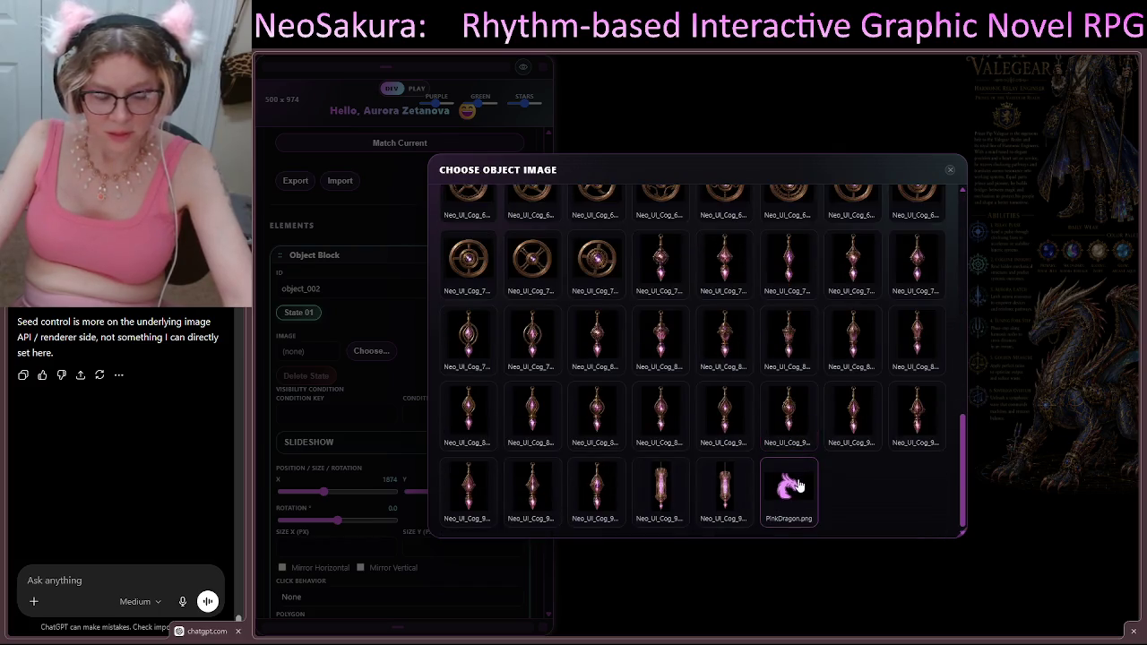
left_click(788, 488)
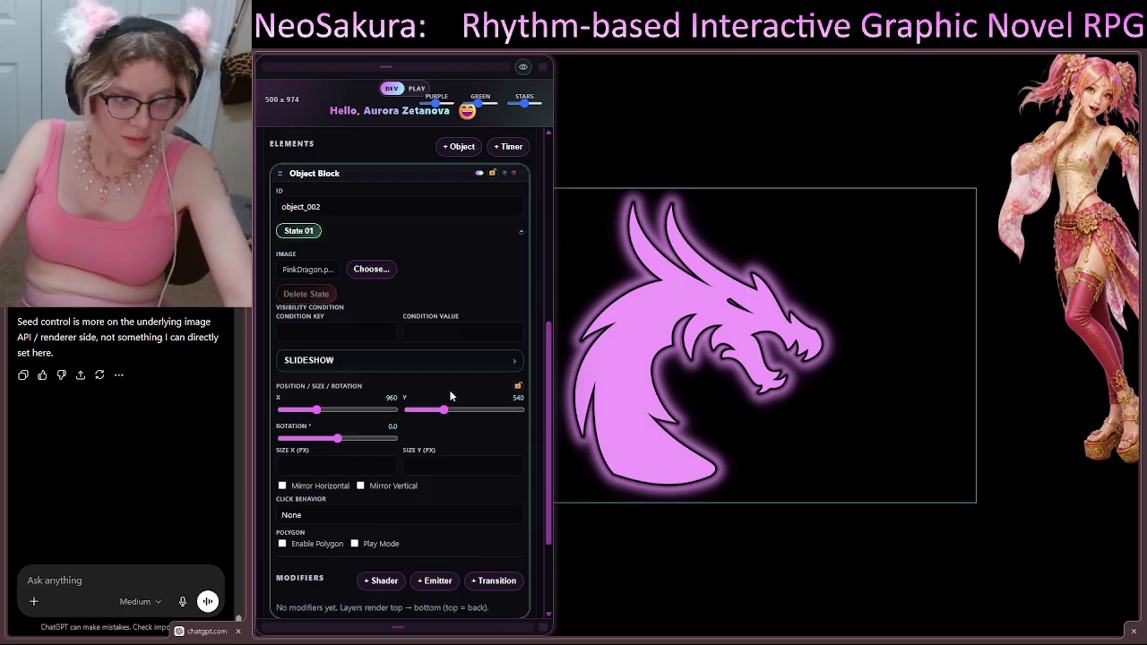
Step: Enable Polygon on the dragon object and drag the dragon rightward on the stage
scroll(451, 396, "down", 2)
left_click_drag(549, 419, 549, 412)
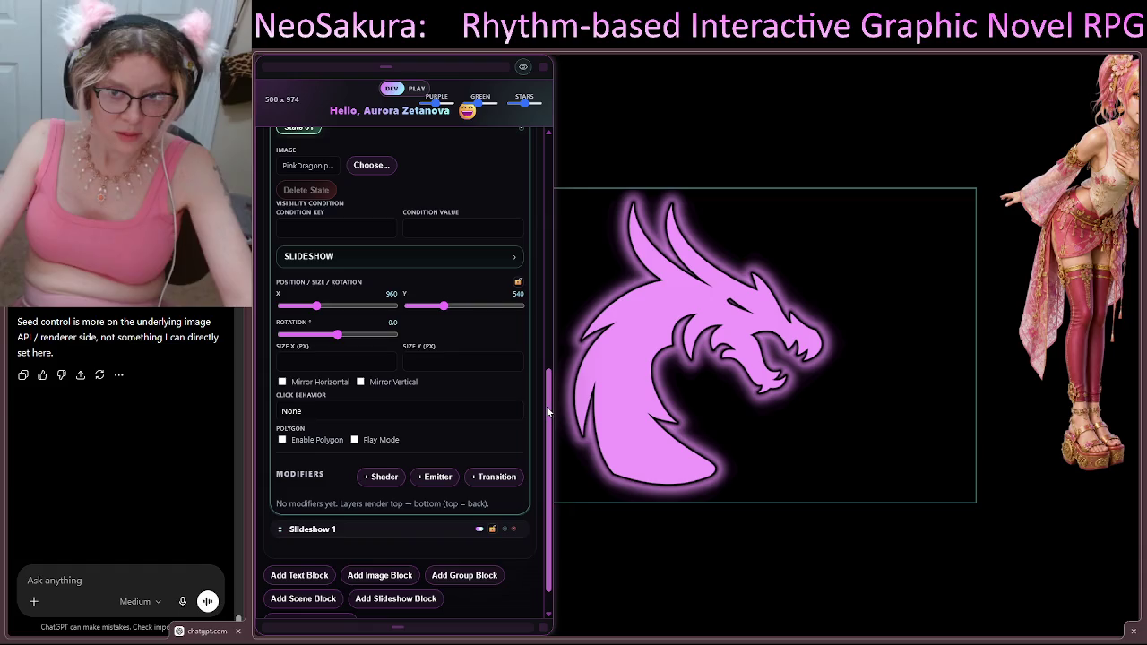
left_click_drag(548, 412, 550, 367)
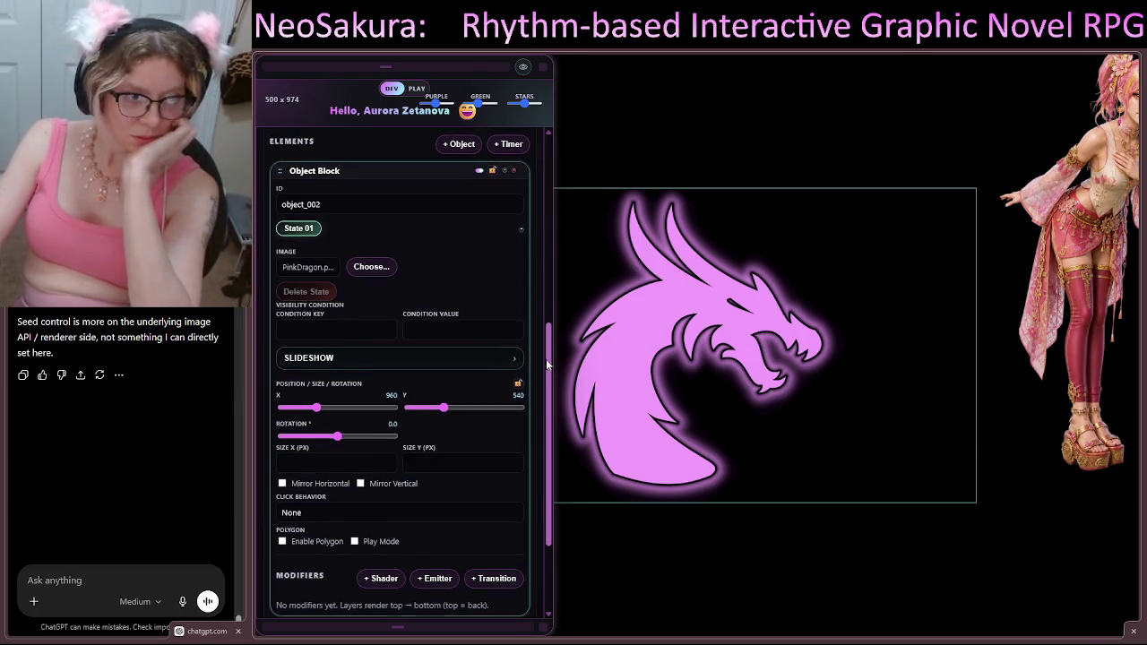
scroll(348, 365, "down", 3)
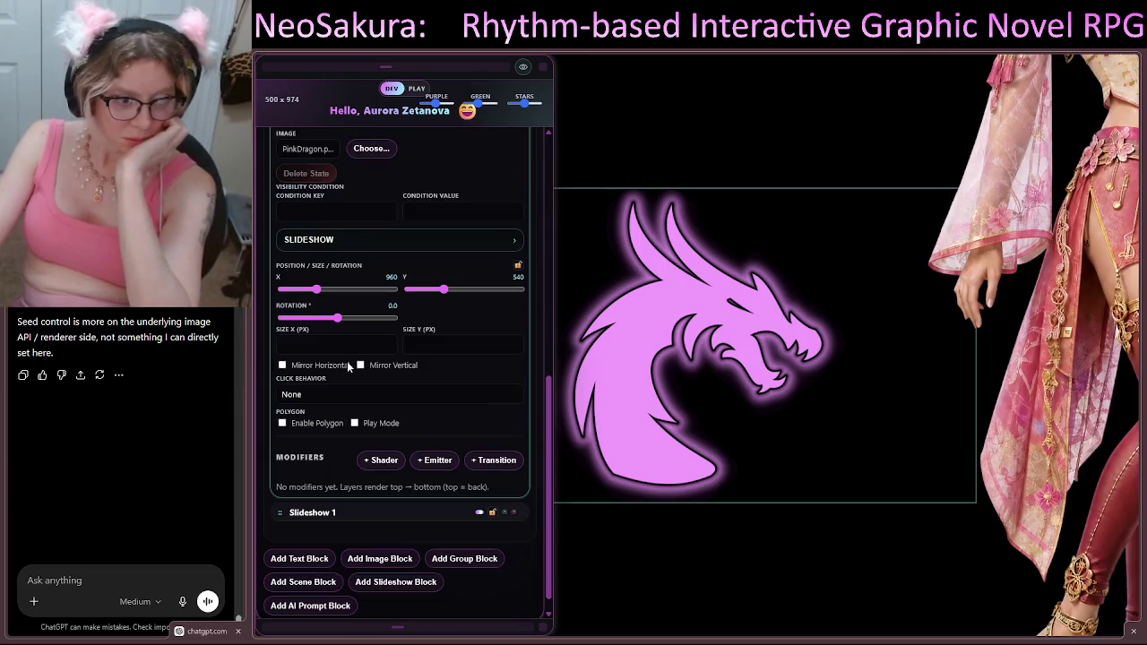
left_click(281, 423)
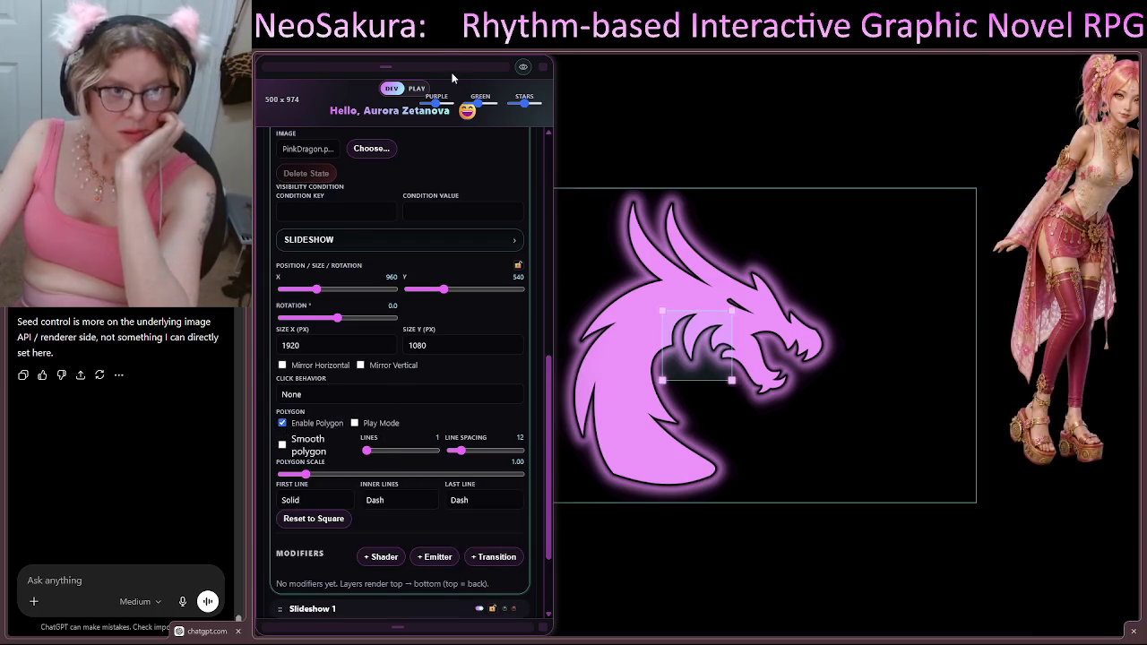
mouse_move(544, 627)
left_mouse_down()
mouse_move(404, 609)
mouse_move(447, 641)
left_mouse_up()
mouse_move(660, 259)
left_mouse_down()
mouse_move(764, 273)
mouse_move(671, 273)
left_mouse_up()
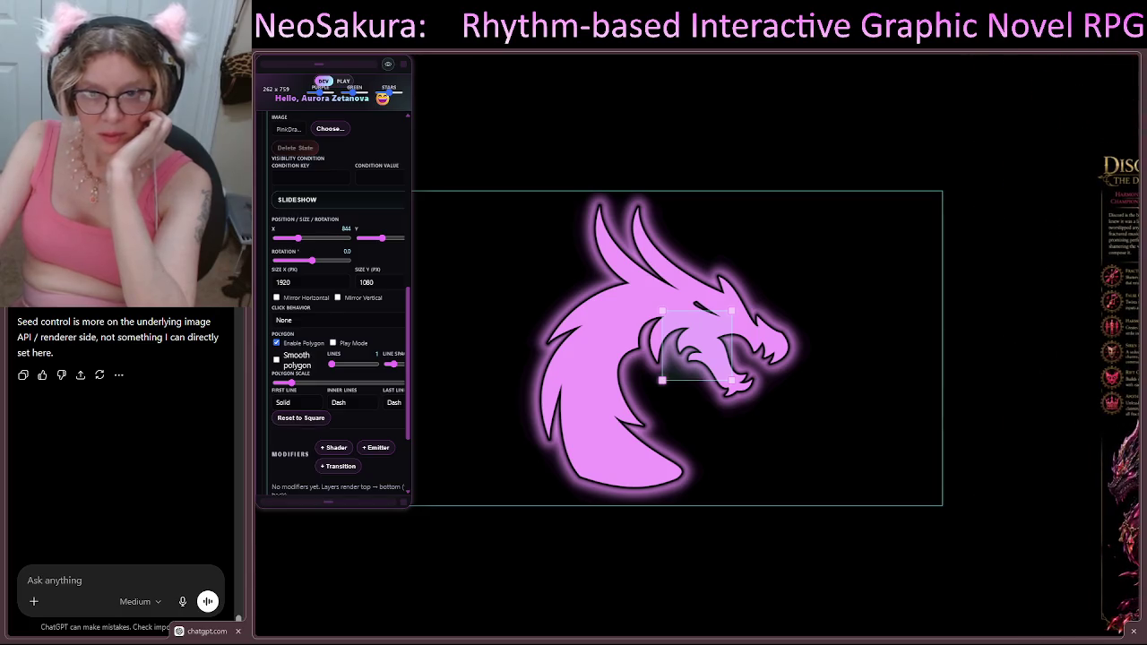
Step: Reposition the dragon further right and down on the stage
left_click_drag(707, 226, 760, 226)
mouse_move(714, 343)
left_mouse_down()
mouse_move(587, 262)
mouse_move(489, 224)
mouse_move(569, 315)
left_mouse_up()
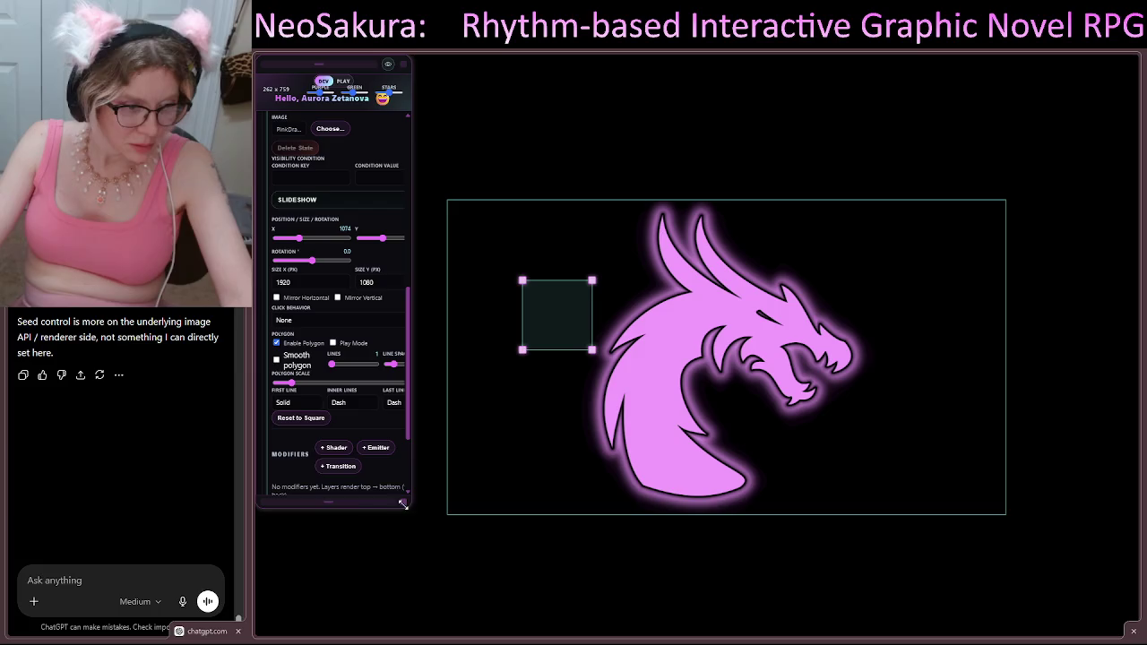
left_click_drag(403, 504, 517, 625)
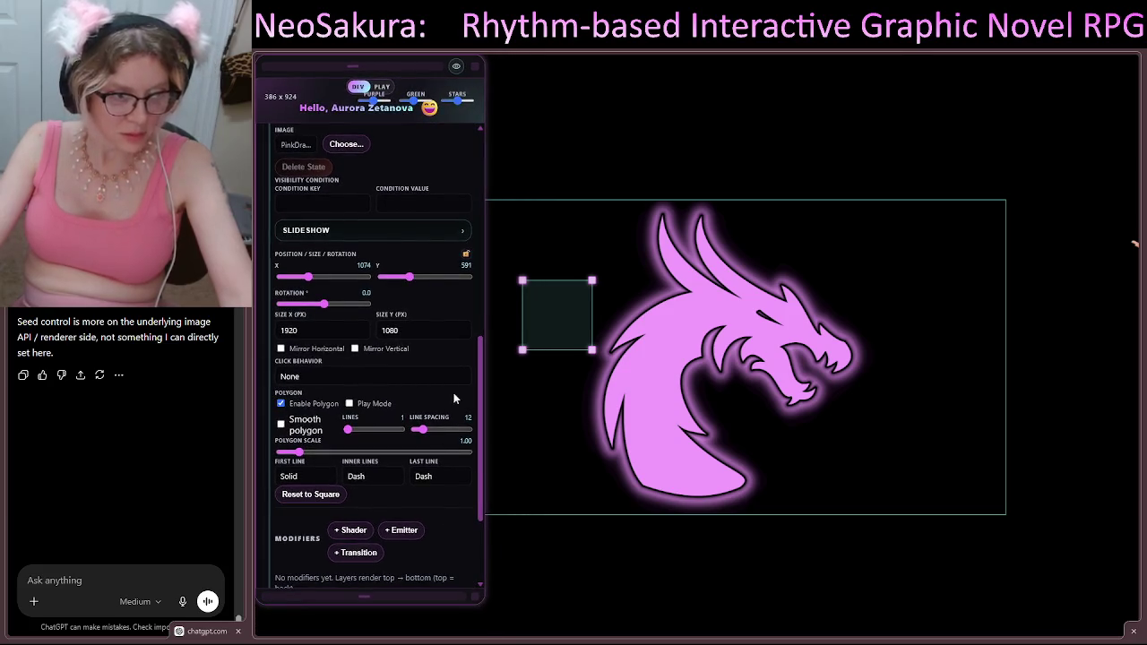
mouse_move(589, 220)
left_mouse_down()
mouse_move(607, 222)
mouse_move(626, 301)
left_mouse_up()
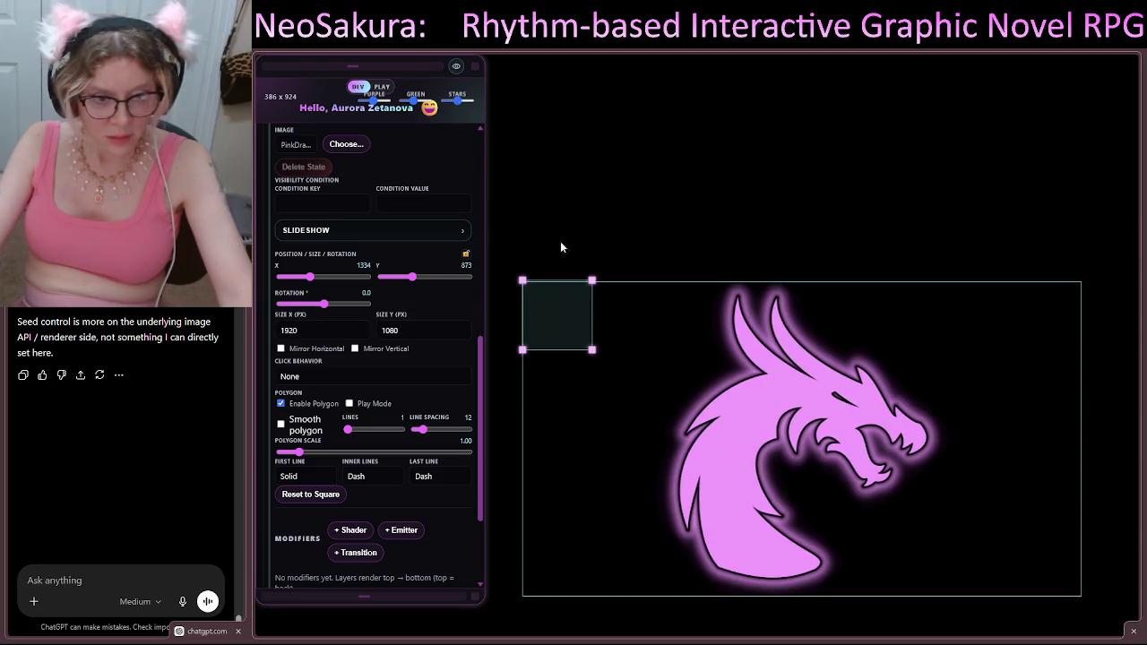
Step: Drag the polygon's four corners out to the image frame's corners
mouse_move(591, 351)
left_mouse_down()
mouse_move(962, 550)
mouse_move(1090, 600)
left_mouse_up()
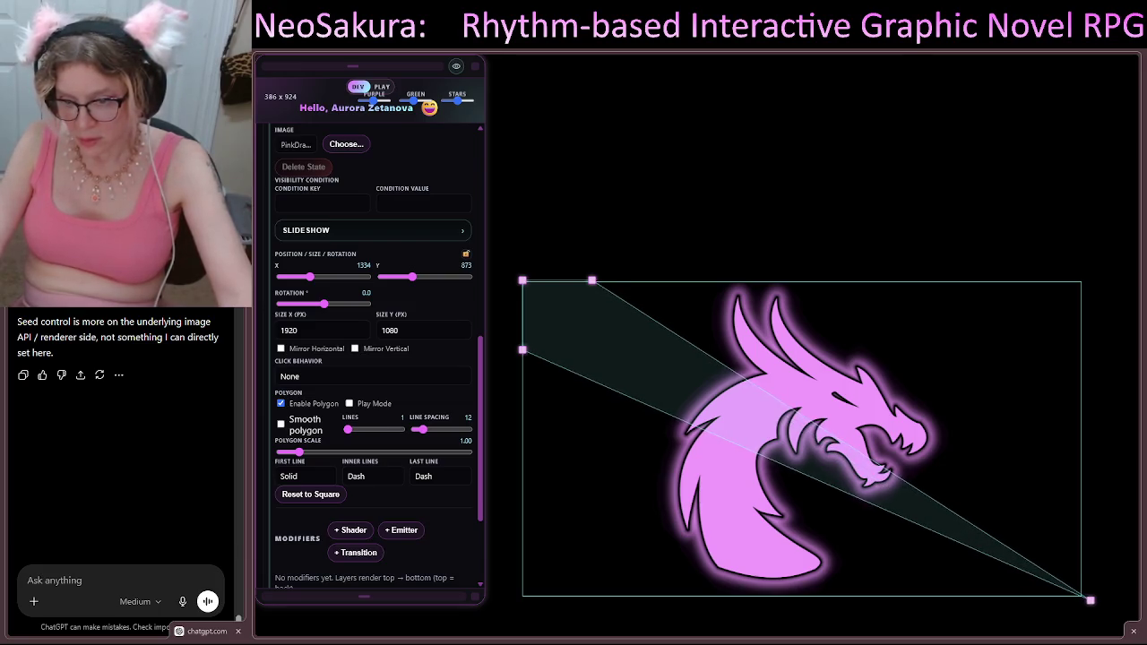
mouse_move(590, 279)
left_mouse_down()
mouse_move(988, 243)
mouse_move(1086, 277)
left_mouse_up()
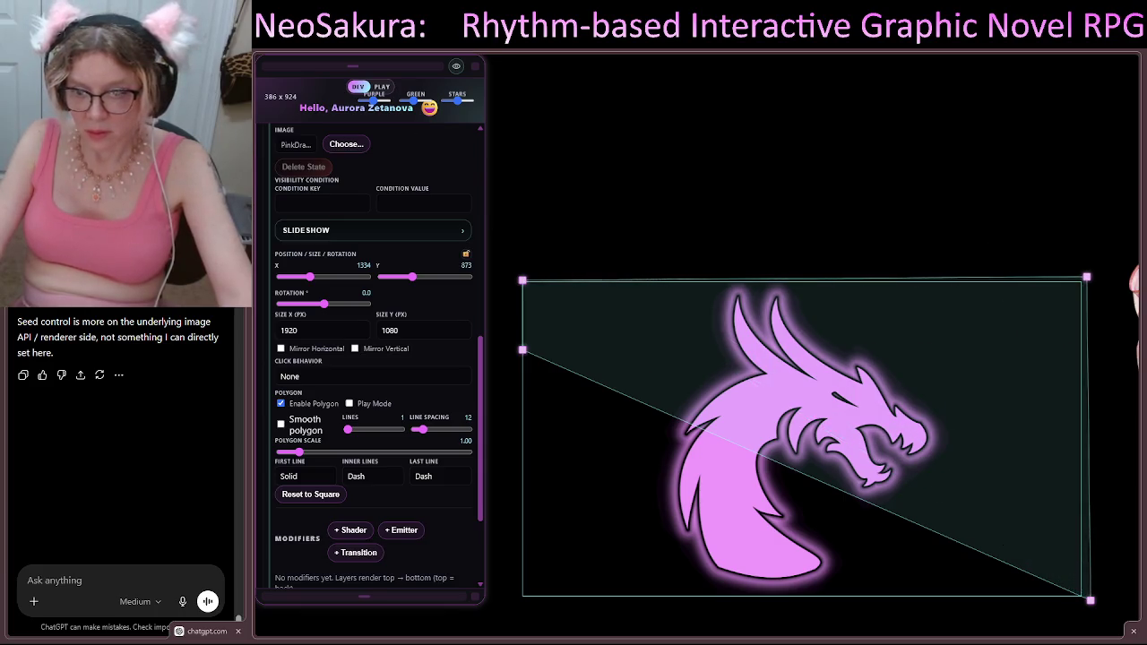
mouse_move(522, 349)
left_mouse_down()
mouse_move(505, 574)
mouse_move(517, 603)
left_mouse_up()
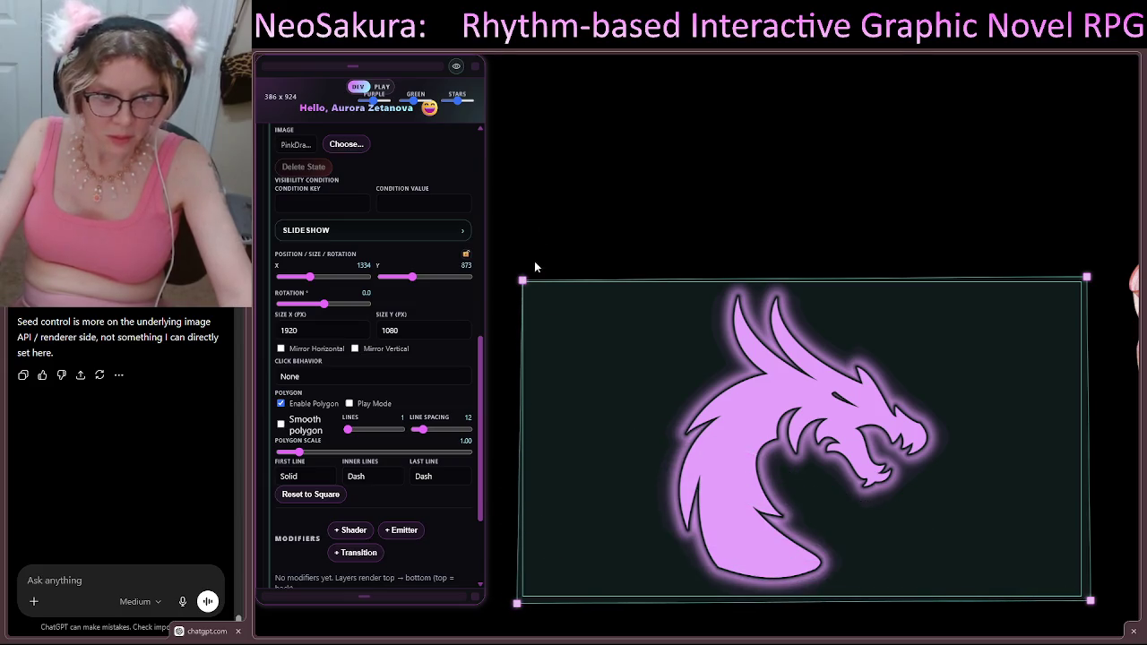
left_click_drag(521, 277, 518, 274)
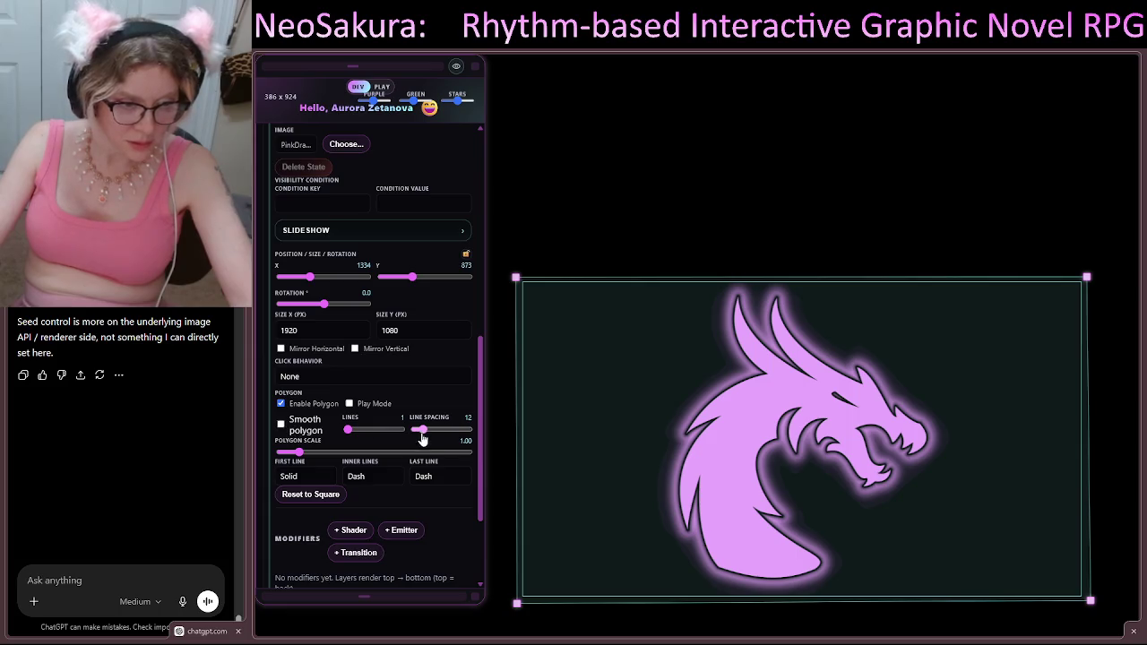
Step: Add a shader modifier to the dragon logo, raise the Hologram opacity, then change its type to Scanlines
scroll(426, 438, "down", 2)
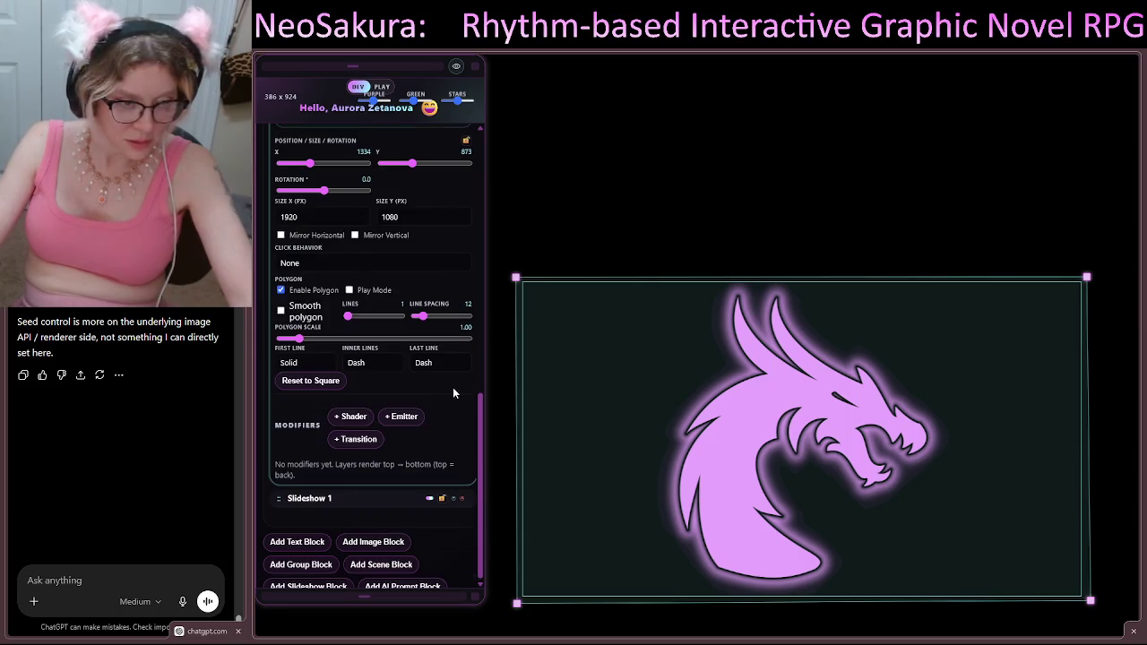
scroll(452, 387, "down", 1)
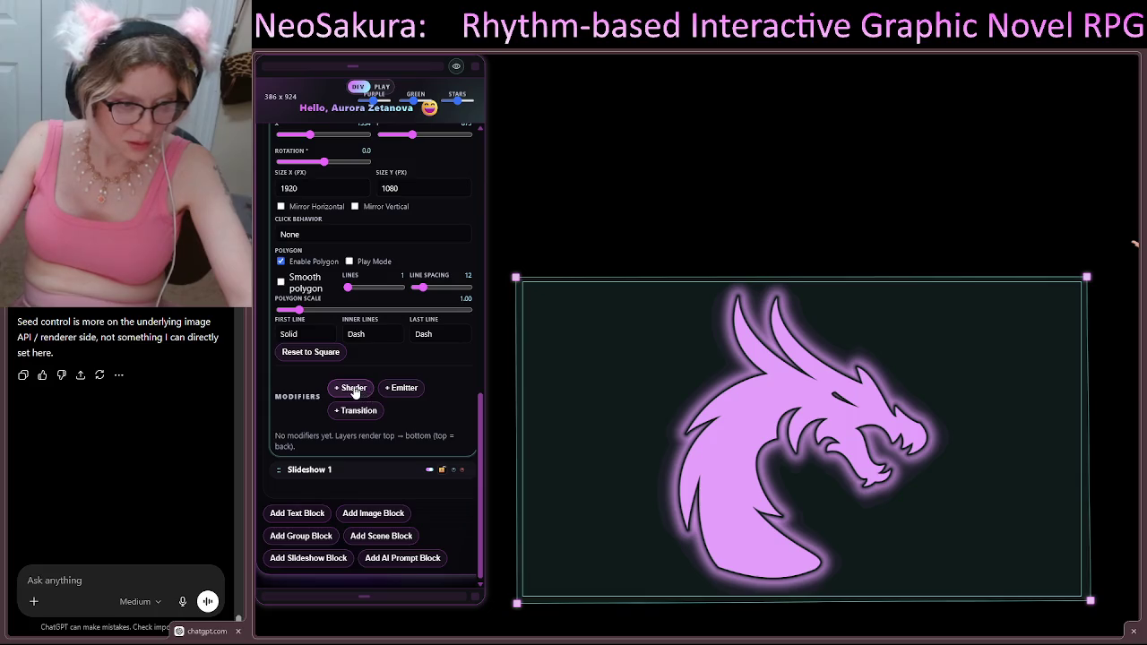
left_click(352, 388)
scroll(332, 380, "down", 2)
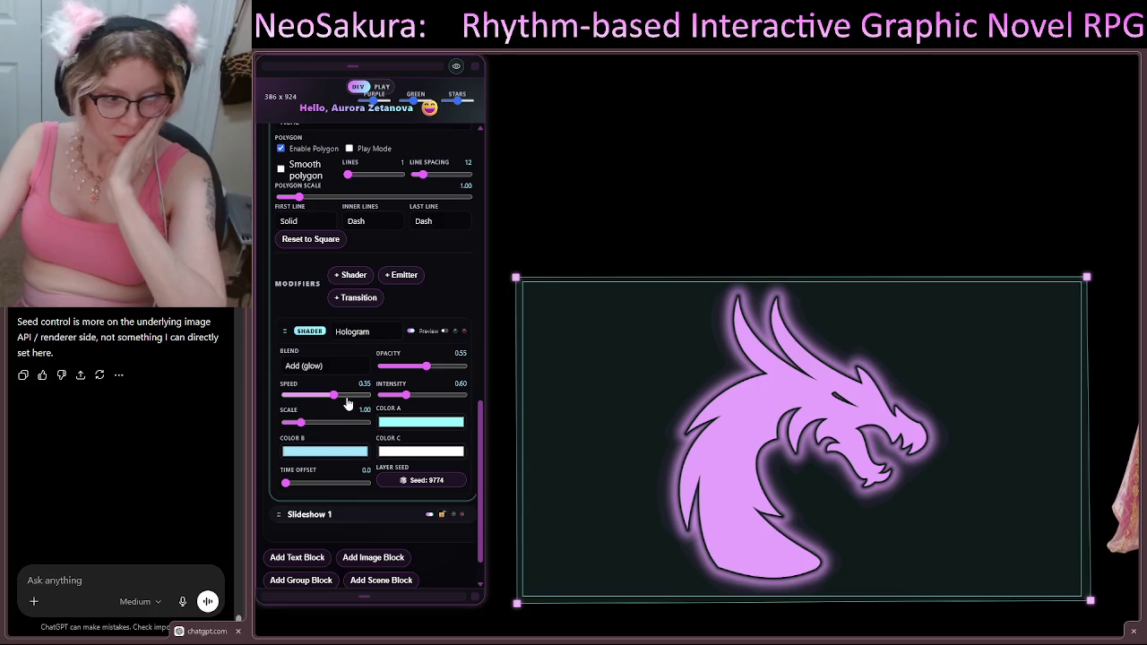
left_click_drag(427, 366, 465, 368)
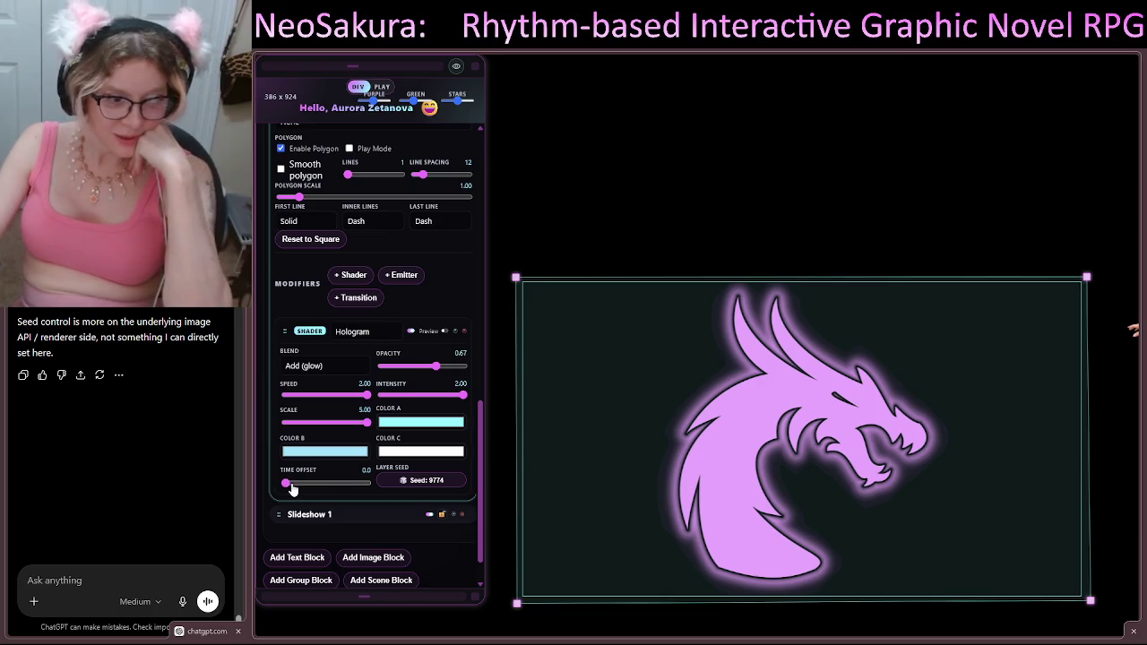
left_click(363, 359)
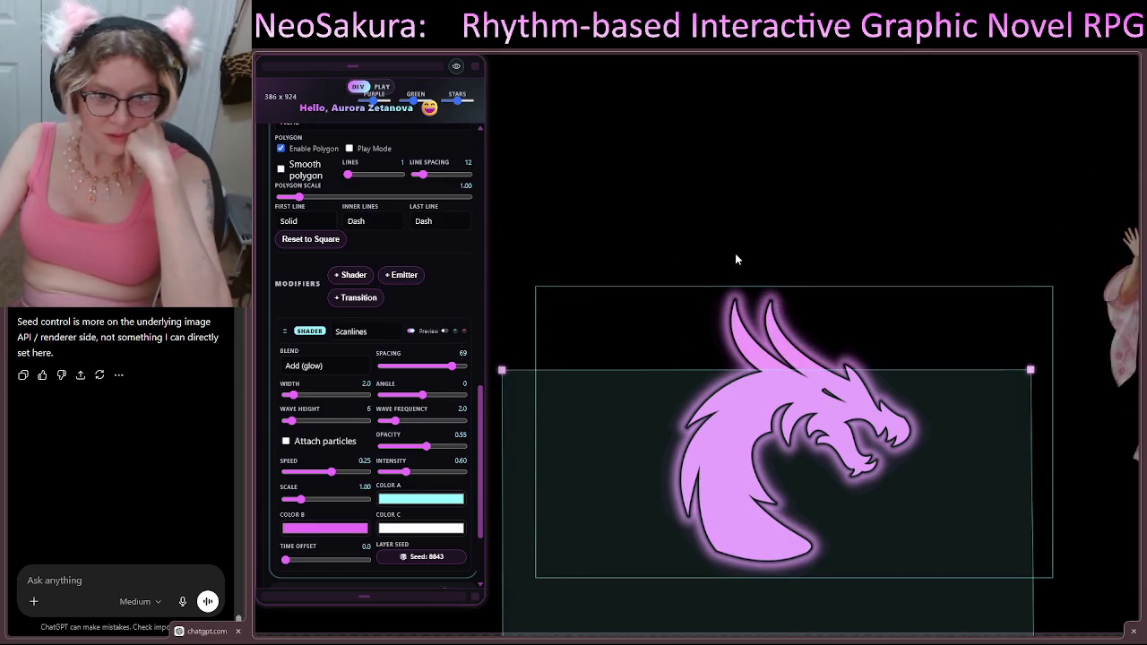
Step: Reposition the dragon logo on stage while previewing scanlines, then disable its polygon shape
left_click_drag(733, 544, 733, 570)
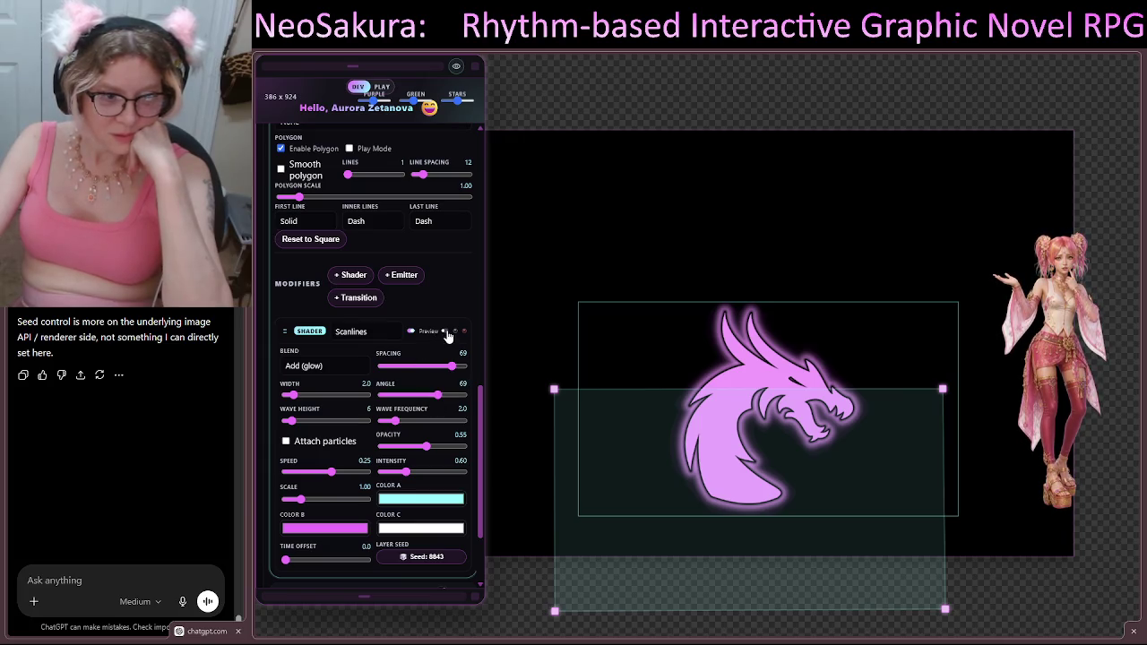
left_click(445, 331)
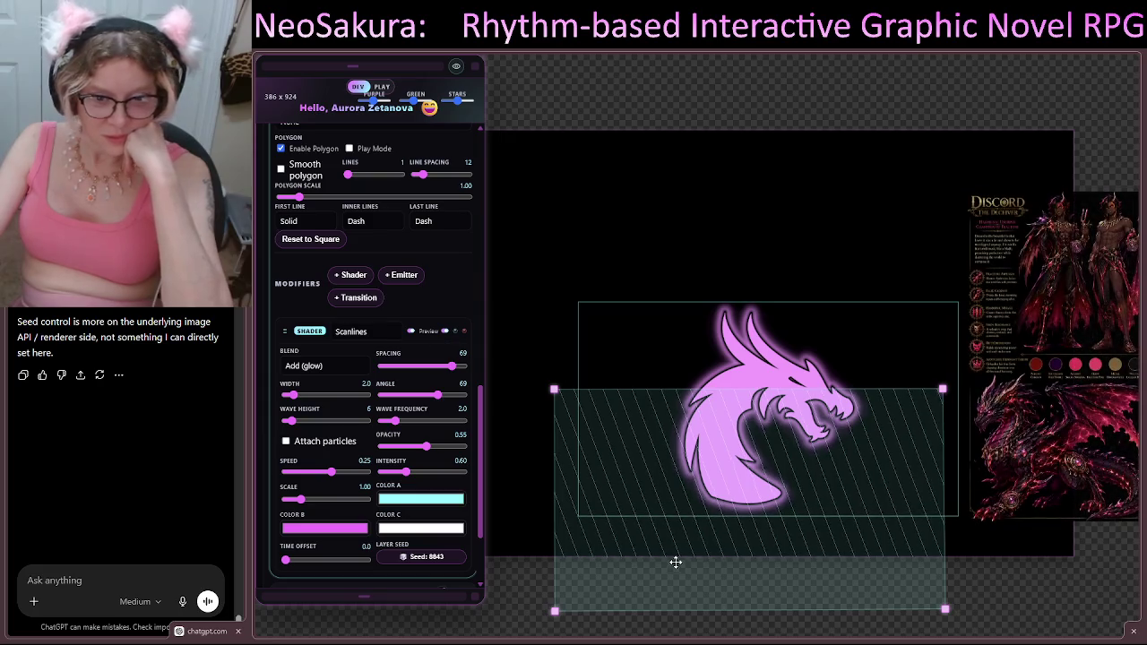
mouse_move(682, 521)
left_mouse_down()
mouse_move(699, 496)
mouse_move(709, 422)
mouse_move(670, 409)
mouse_move(708, 426)
mouse_move(701, 432)
left_mouse_up()
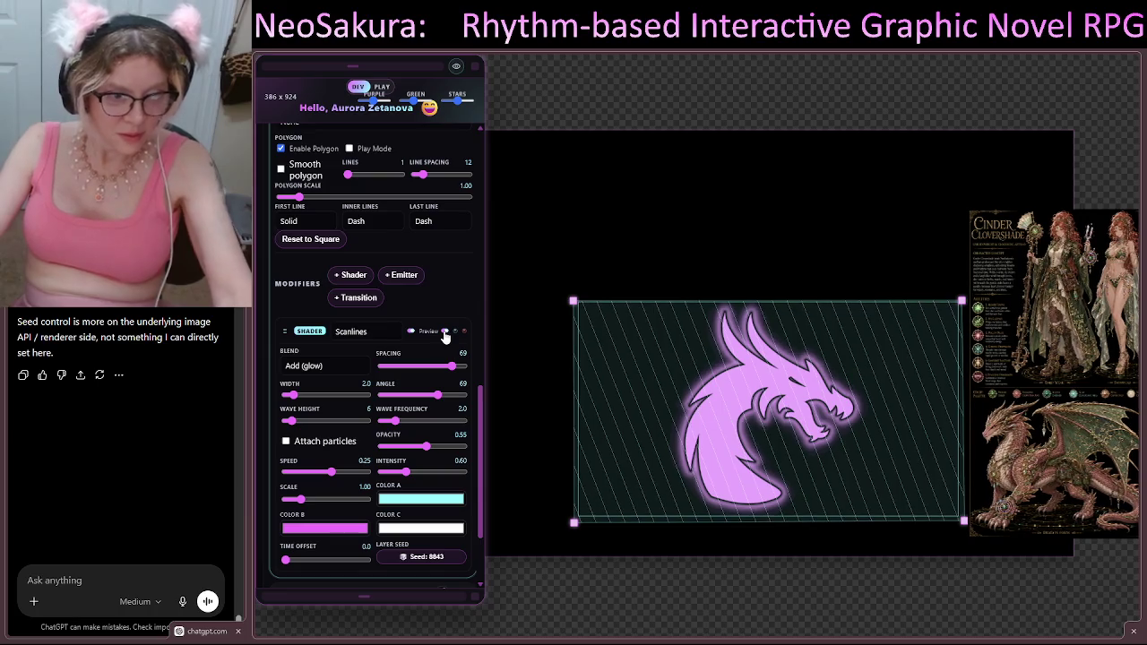
left_click(463, 333)
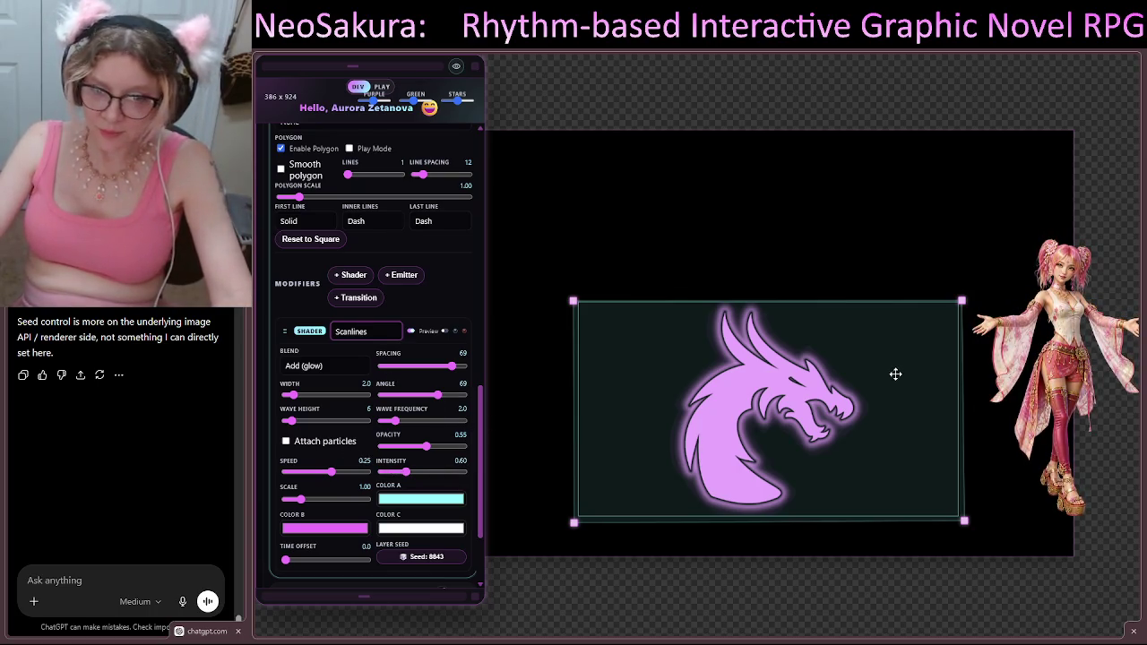
left_click_drag(838, 363, 817, 358)
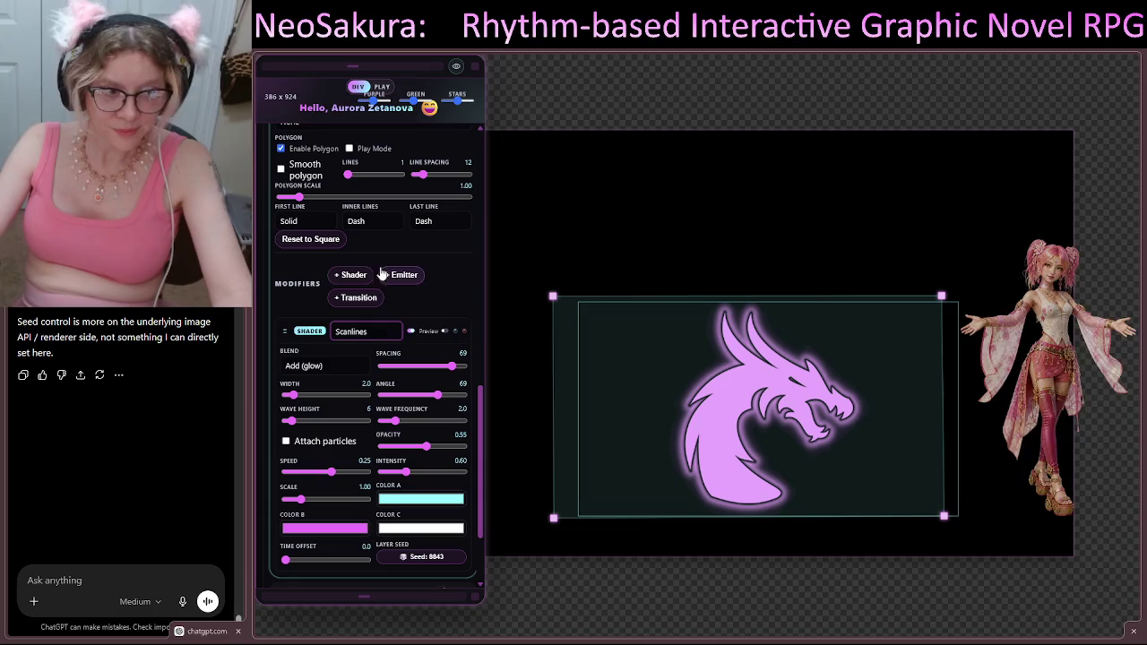
left_click(280, 148)
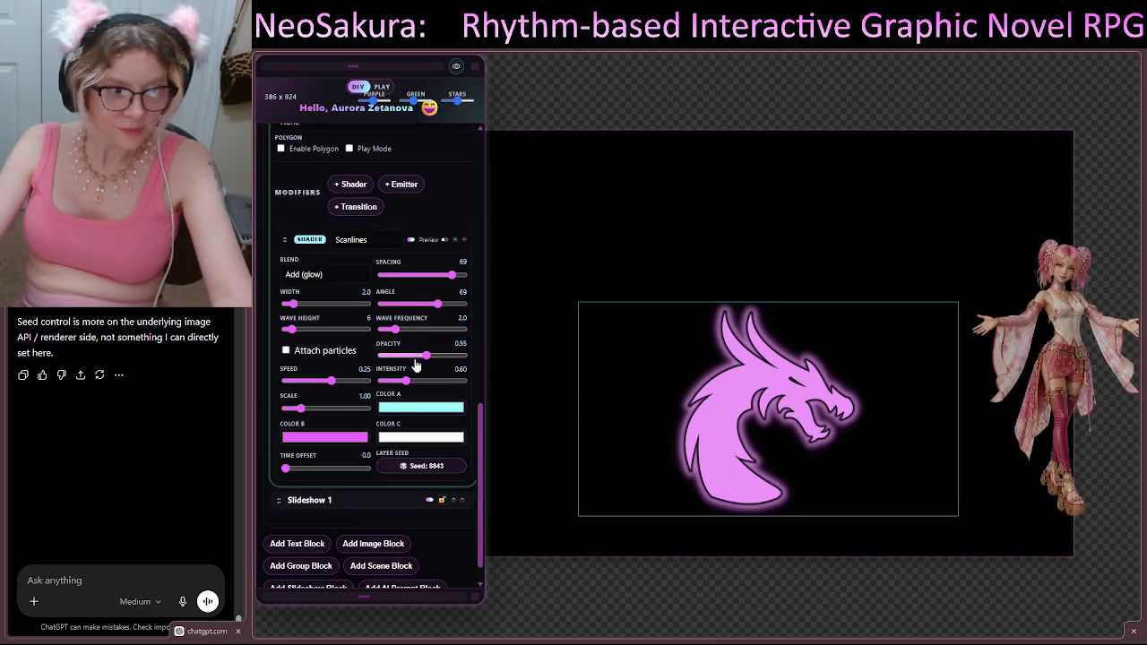
Step: Collapse the Scanlines shader modifier's settings
scroll(413, 375, "up", 3)
left_click(358, 468)
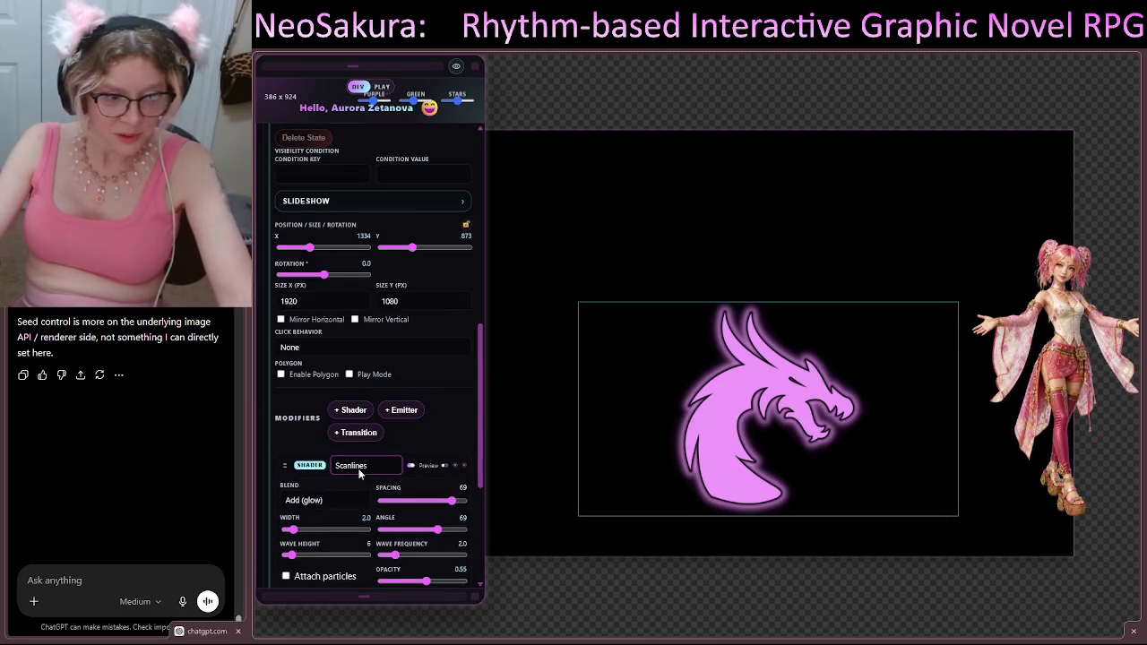
left_click(306, 470)
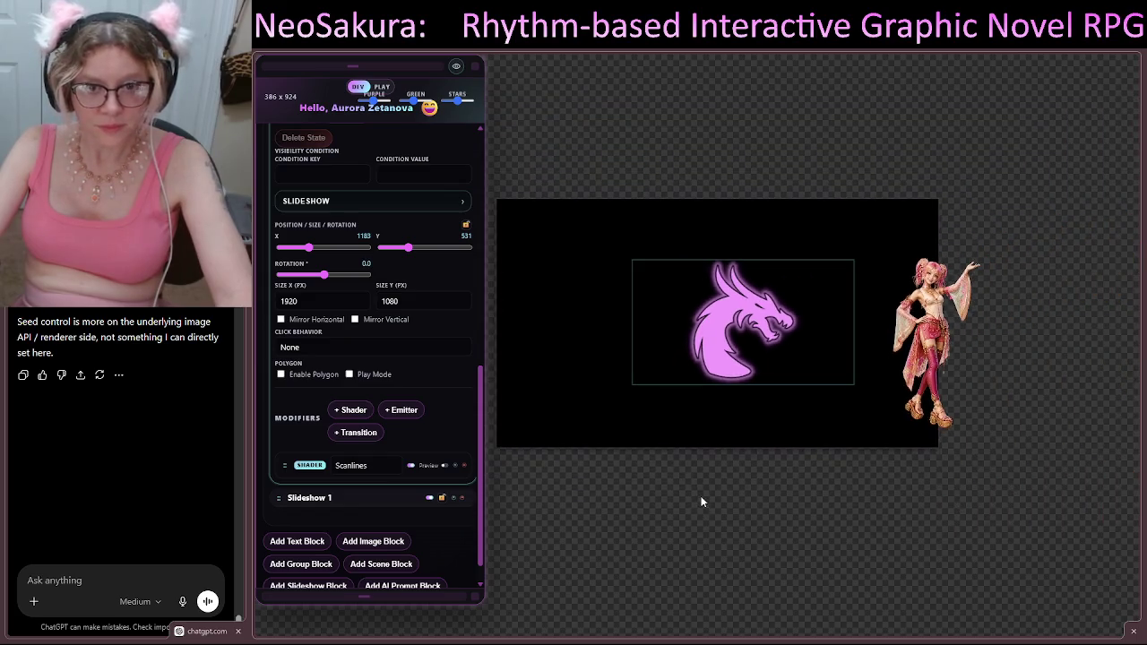
Step: Move the character image to the right side of the stage
left_click_drag(942, 353, 998, 409)
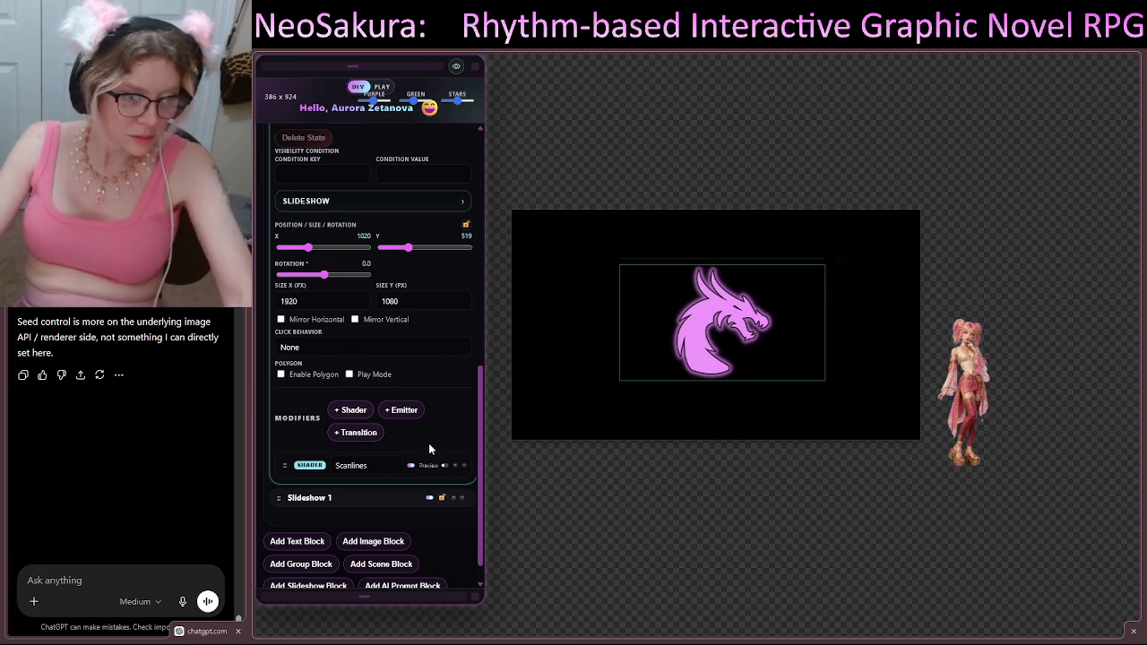
scroll(390, 475, "up", 1)
scroll(350, 303, "up", 4)
scroll(376, 332, "down", 3)
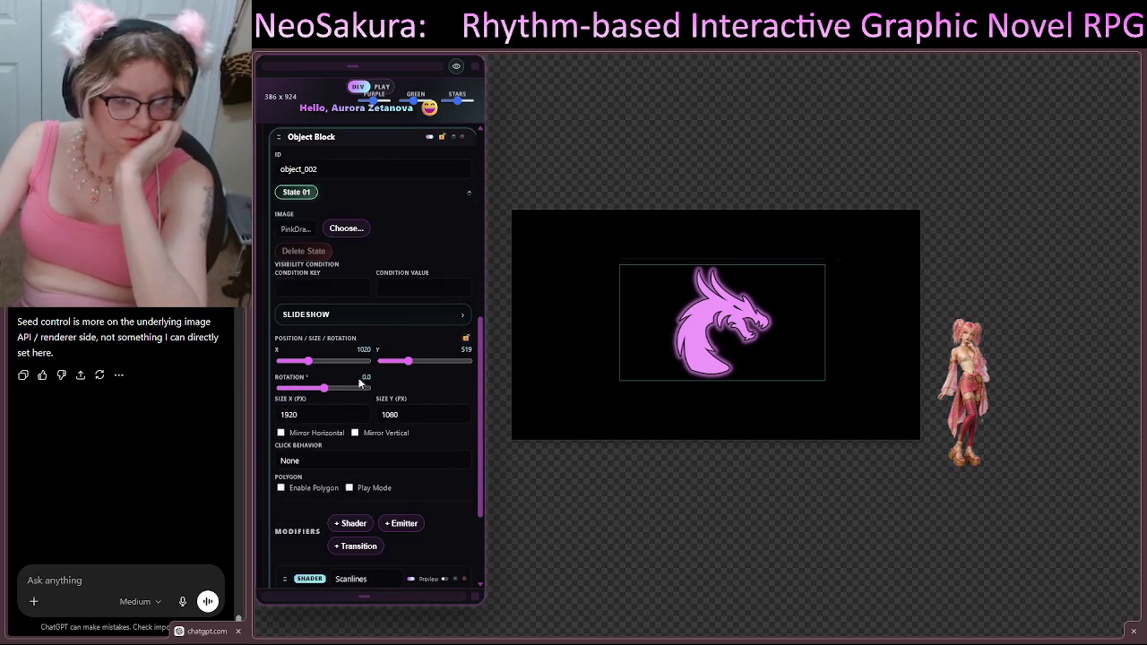
scroll(385, 430, "down", 2)
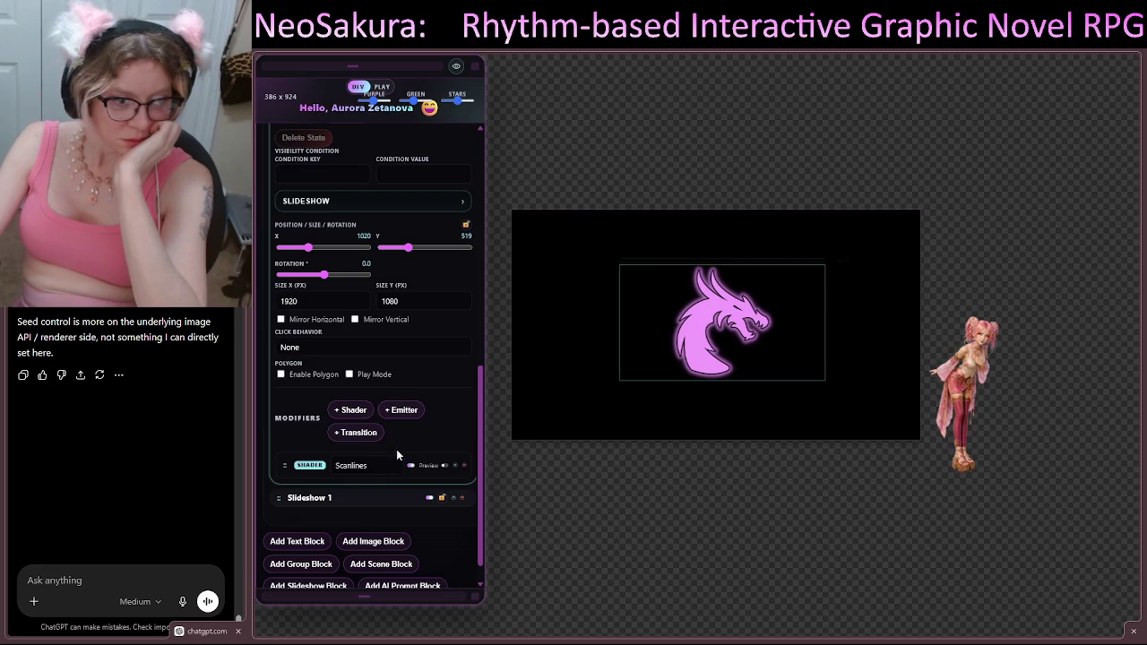
scroll(431, 435, "up", 2)
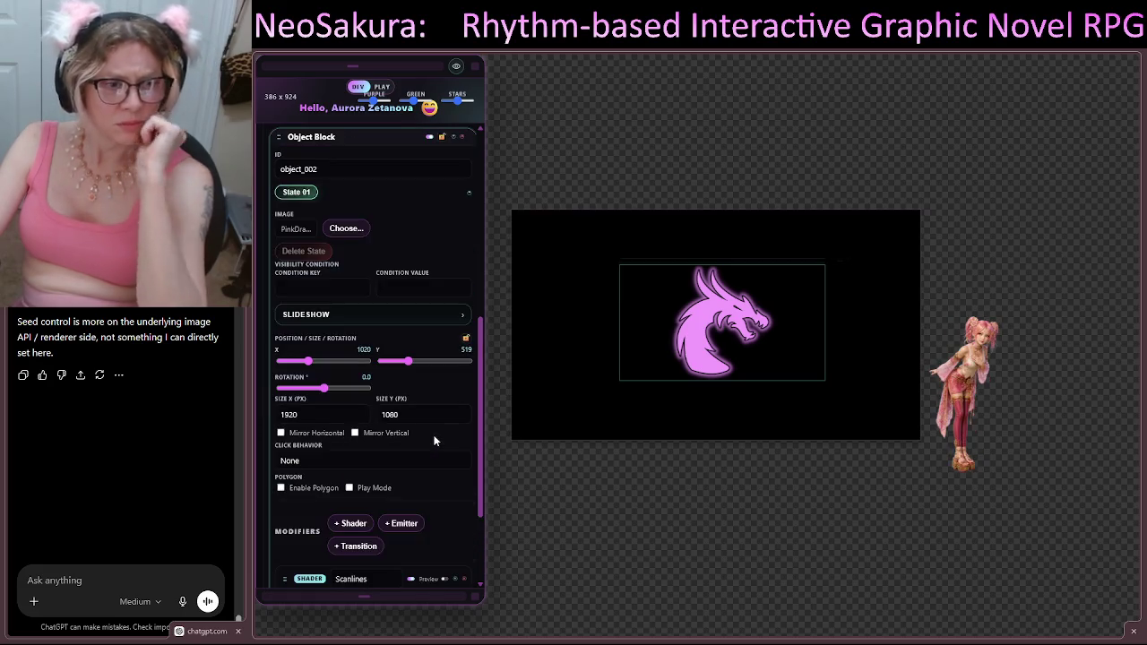
scroll(435, 435, "up", 1)
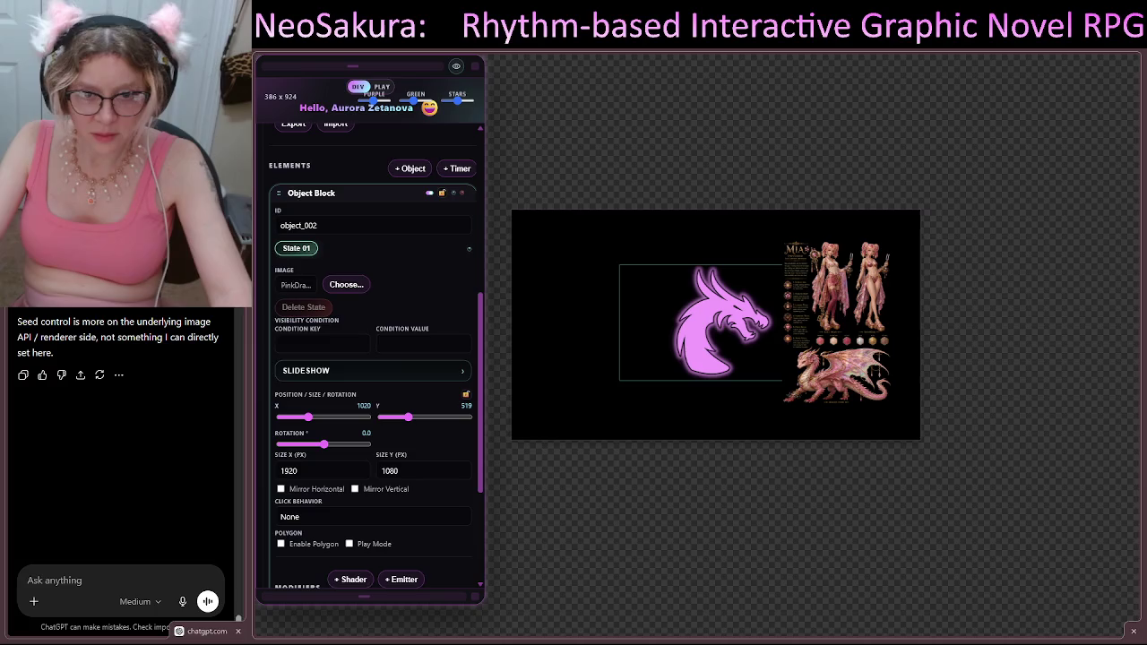
Step: Set the slideshow's X position to 1052 beside the logo and fold the Object Block settings
scroll(376, 387, "down", 2)
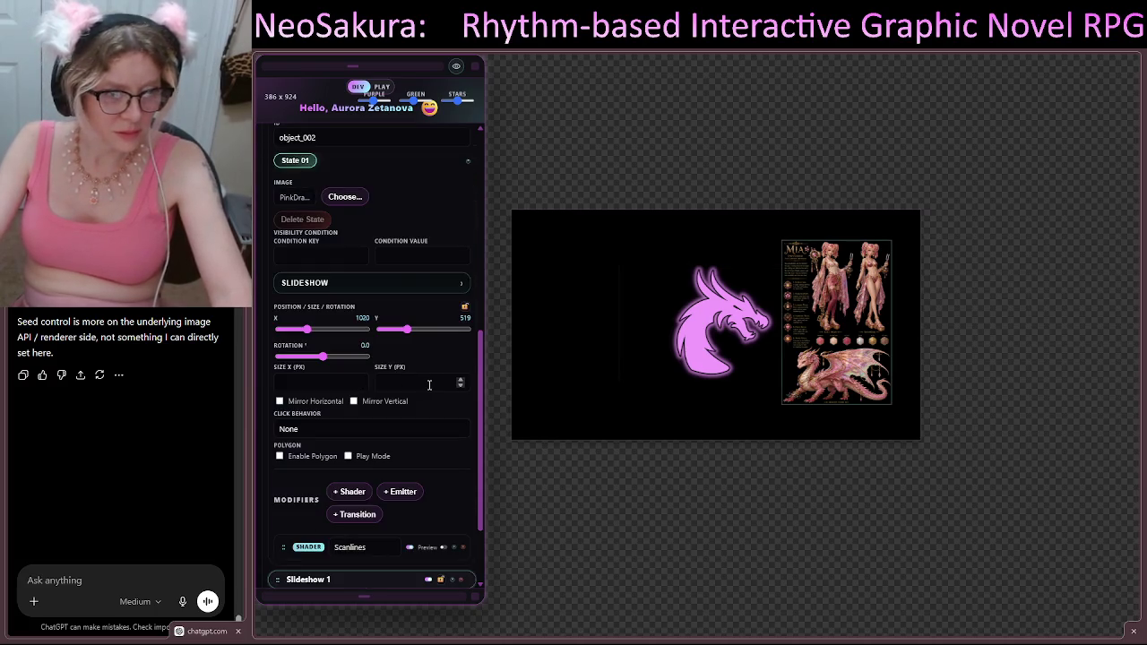
scroll(452, 405, "down", 2)
scroll(452, 405, "up", 1)
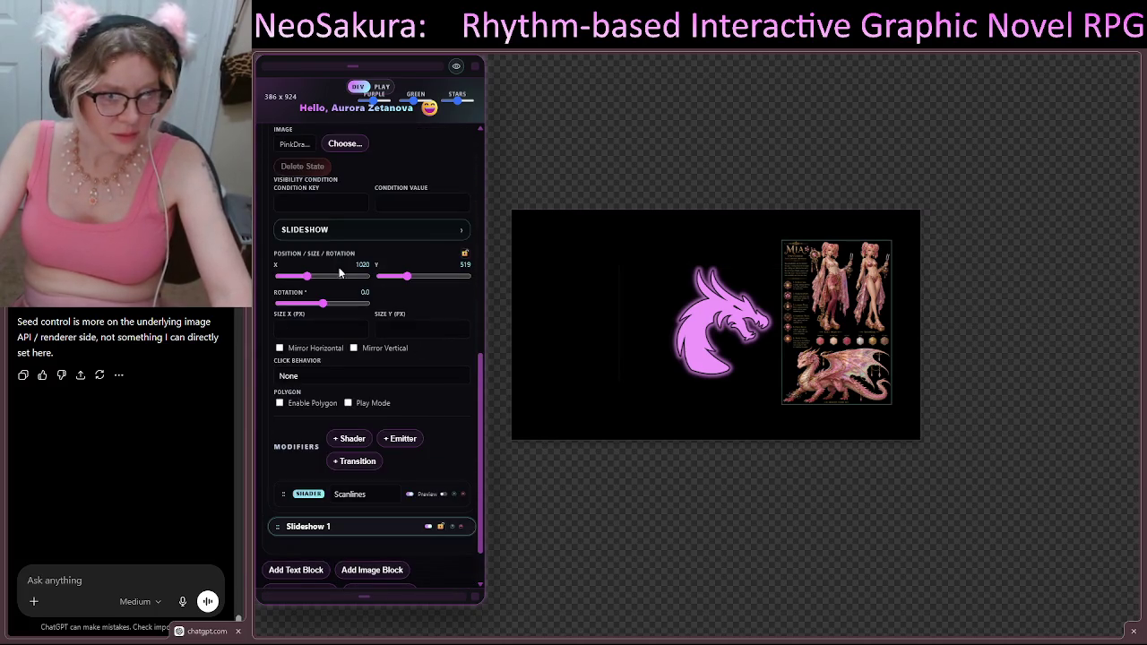
left_click(308, 280)
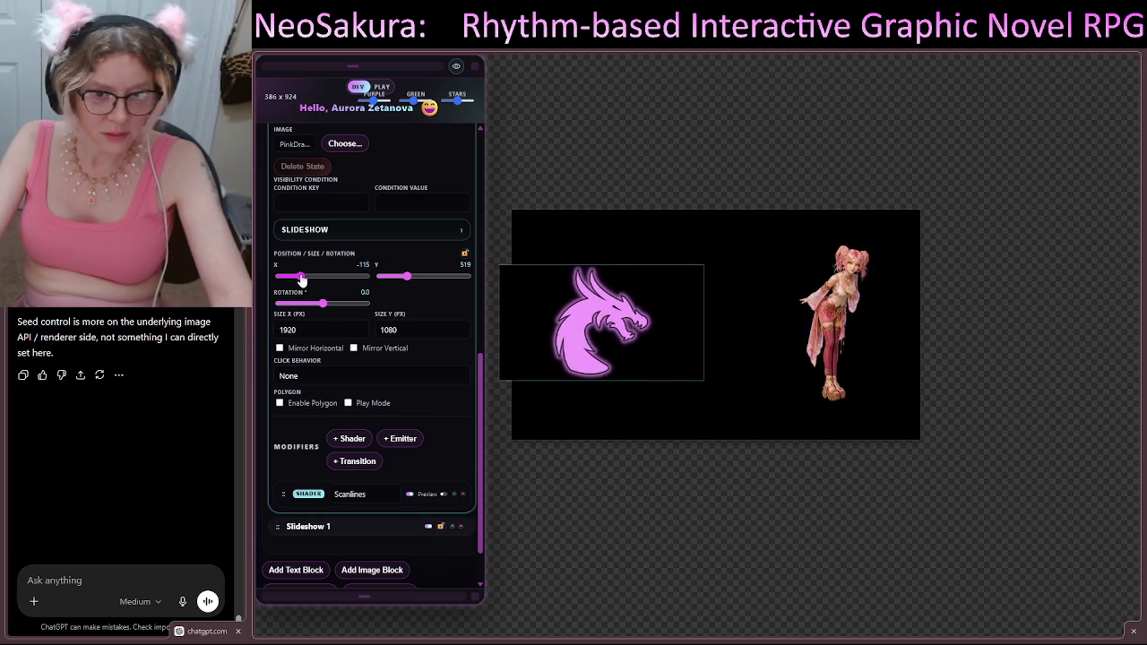
left_click_drag(308, 281, 306, 281)
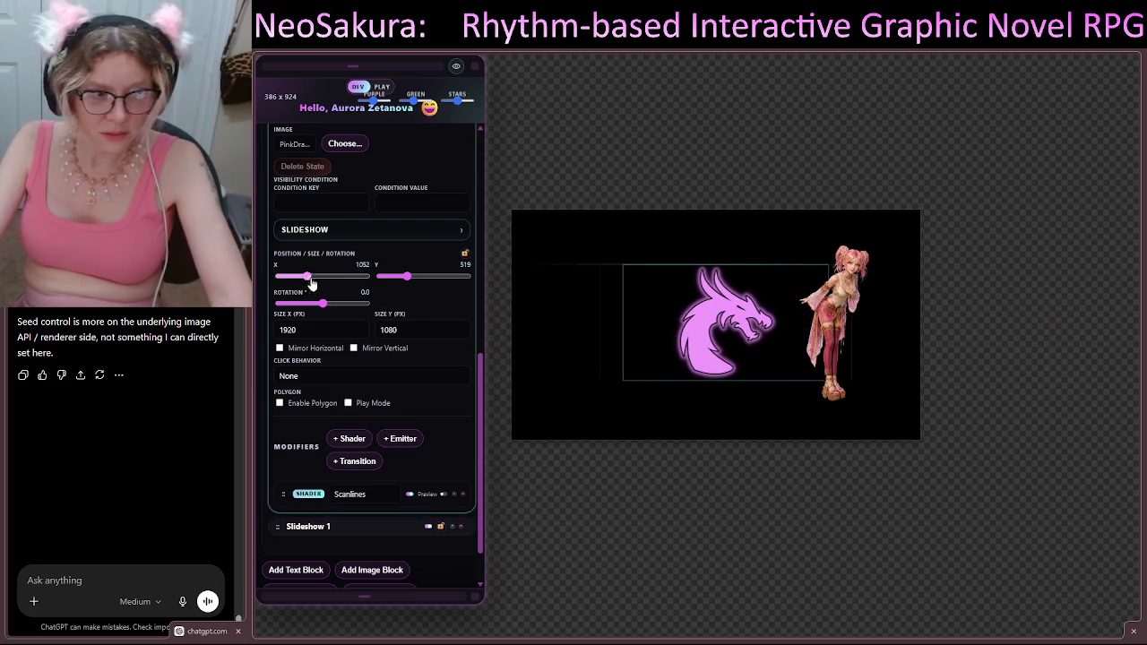
scroll(410, 313, "down", 1)
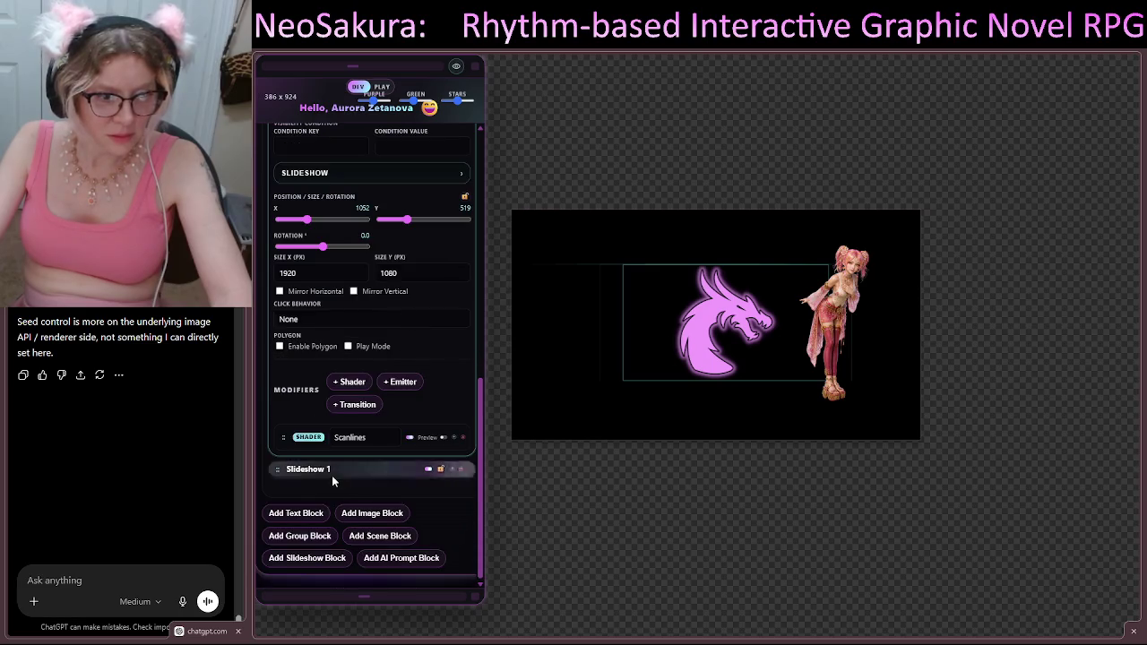
scroll(374, 363, "up", 2)
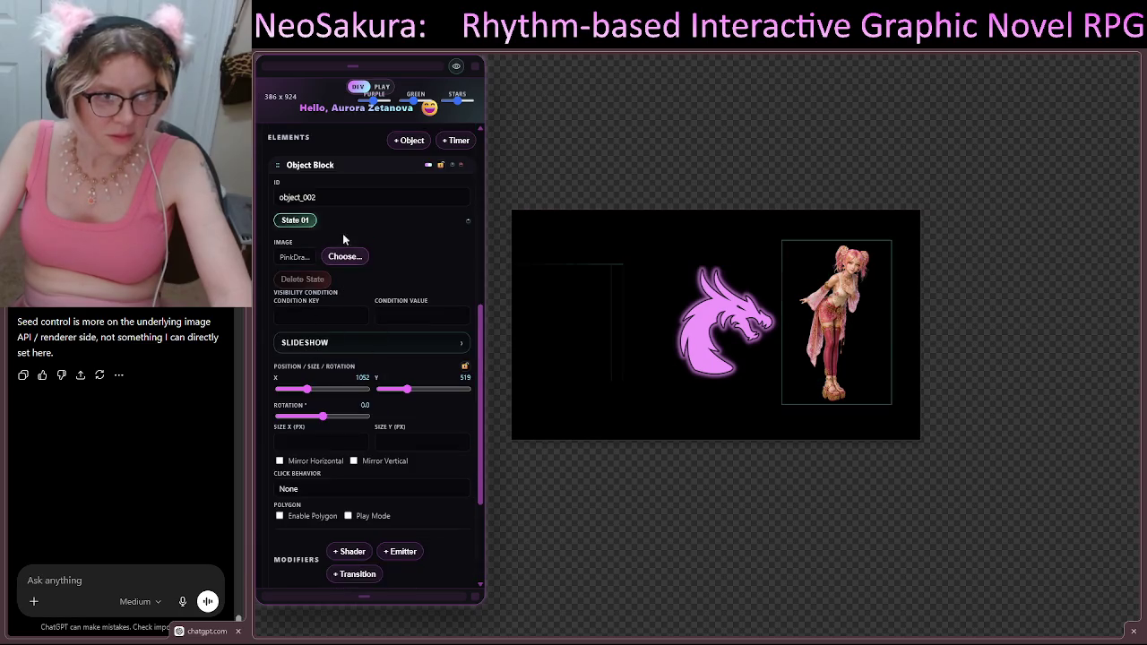
scroll(330, 213, "up", 1)
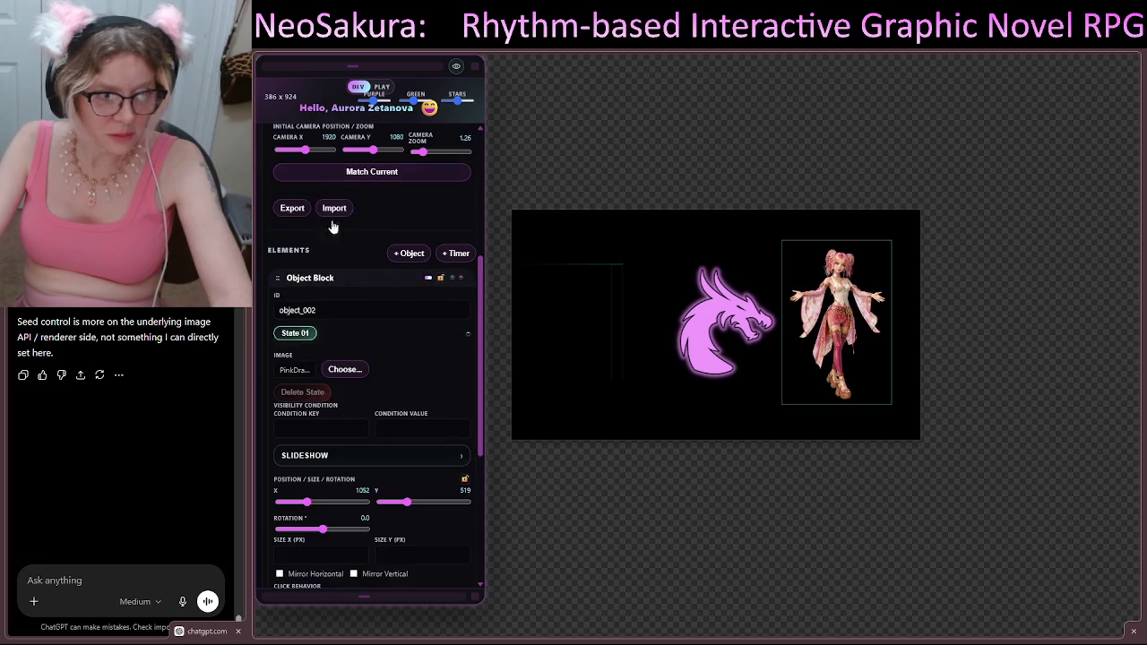
scroll(387, 356, "down", 1)
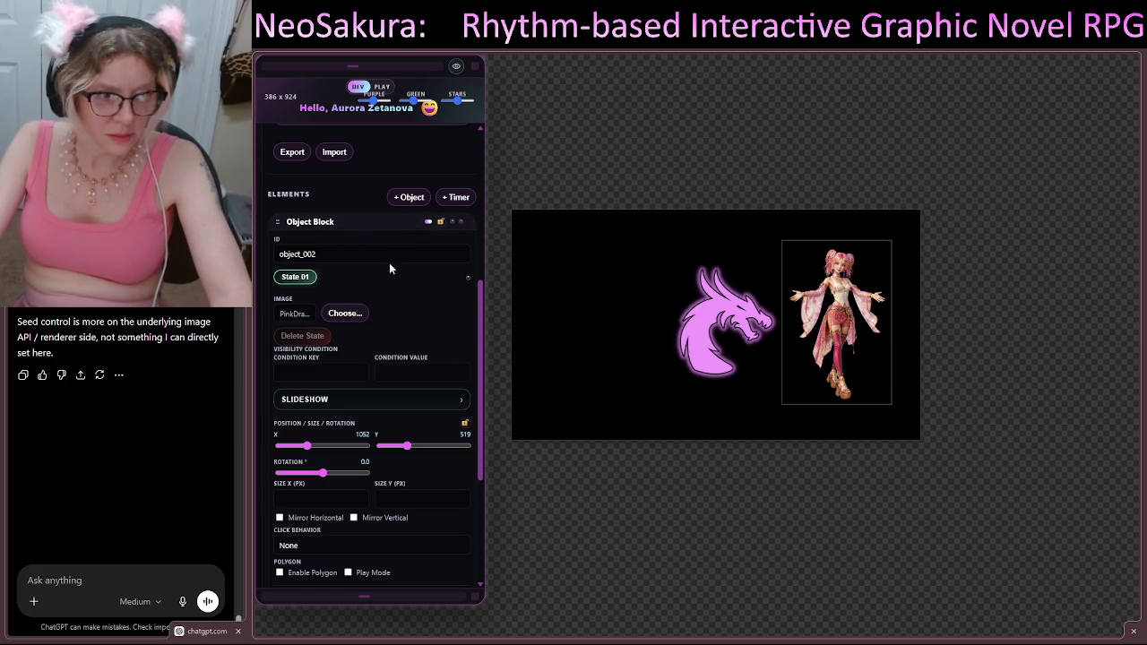
left_click(334, 224)
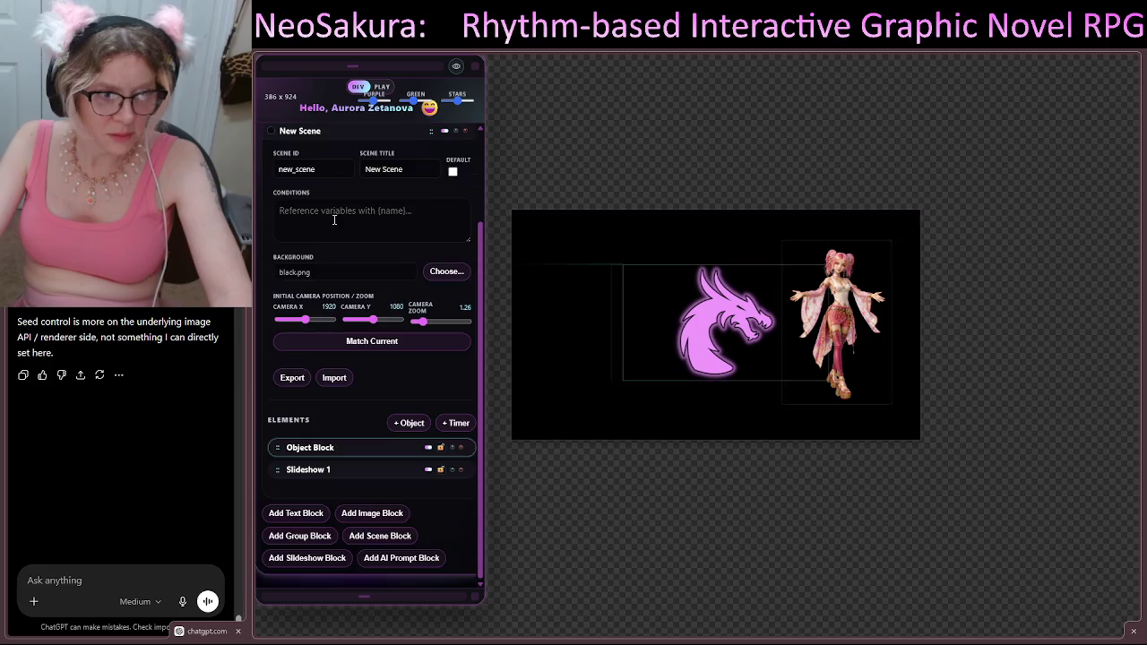
Step: Expand the Slideshow 1 element's settings and scroll to its size fields
left_click(328, 471)
scroll(392, 364, "down", 2)
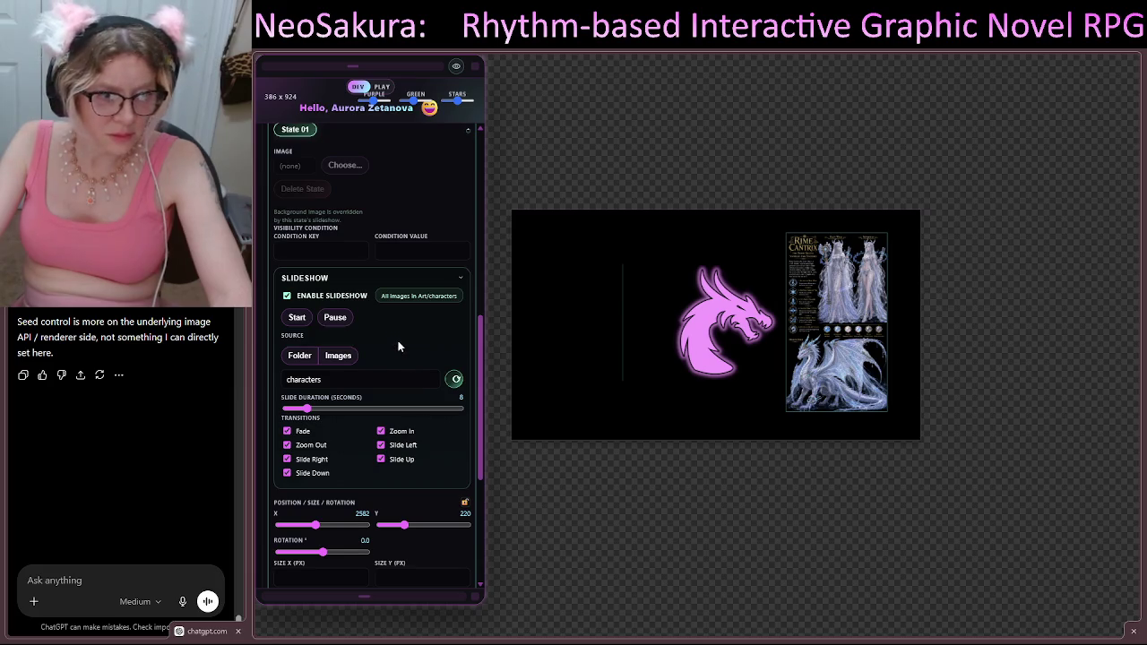
scroll(399, 342, "down", 1)
scroll(399, 341, "down", 2)
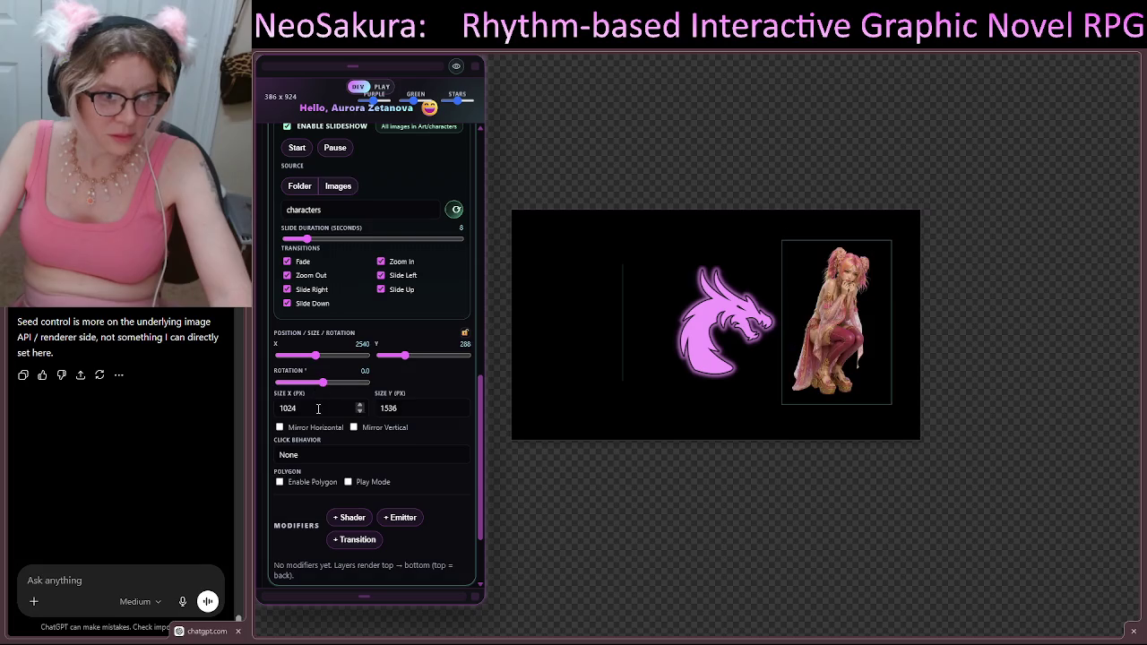
Step: Step the slideshow's Size X up from 1024 to 1178 pixels
left_click(360, 406)
left_click(360, 406)
left_click(360, 406)
left_click(360, 406)
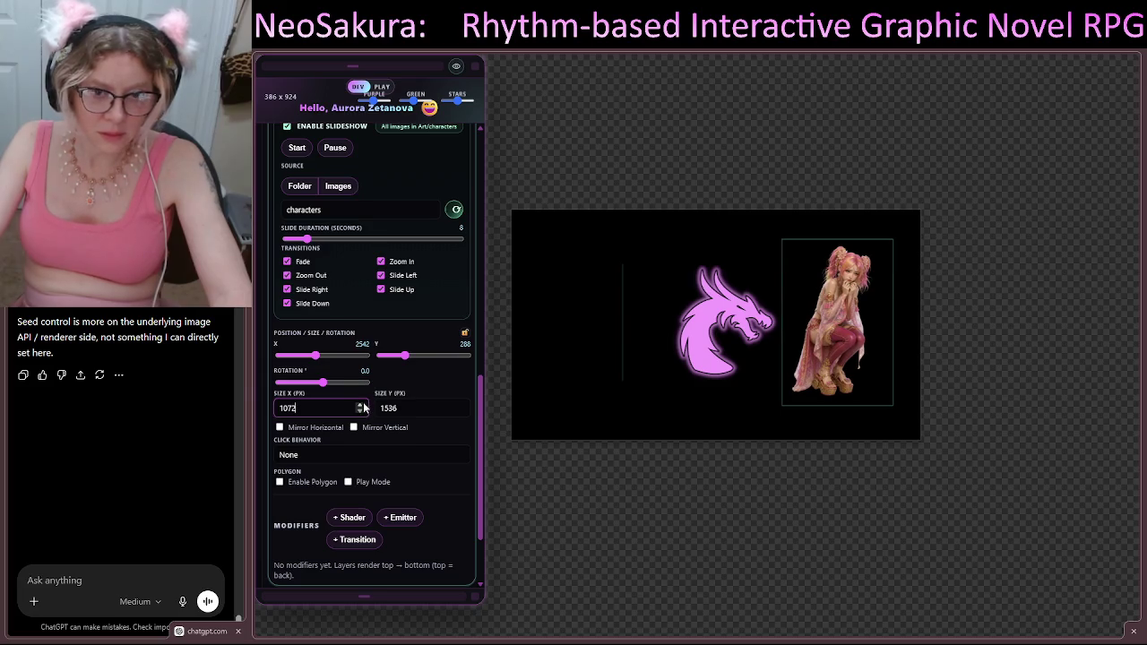
left_click(360, 405)
left_click(360, 406)
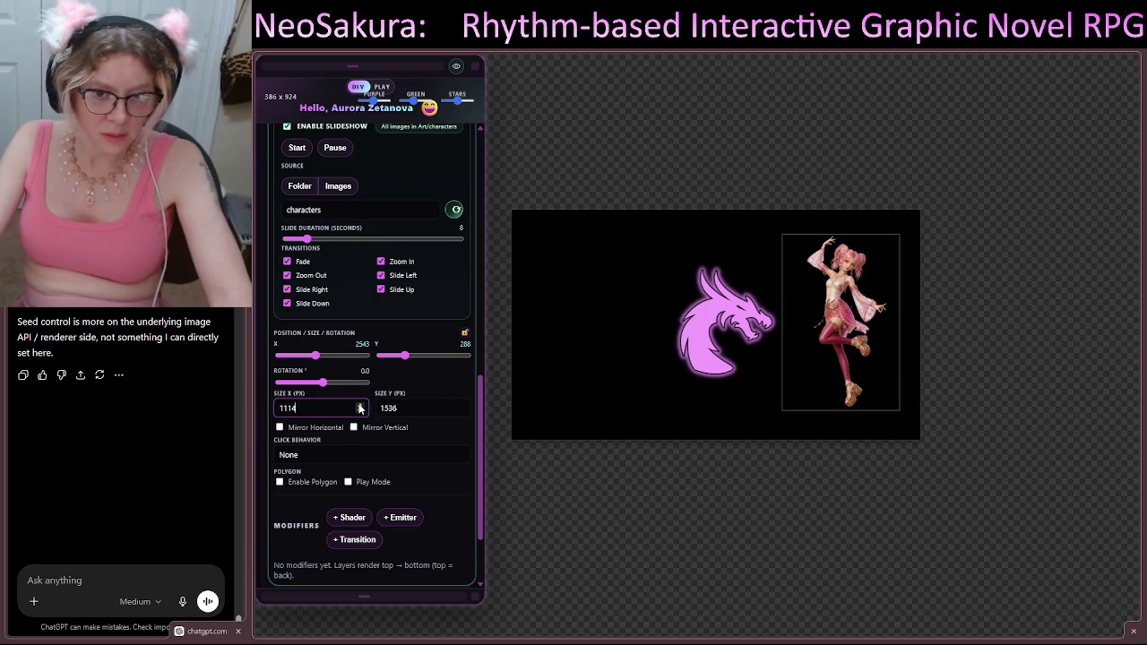
left_click(360, 406)
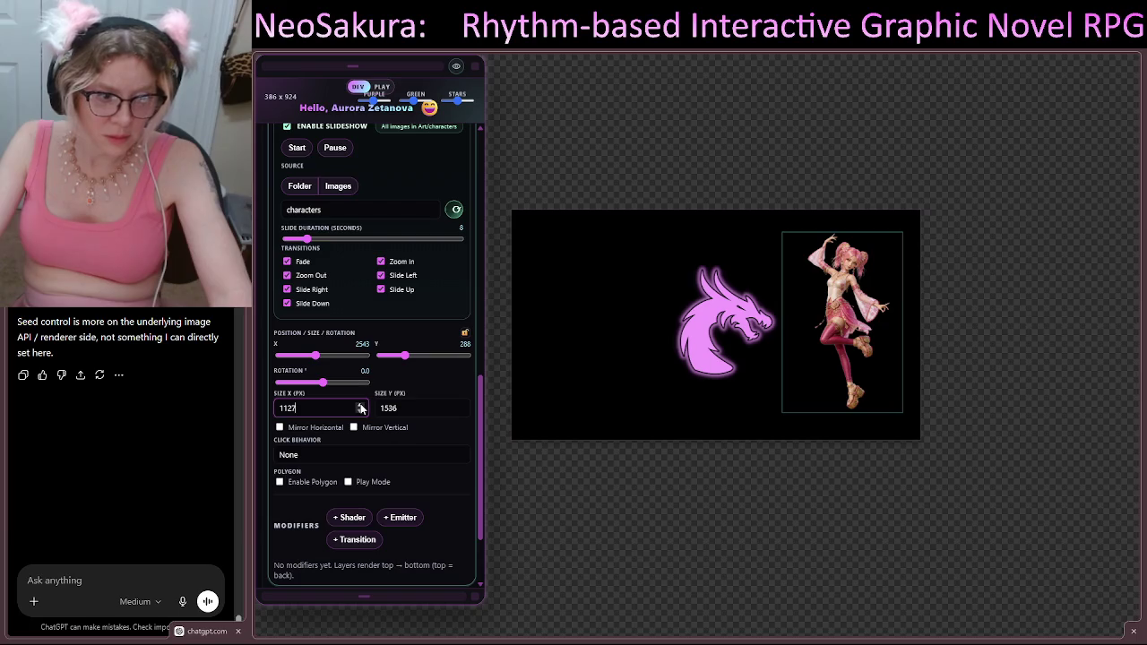
left_click(361, 406)
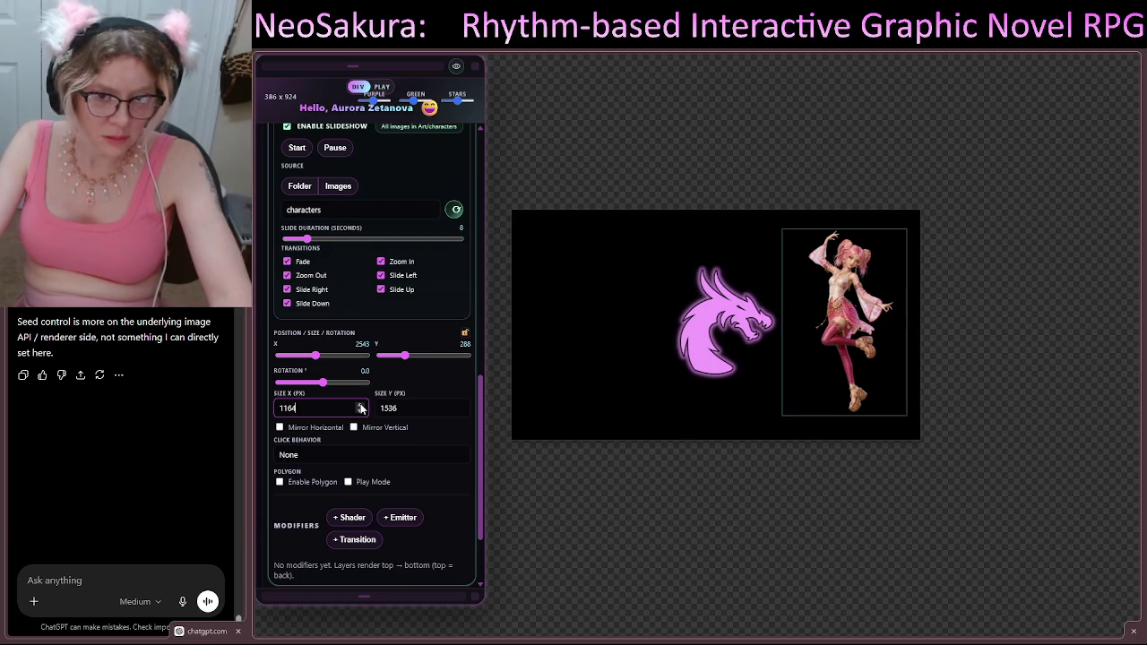
left_click(361, 410)
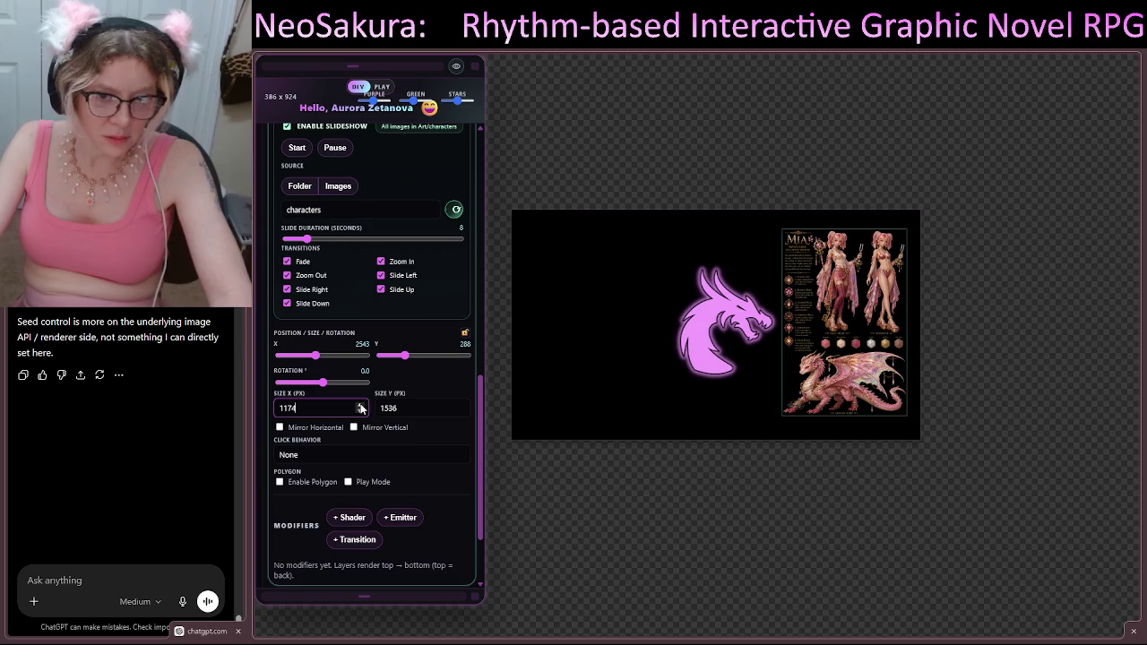
left_click(385, 485)
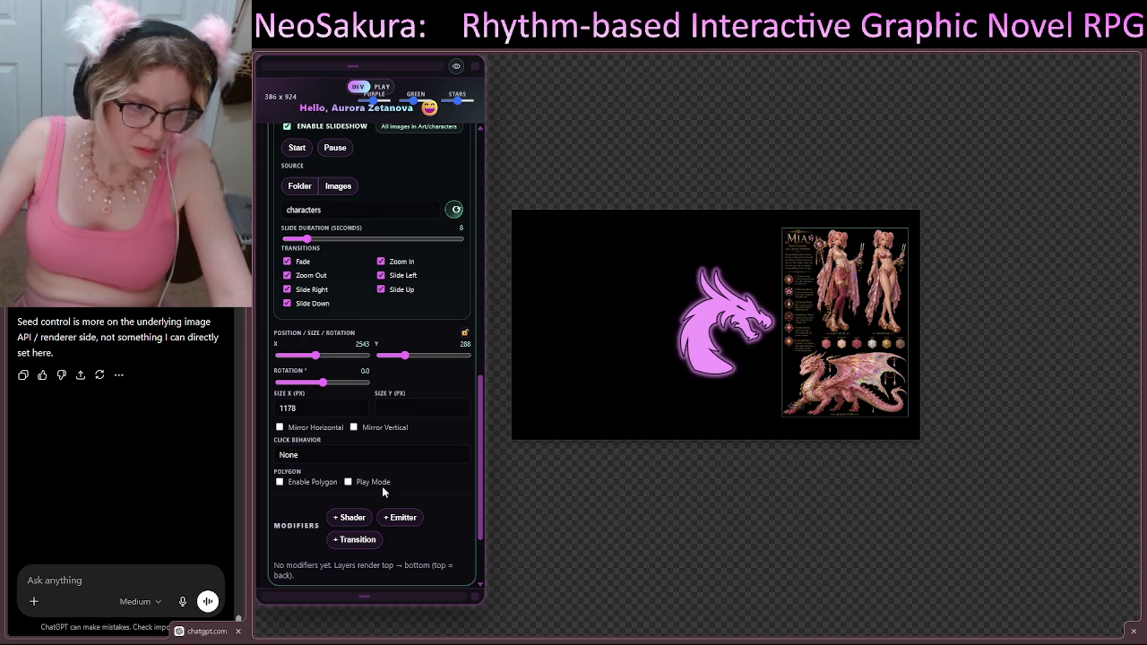
double_click(285, 408)
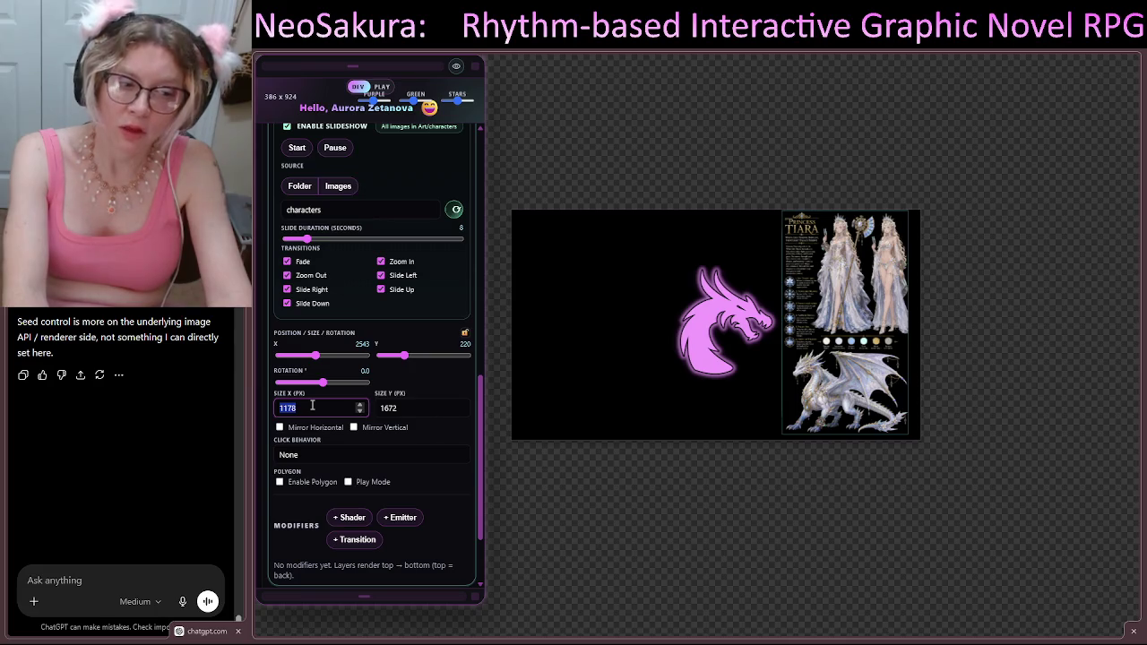
Step: Enter 1920 as the slideshow's Size X, then replace it with 1080 pixels
type("20")
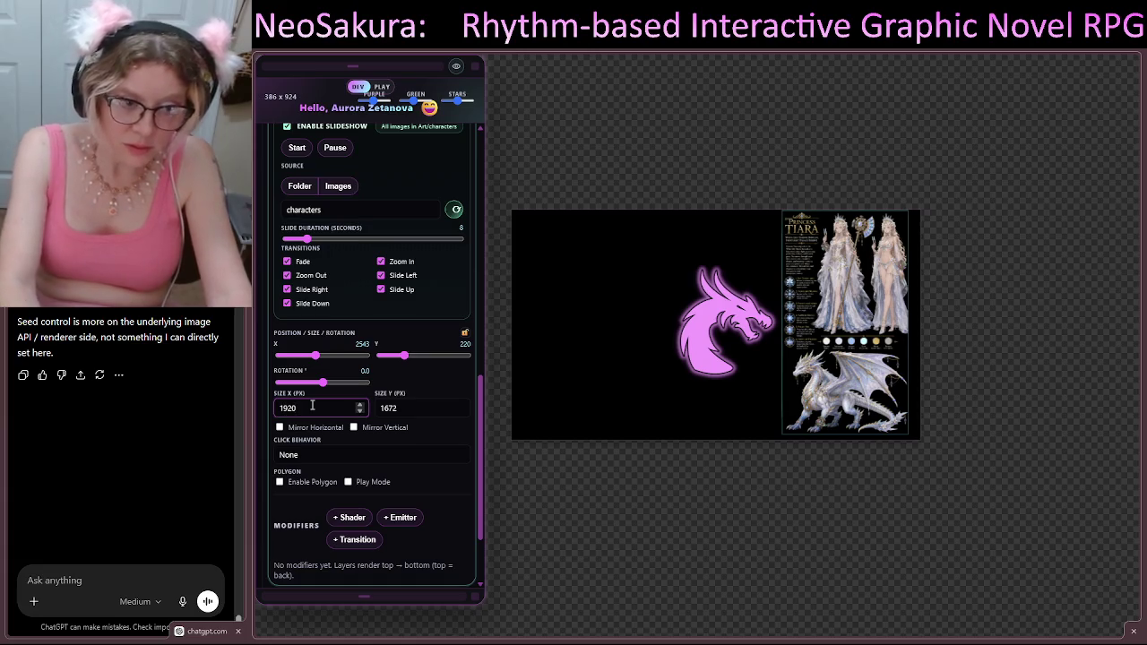
key("Return")
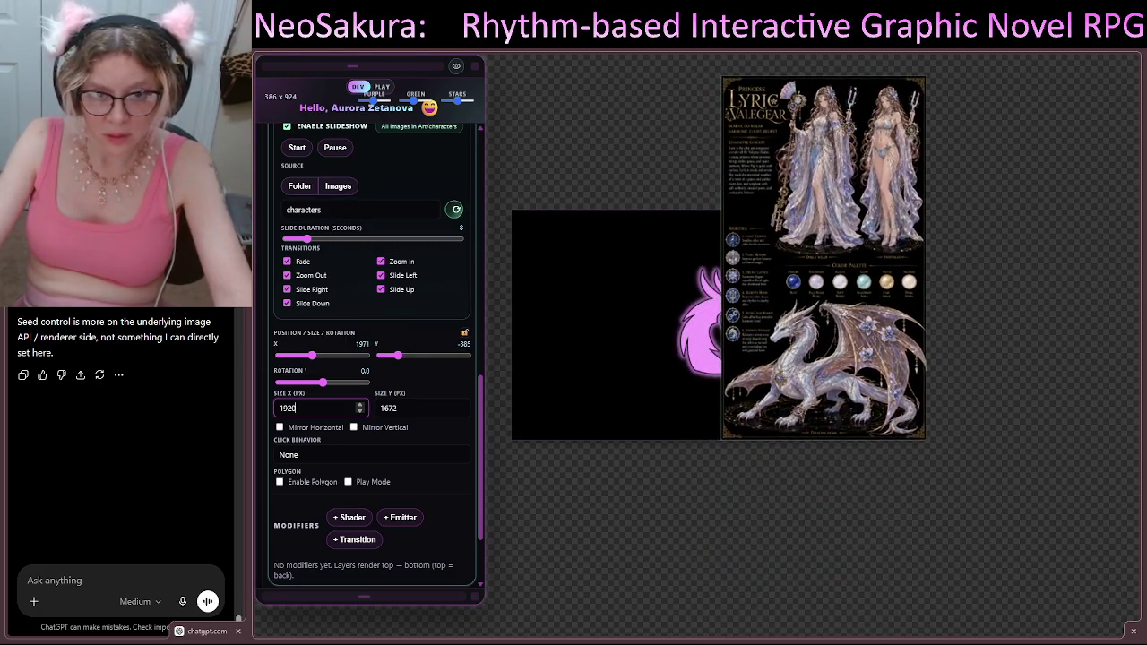
left_click(268, 409)
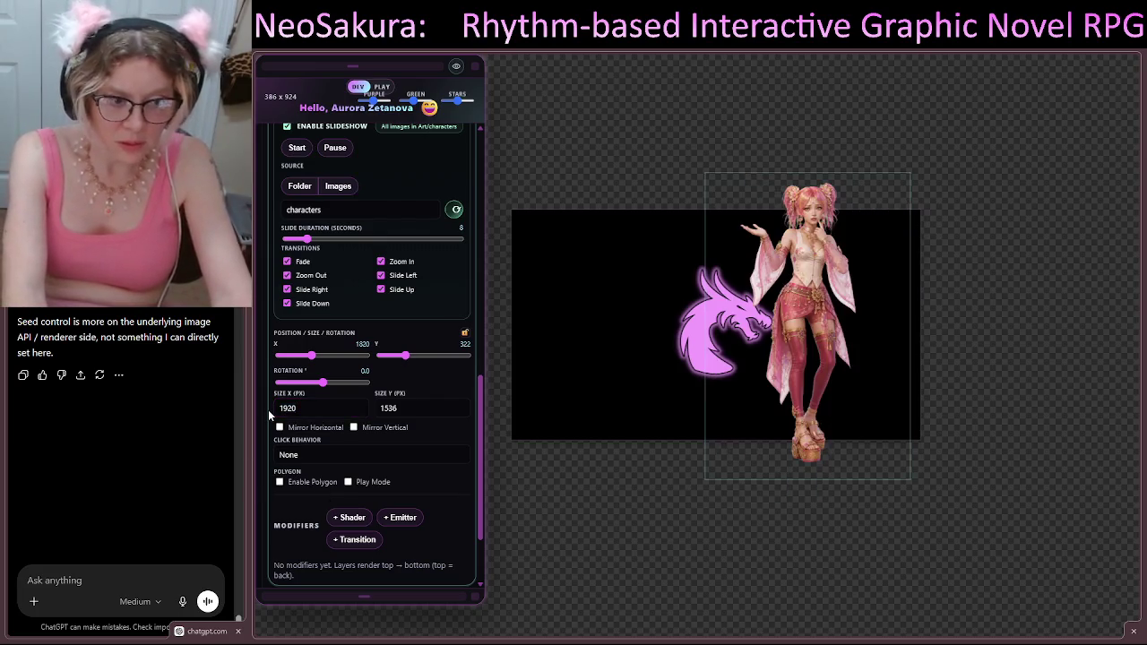
double_click(285, 408)
type("10")
key("Return")
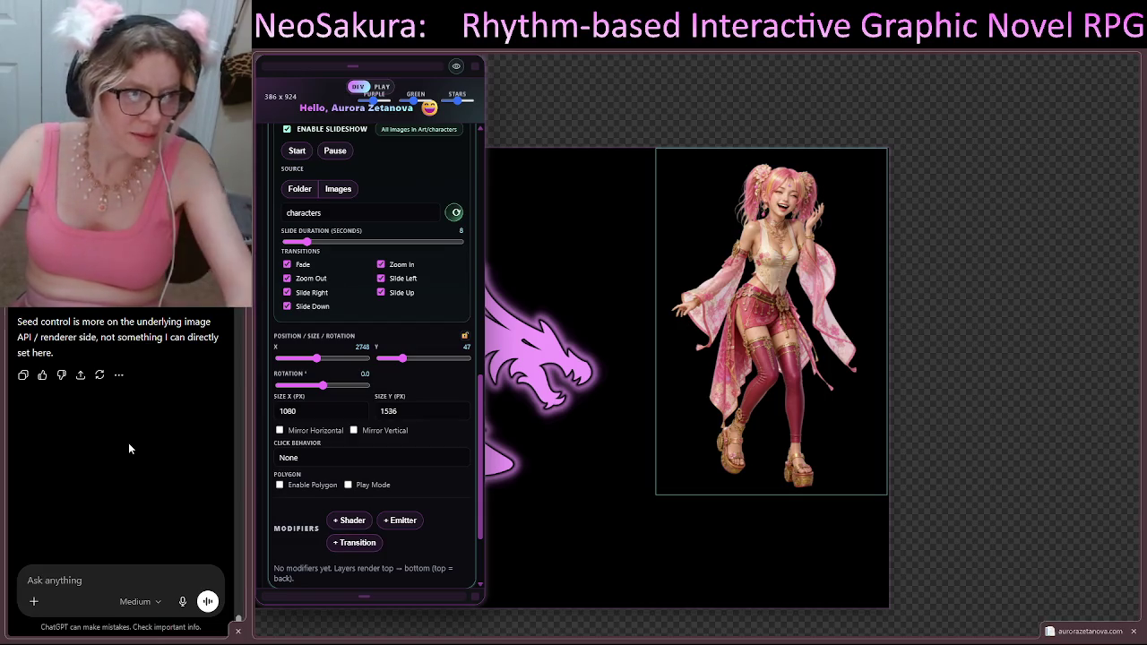
scroll(127, 448, "up", 5)
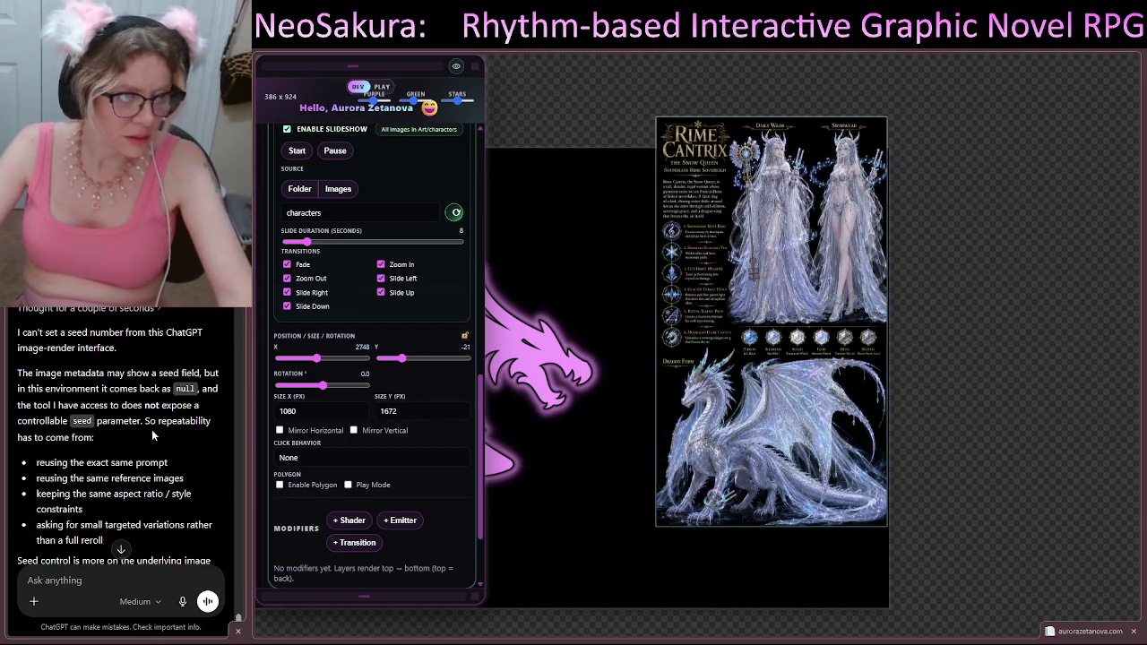
scroll(152, 429, "up", 3)
scroll(152, 432, "down", 5)
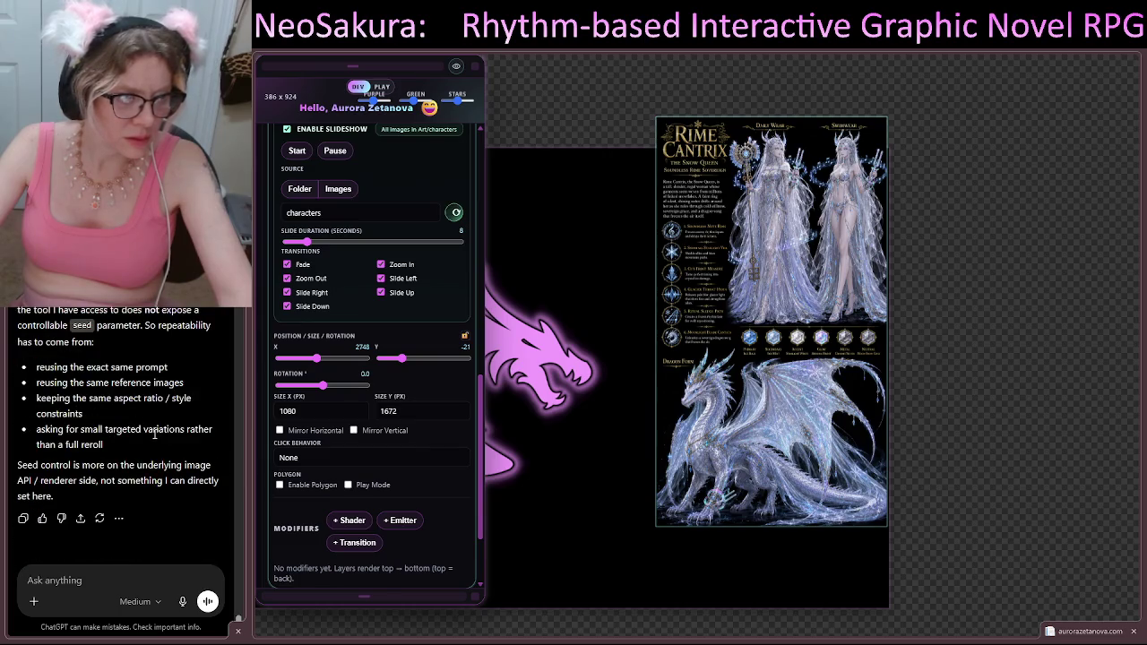
scroll(155, 433, "up", 5)
scroll(155, 434, "down", 5)
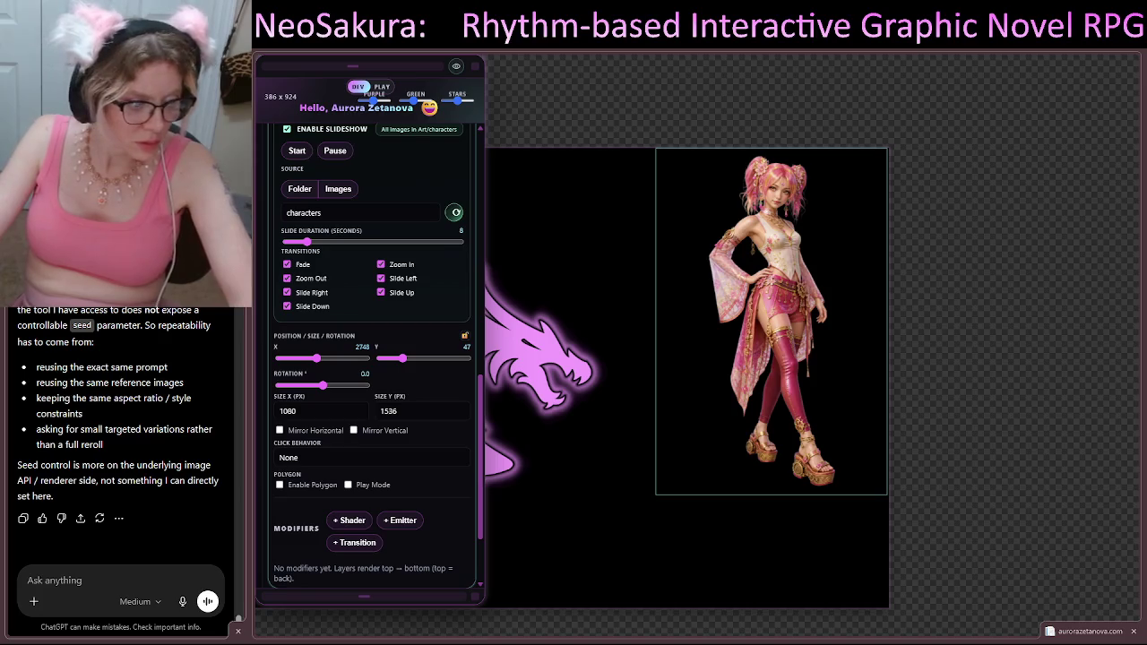
Step: Attach two reference images and CharGen(17).json to the message, then clear the typed prompt text
left_click_drag(122, 537, 122, 549)
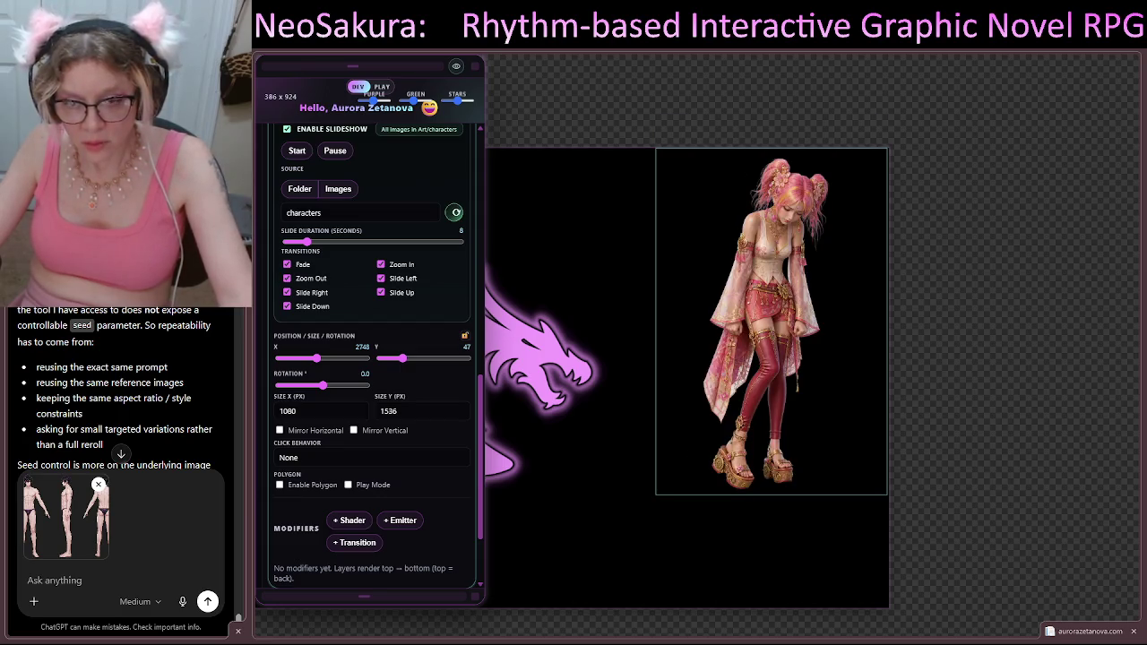
left_click_drag(5, 385, 126, 394)
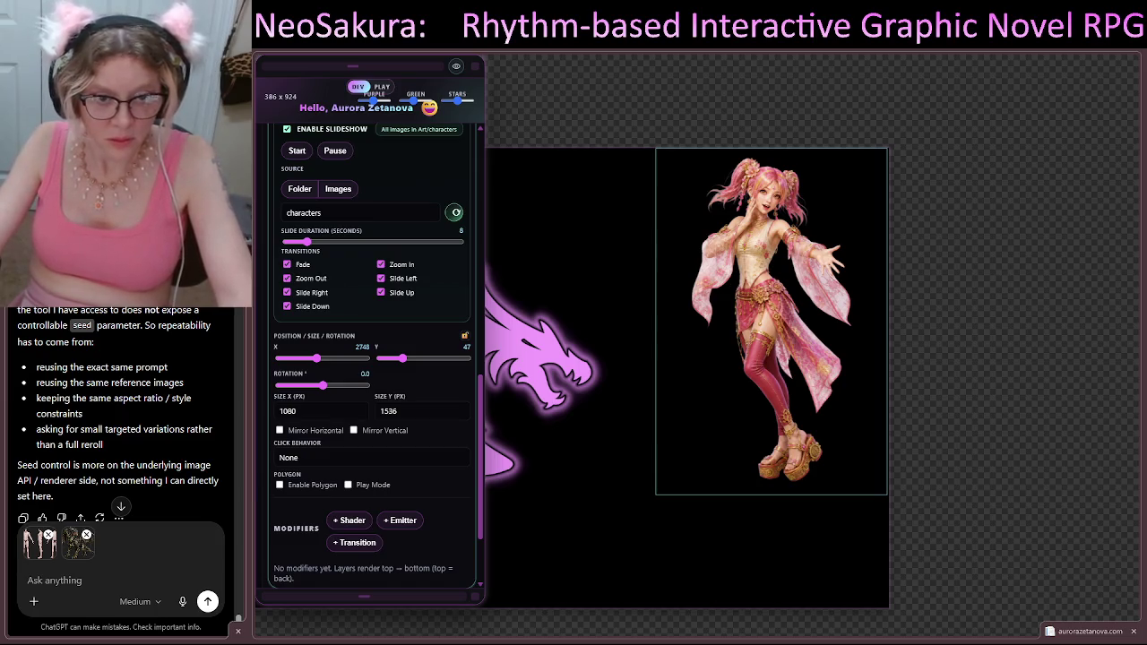
left_click_drag(237, 538, 125, 394)
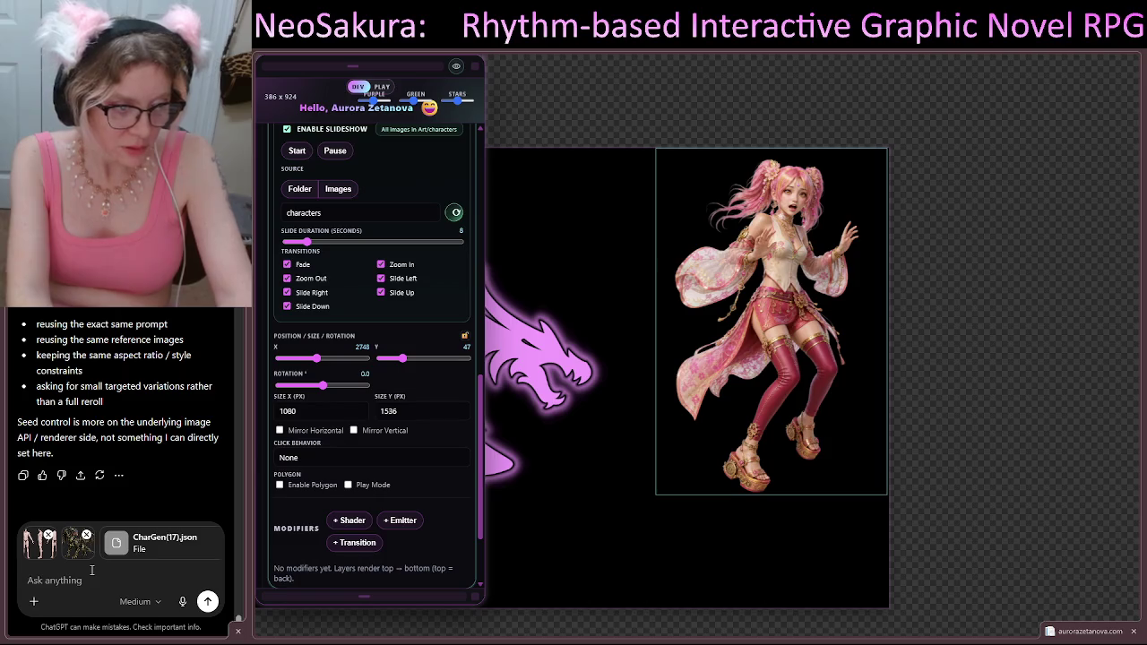
type("OLD PR")
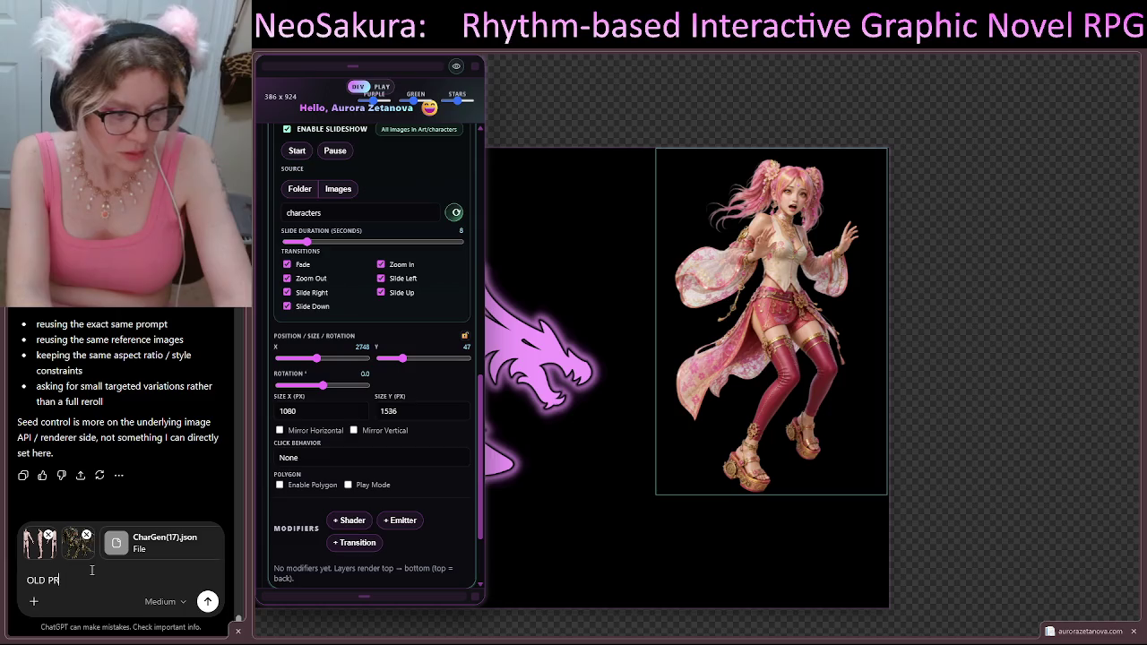
type("OMPT:")
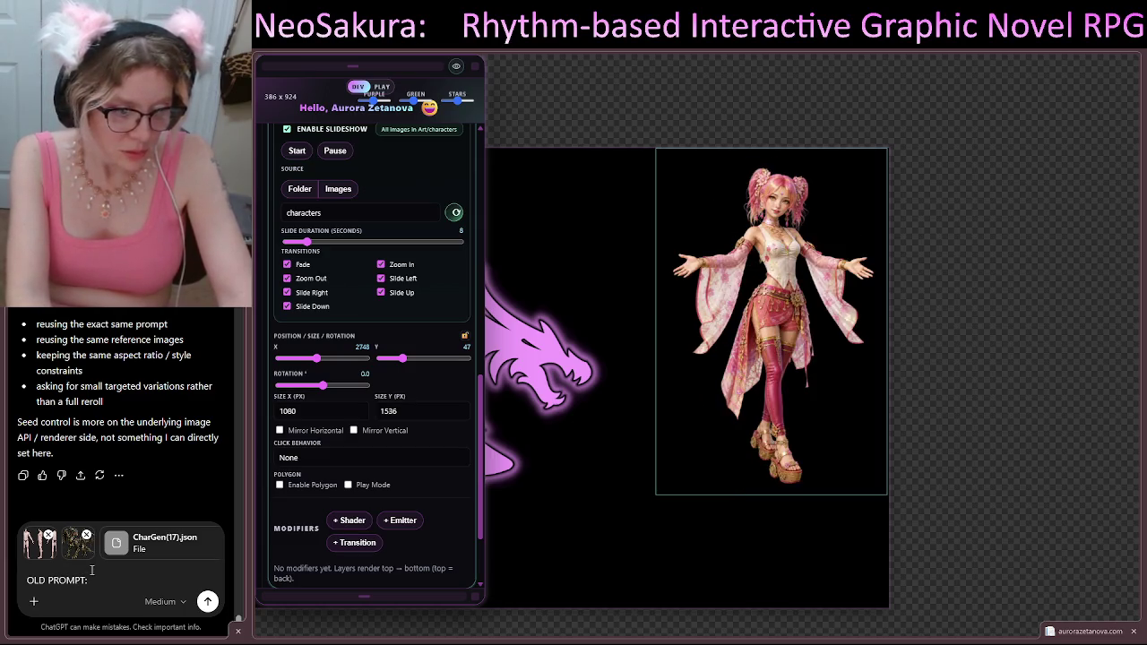
key("BackSpace")
key("BackSpace")
key("BackSpace")
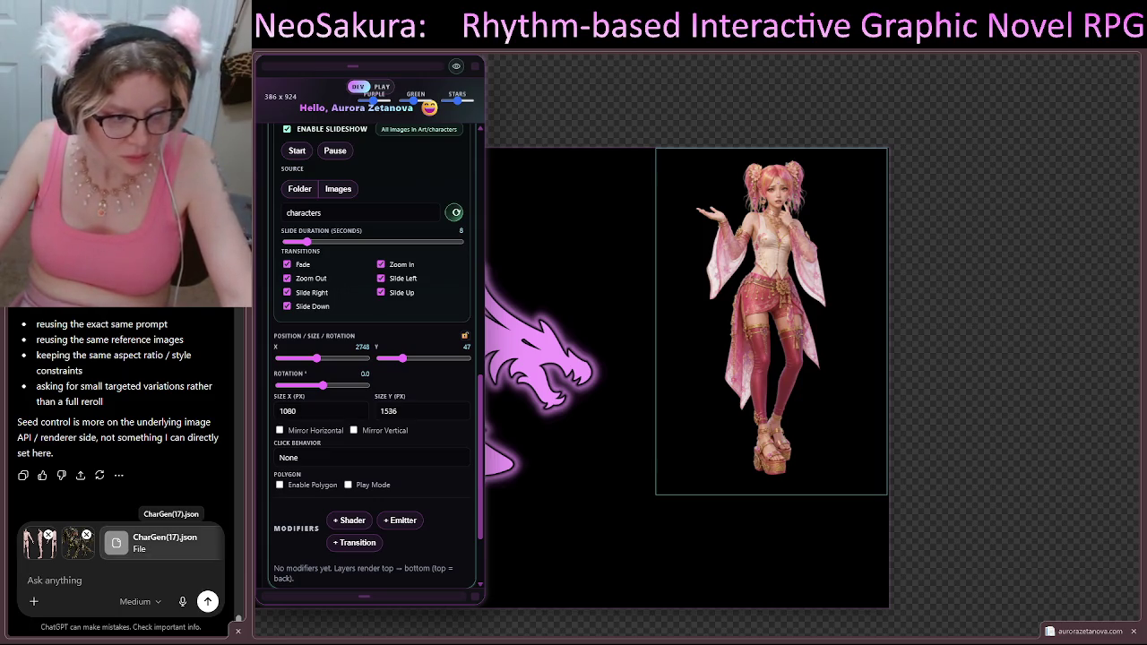
Step: Remove the existing attachments, attach the CharGen compliance document, and send it
left_click(48, 536)
left_click(48, 536)
left_click(160, 536)
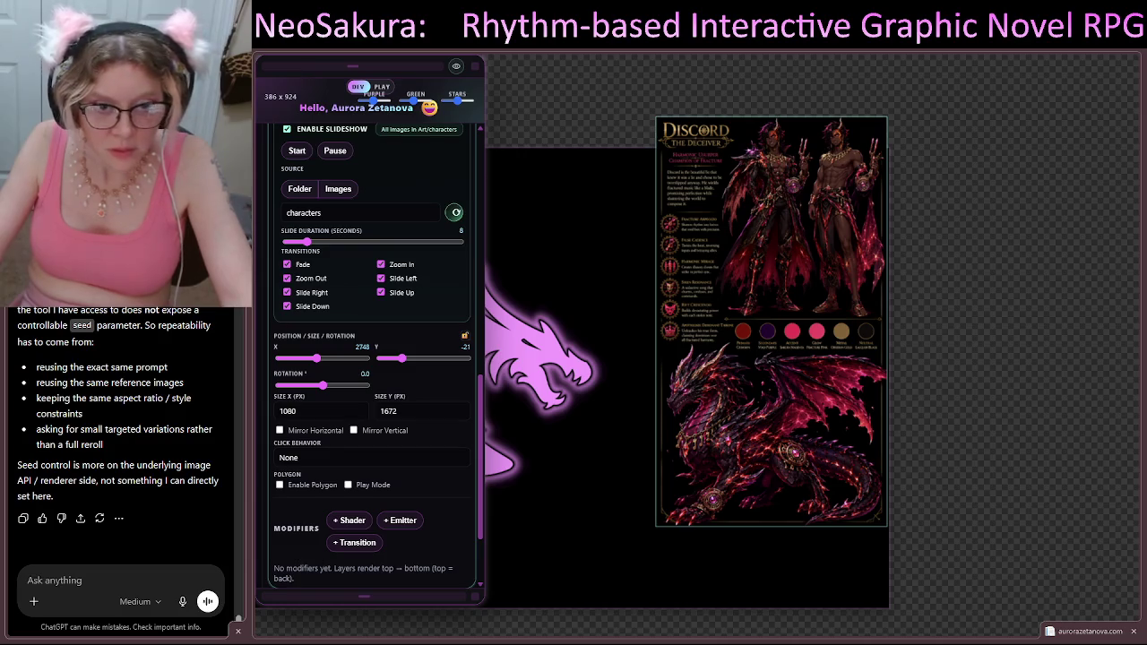
left_click_drag(126, 269, 125, 376)
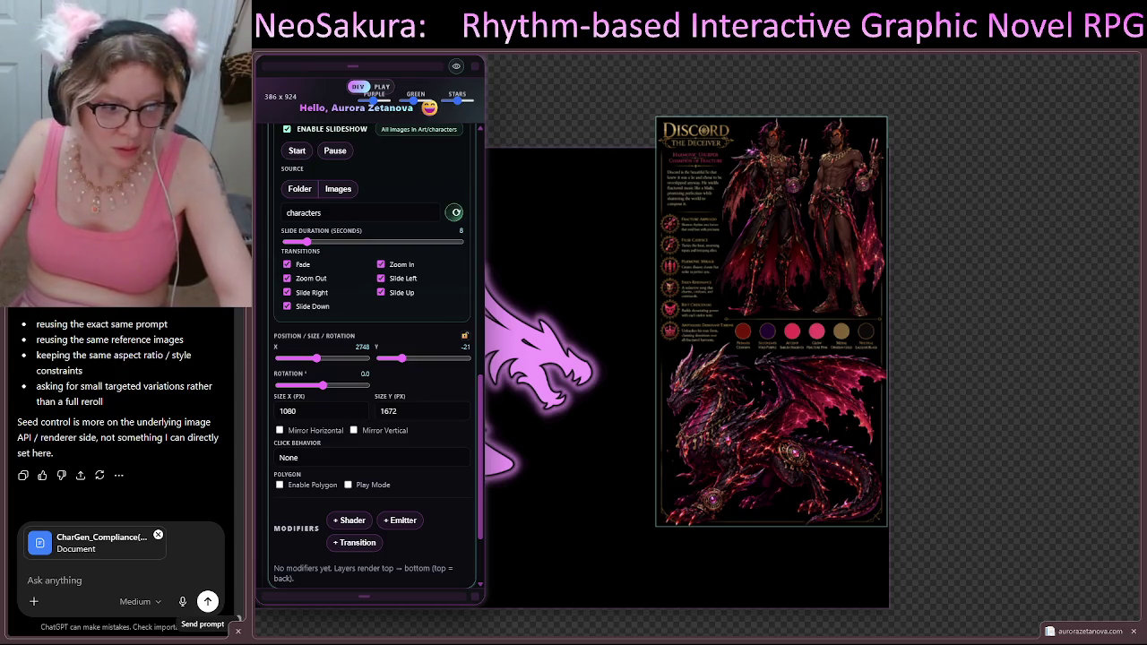
left_click(207, 601)
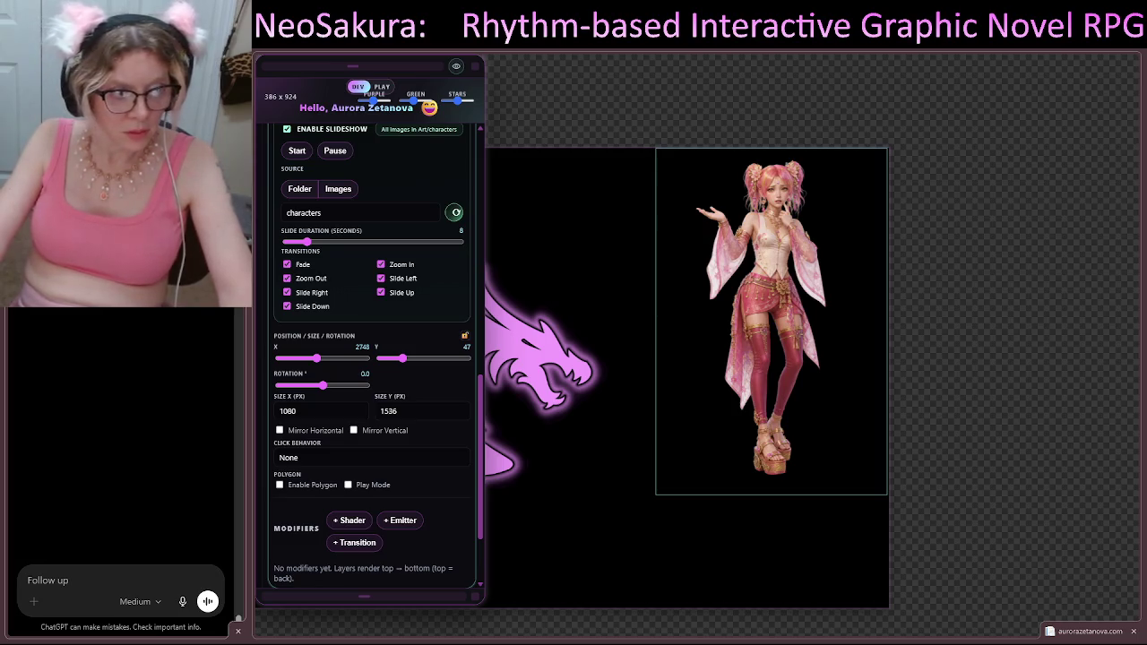
Step: Attach the character images to a new follow-up message
left_click_drag(125, 466, 126, 395)
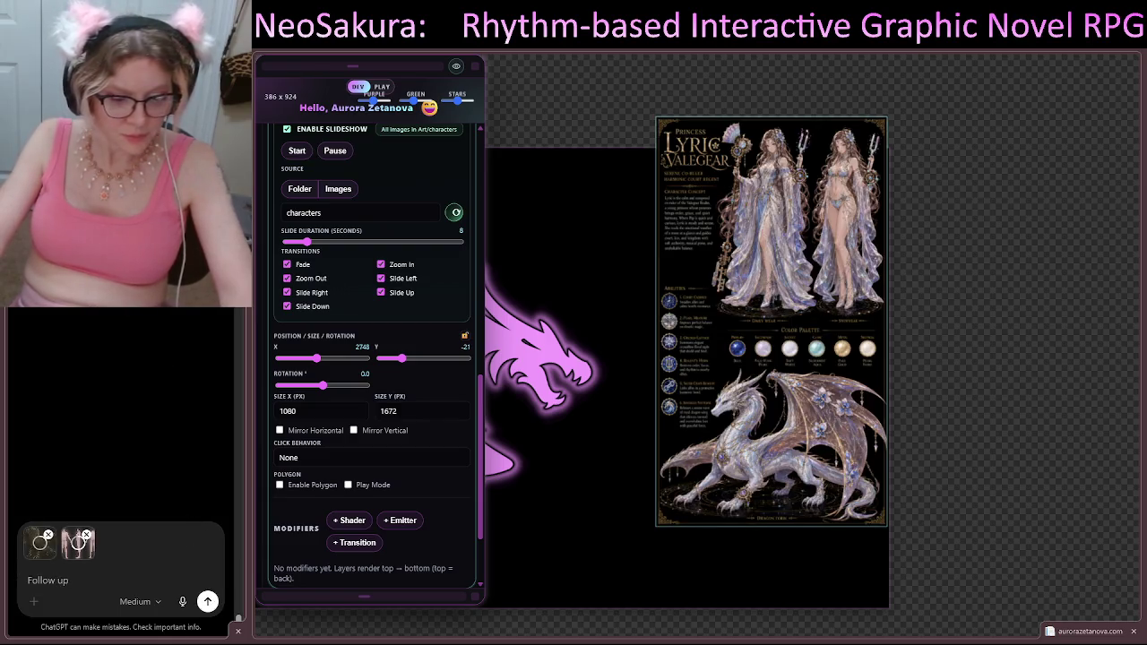
Step: Attach CharGen.json and write 'OLD PROMPT:' followed by the pasted old RIFF character description
left_click(94, 580)
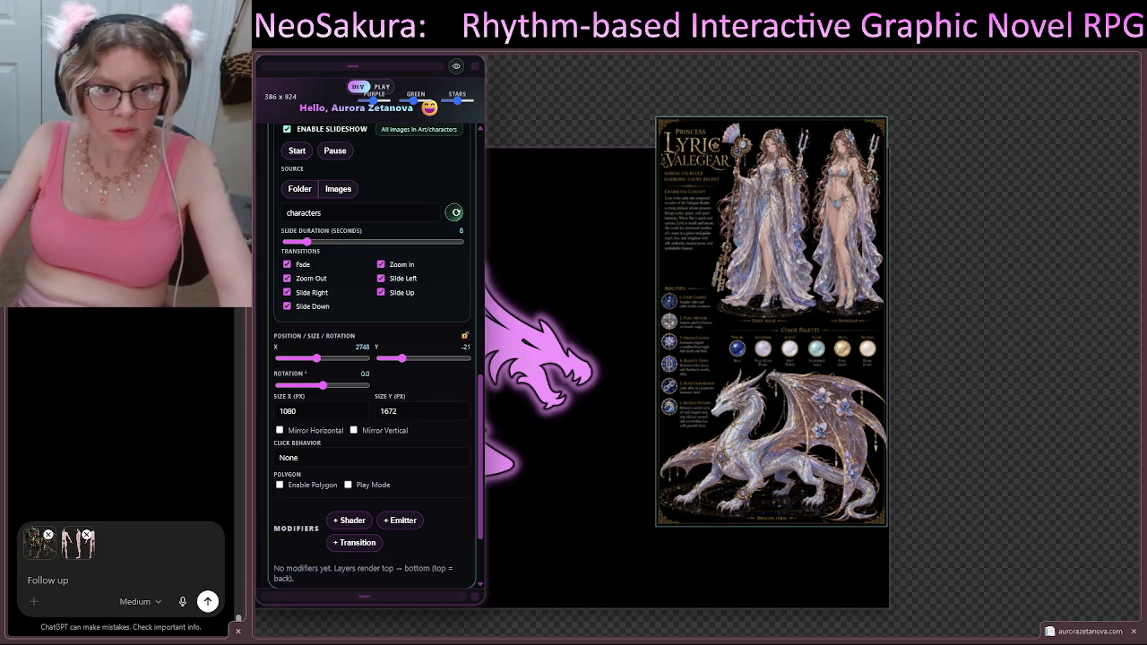
mouse_move(0, 574)
left_mouse_down()
mouse_move(125, 573)
mouse_move(149, 585)
left_mouse_up()
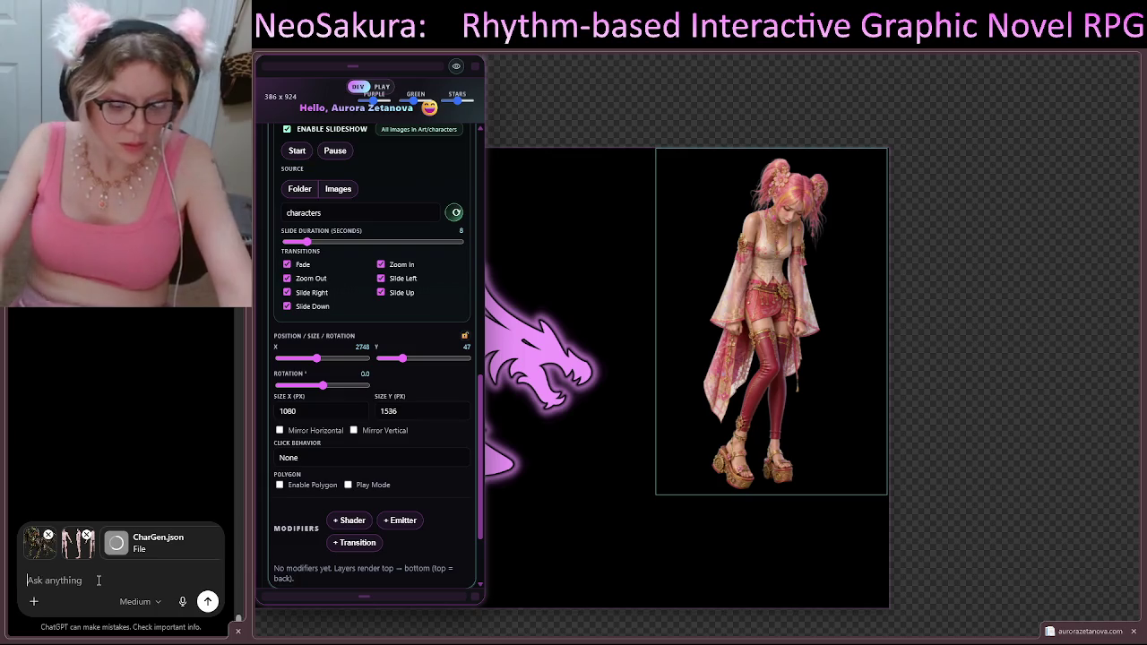
type("OLD")
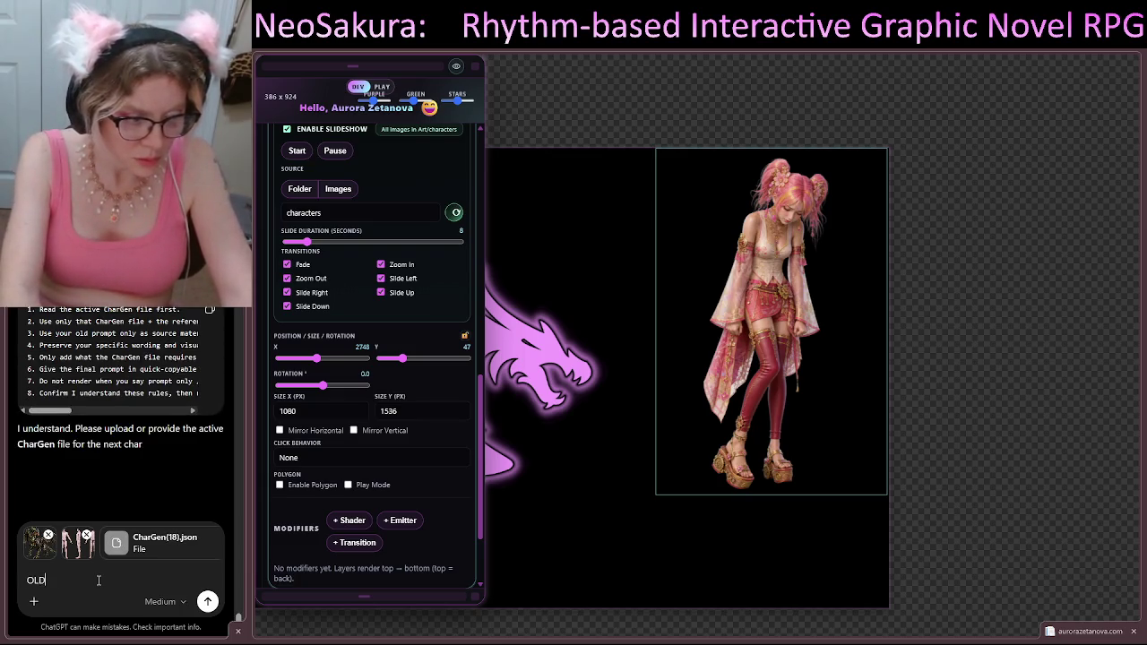
type(" PROMPT")
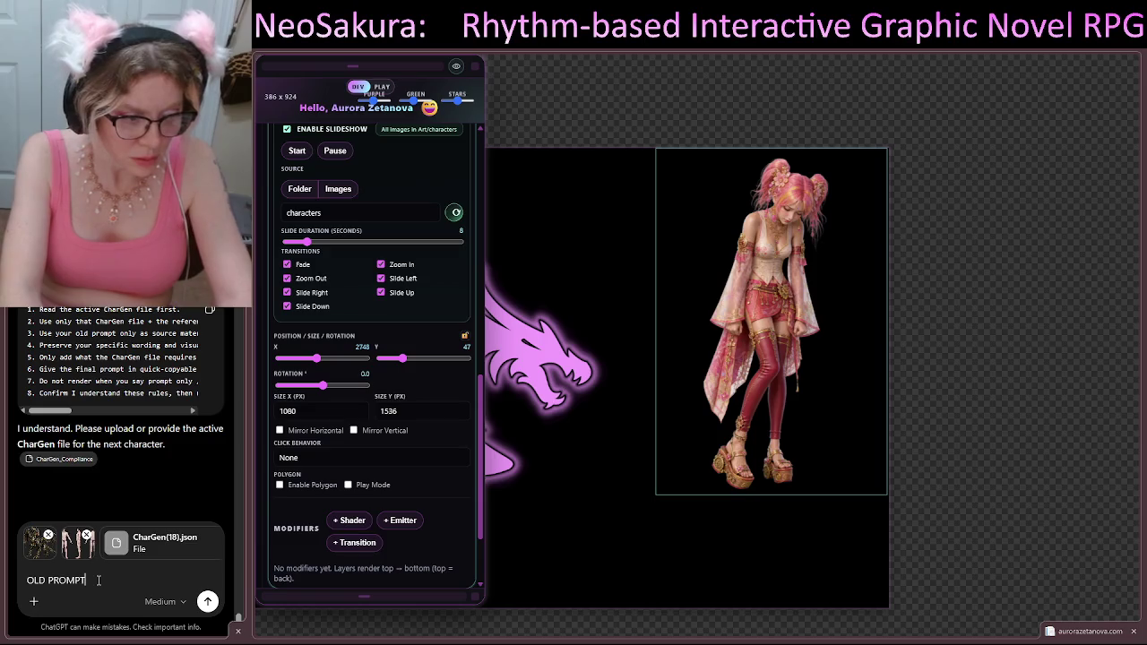
type(":")
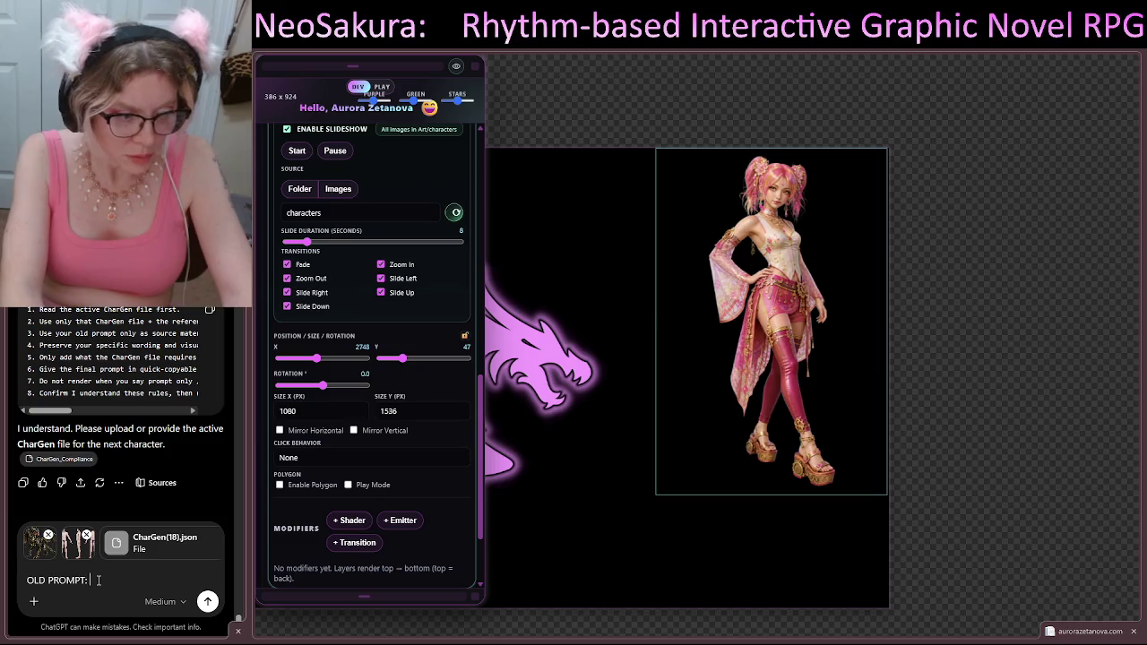
key("shift+Return")
key("ctrl+v")
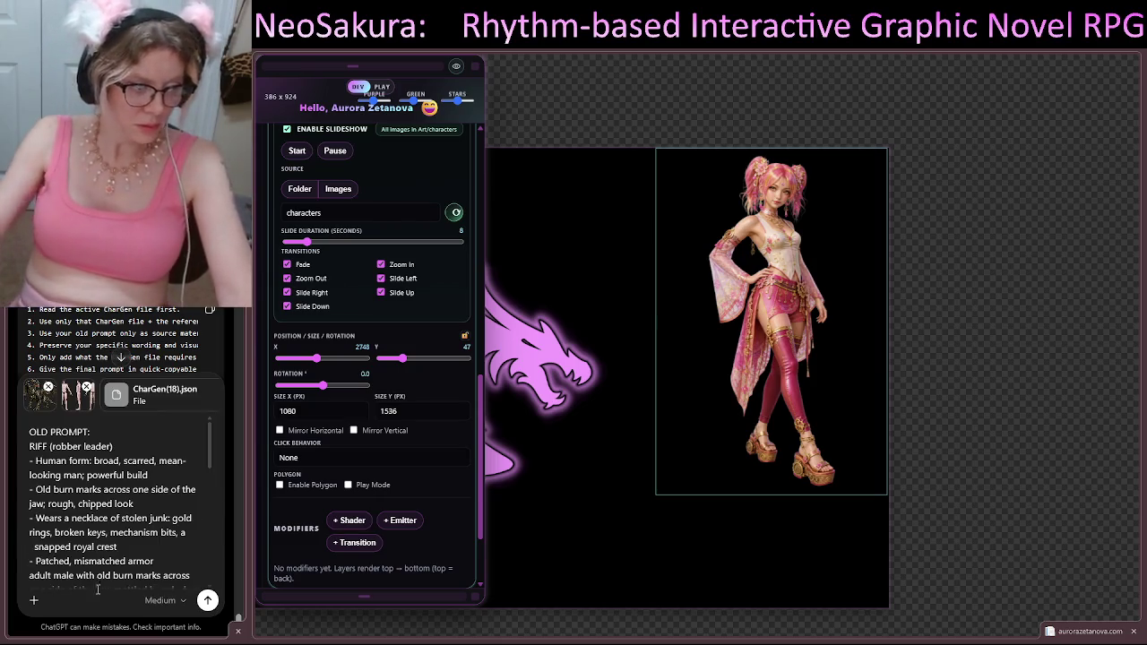
Step: Retitle 'robber leader' to 'Bandit Leader' and send the prompt with its attachments
double_click(64, 445)
type("Bandit")
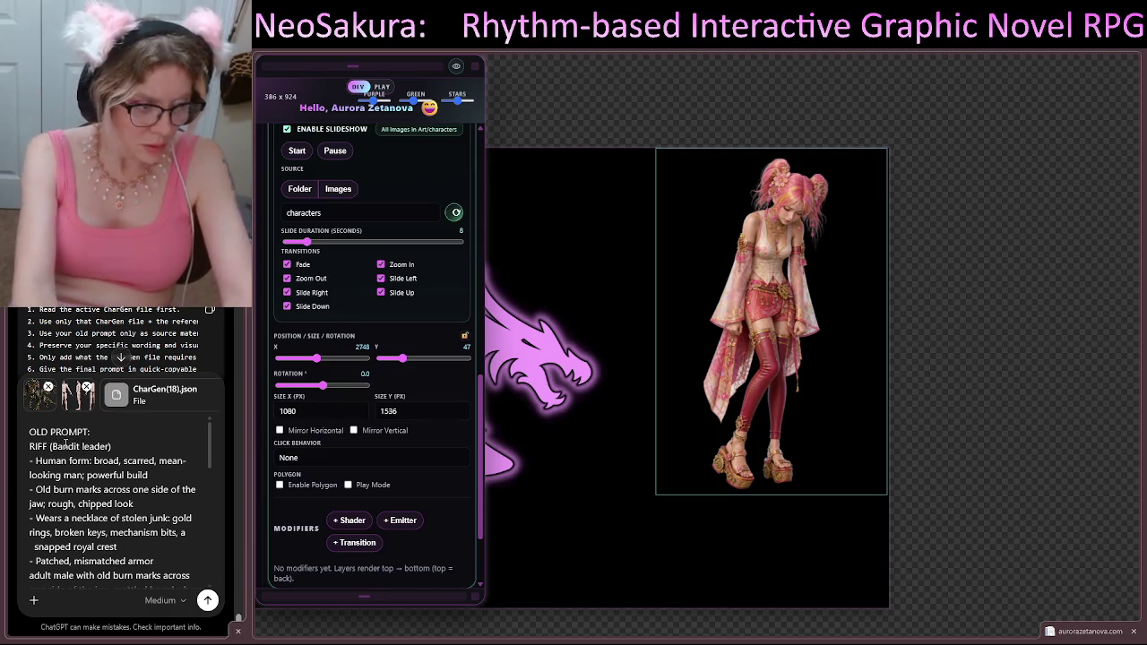
key("Delete")
type("L")
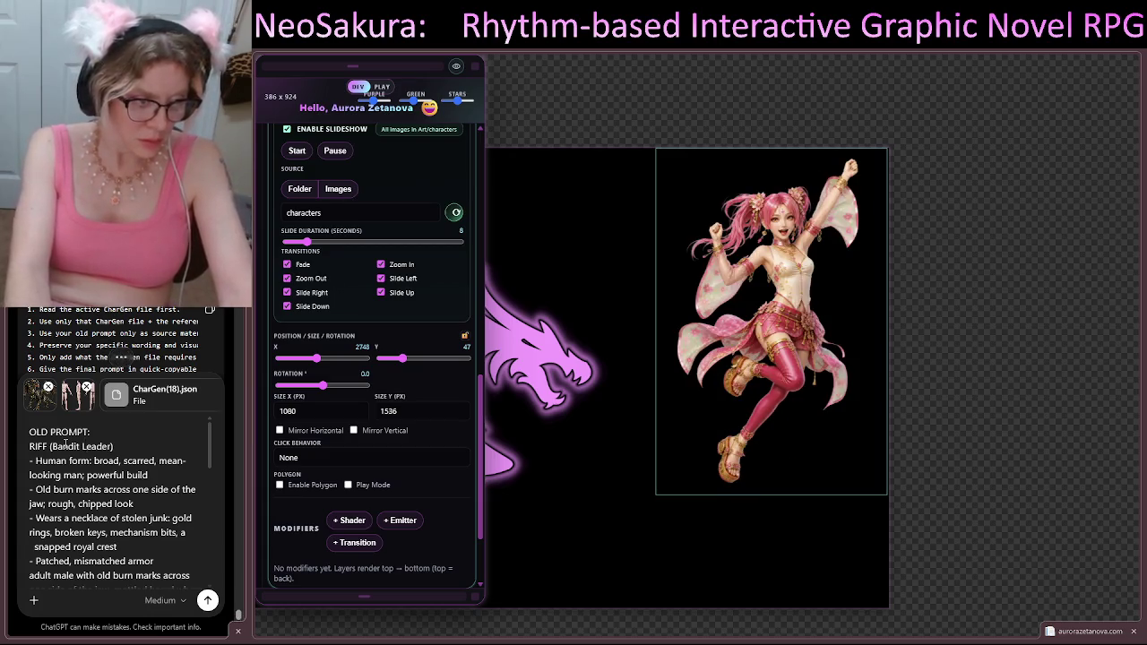
key("Return")
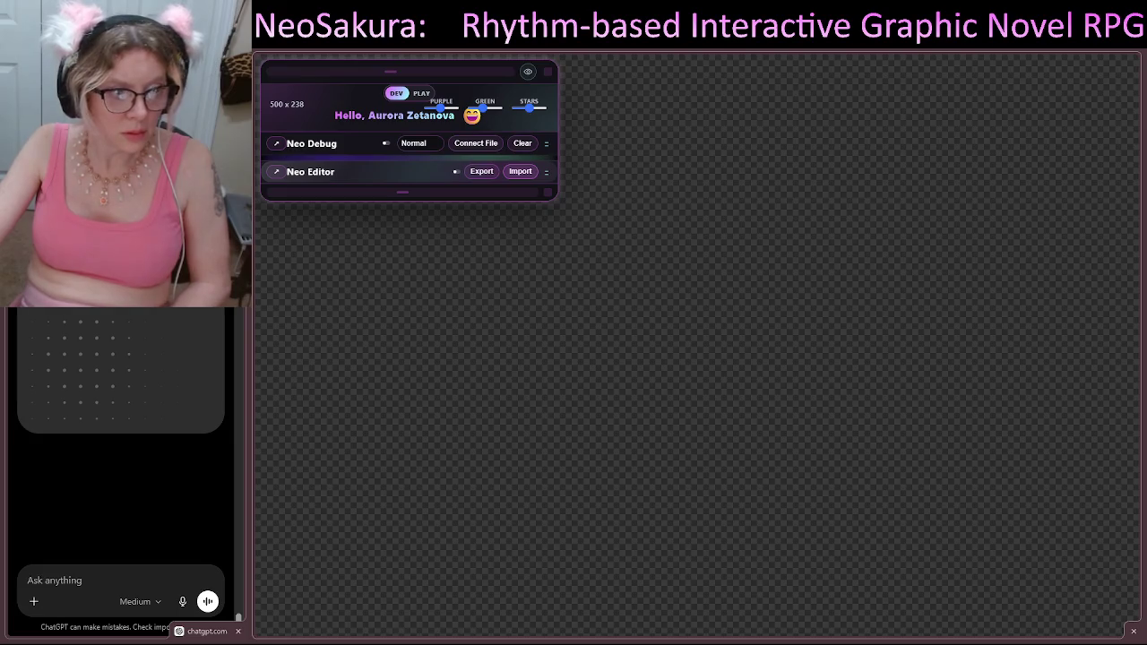
Step: Expand the Neo Editor's New Scene section and the Object Block holding the character slideshow
left_click(398, 189)
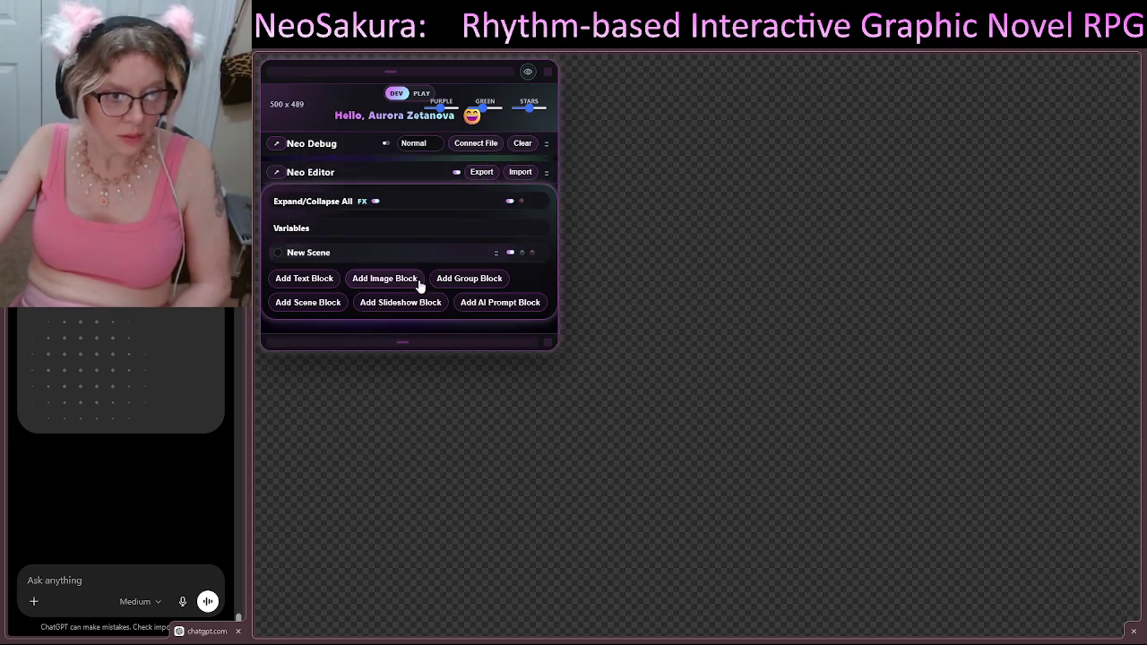
left_click(363, 260)
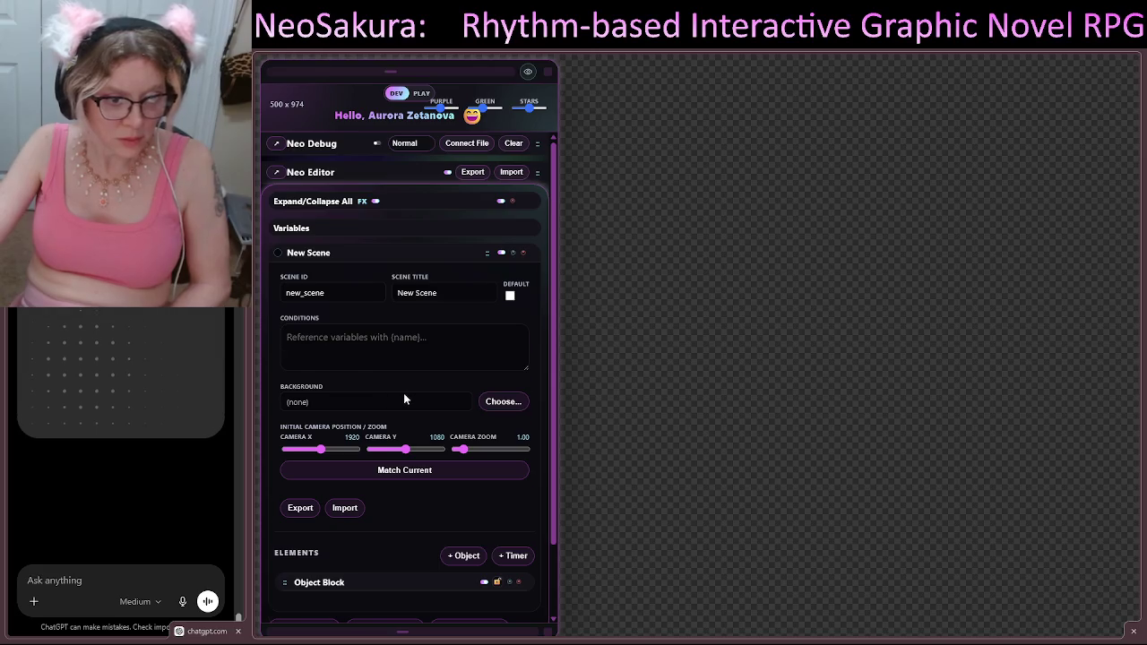
scroll(403, 395, "down", 2)
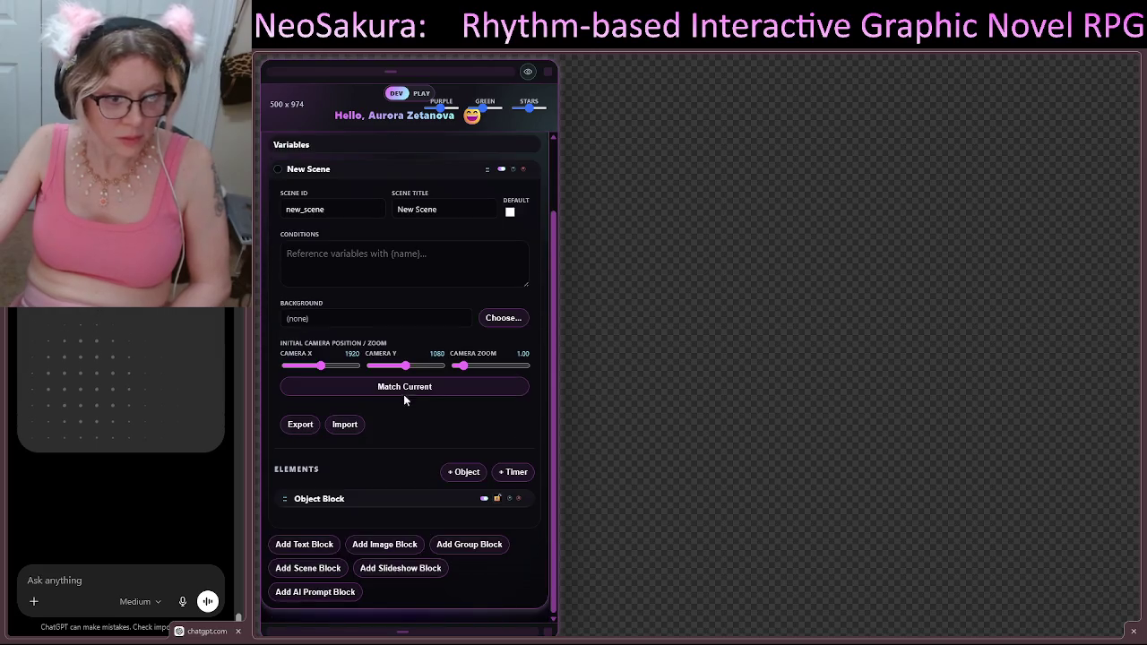
left_click(423, 502)
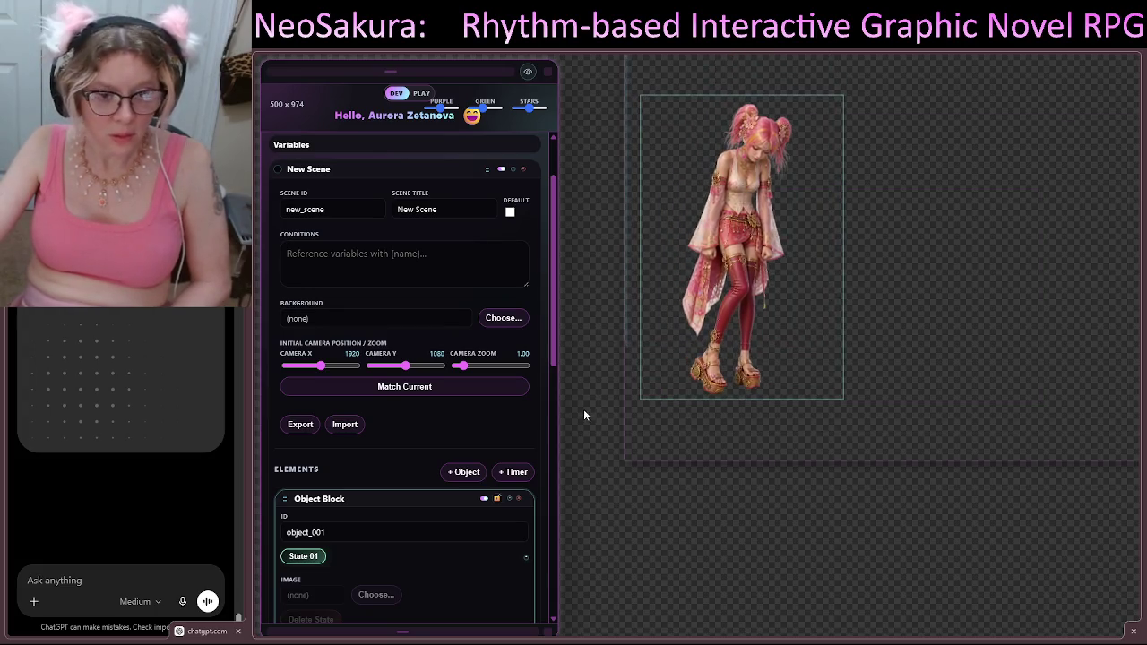
Step: Scroll through the Object Block's Slideshow and Position settings, then collapse the block
scroll(336, 463, "down", 3)
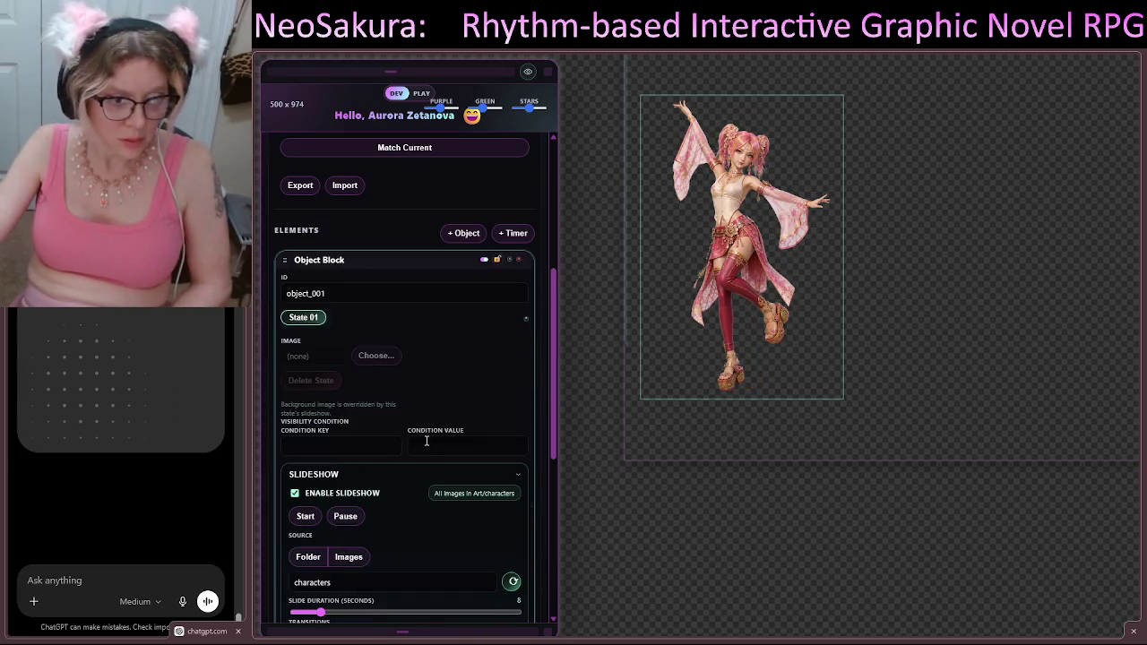
scroll(427, 441, "down", 3)
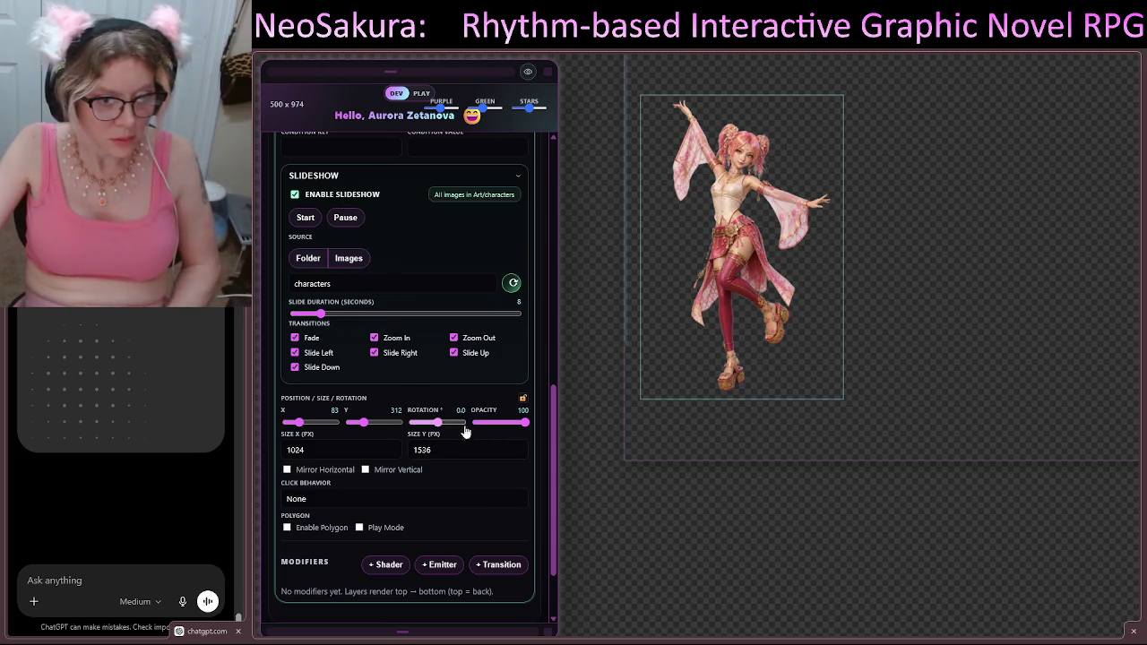
mouse_move(525, 428)
left_mouse_down()
mouse_move(493, 426)
mouse_move(526, 425)
left_mouse_up()
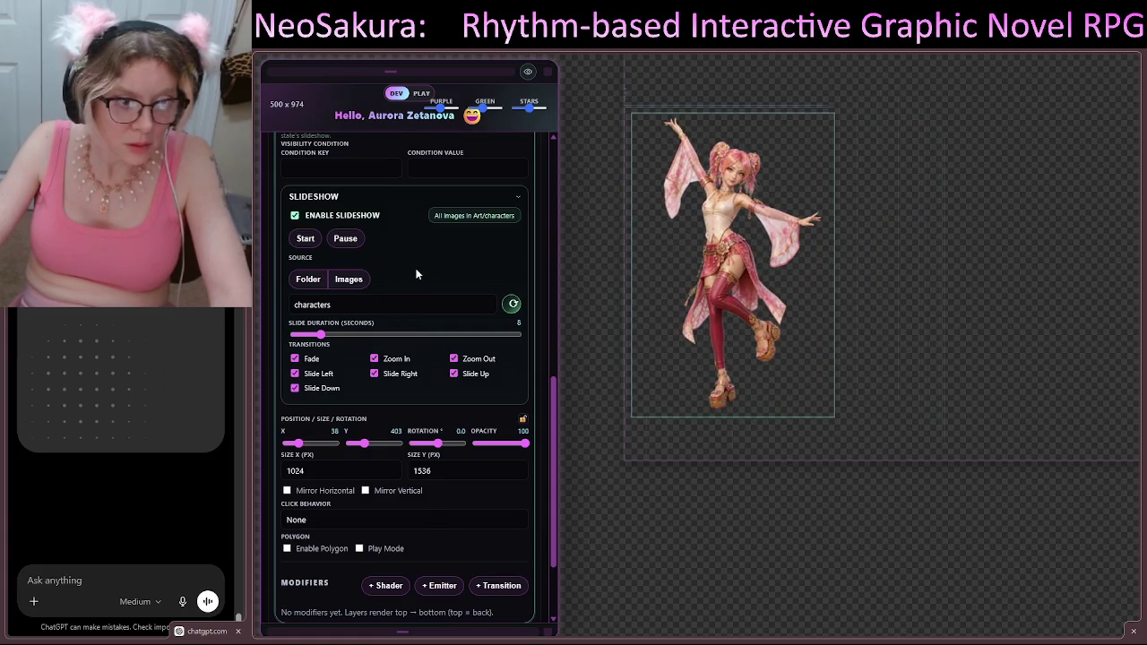
scroll(415, 274, "up", 3)
scroll(430, 287, "up", 1)
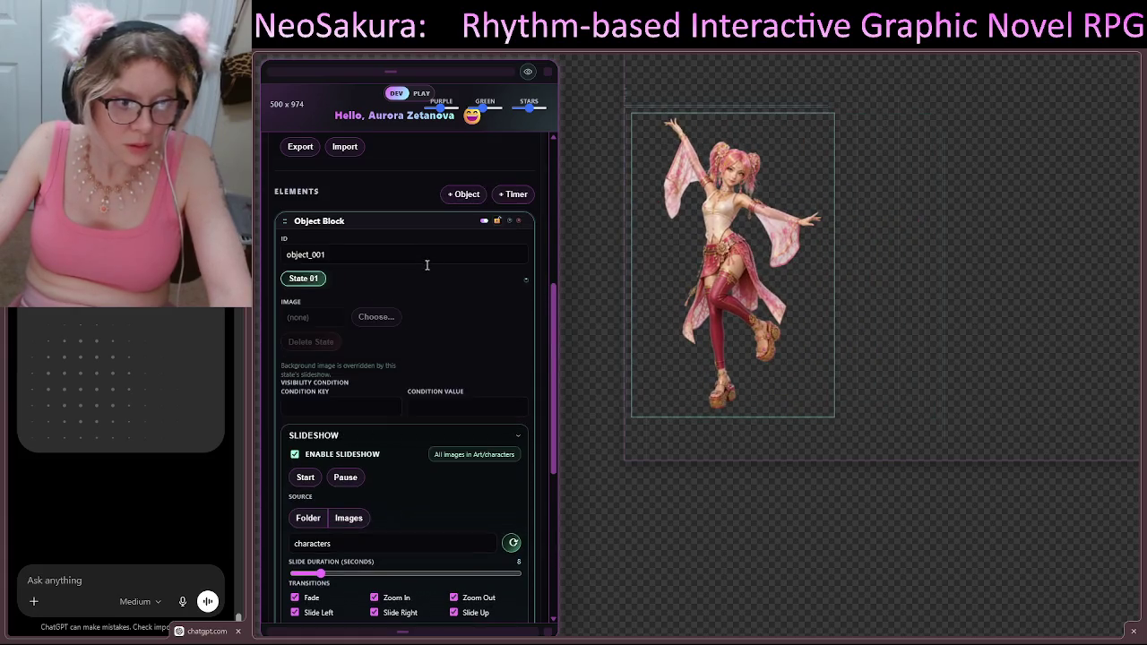
left_click(334, 224)
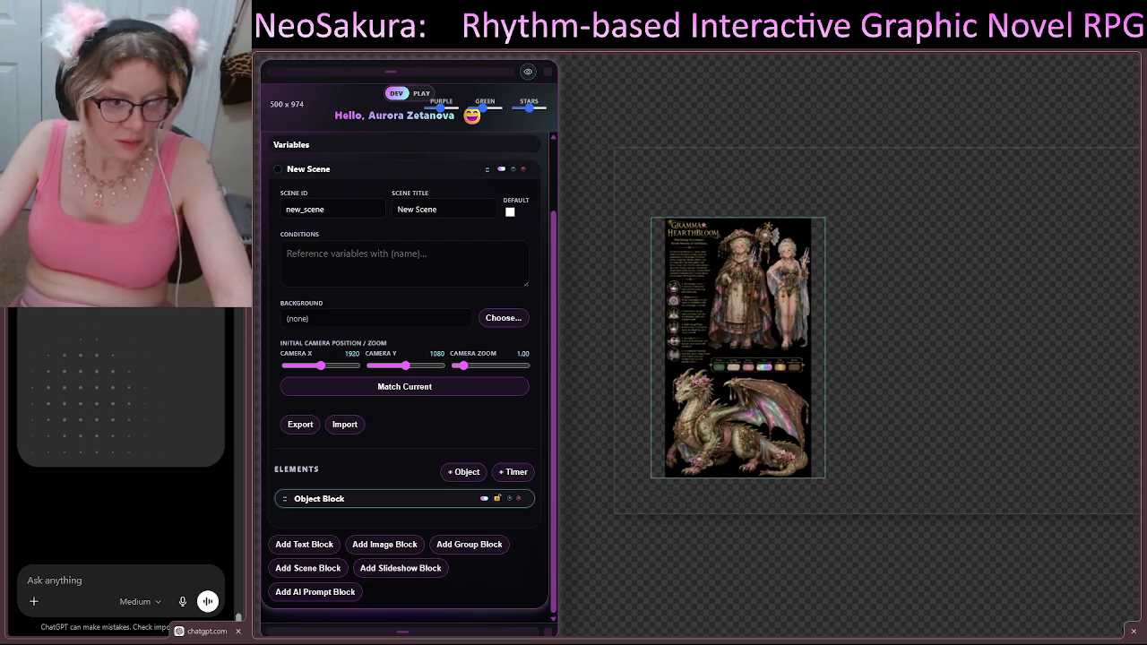
Step: Check the slideshow block's settings again and collapse it
left_click(358, 498)
scroll(411, 460, "down", 5)
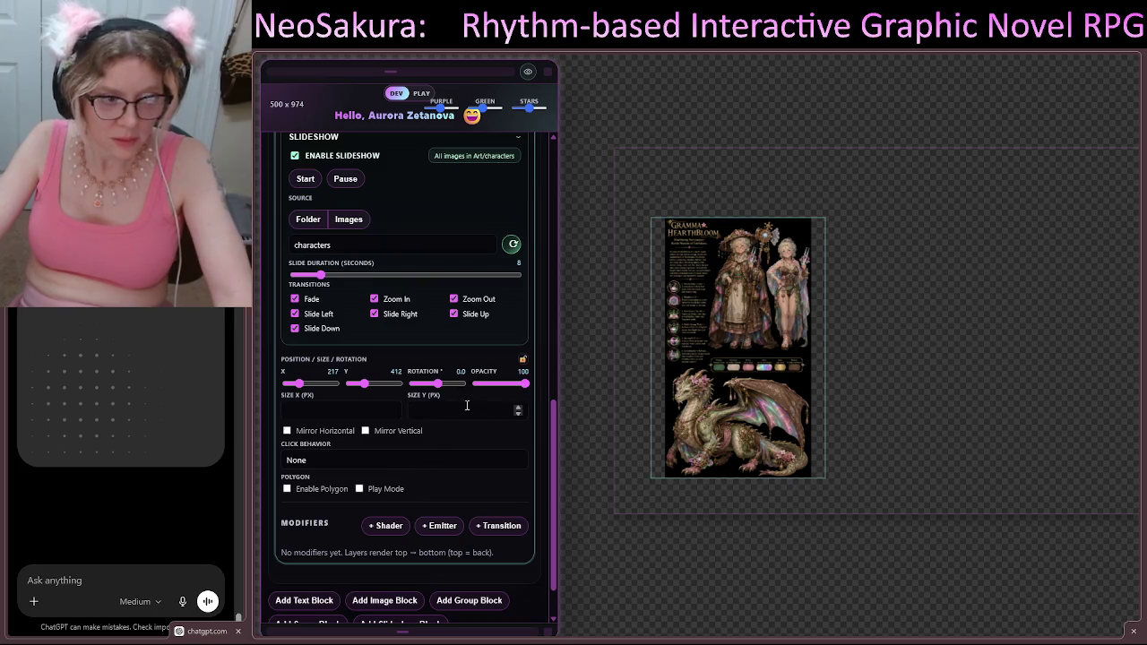
scroll(394, 328, "up", 3)
left_click(361, 222)
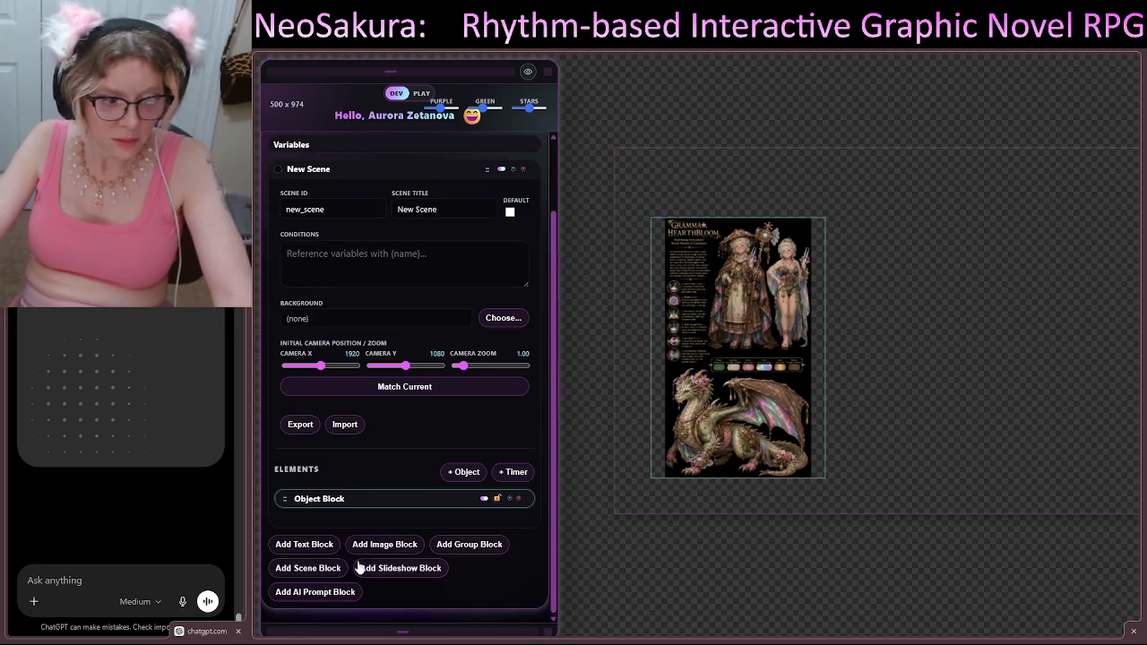
Step: Add a new image block, object_002, drag it above the slideshow block, and collapse both blocks
left_click(462, 472)
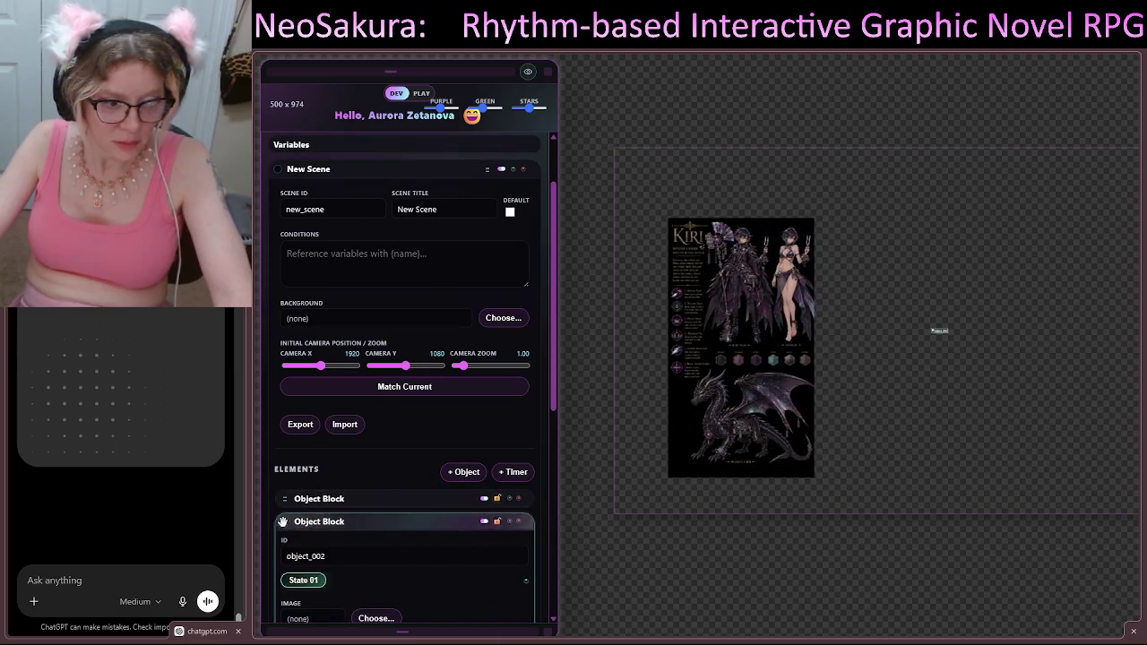
left_click_drag(282, 522, 287, 495)
scroll(328, 538, "down", 3)
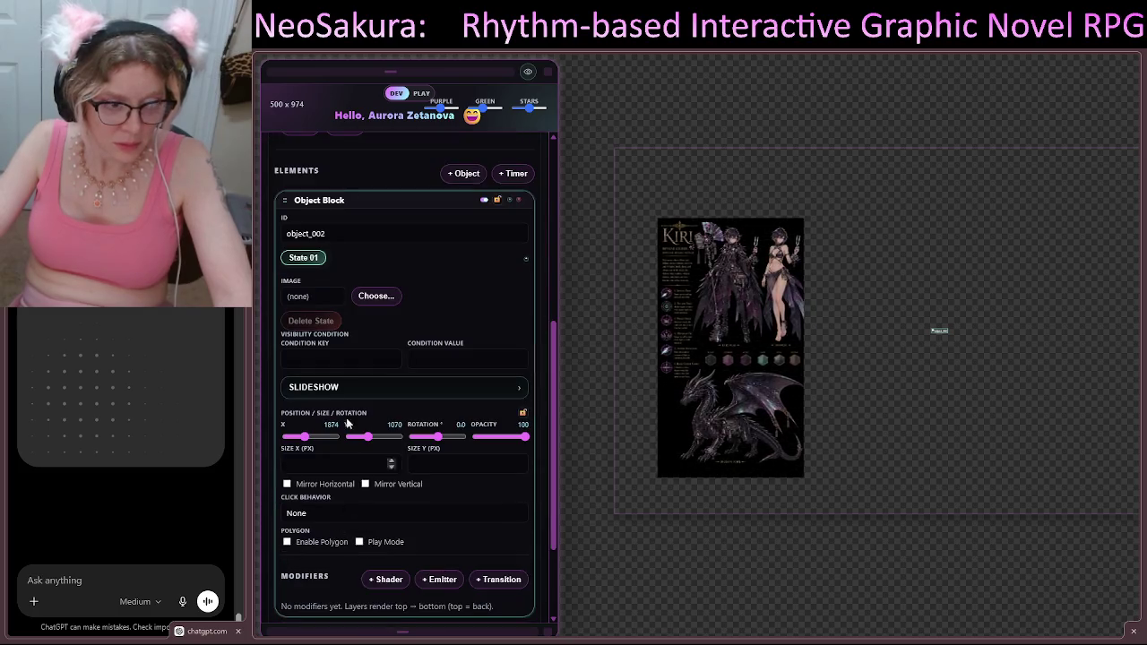
left_click(342, 200)
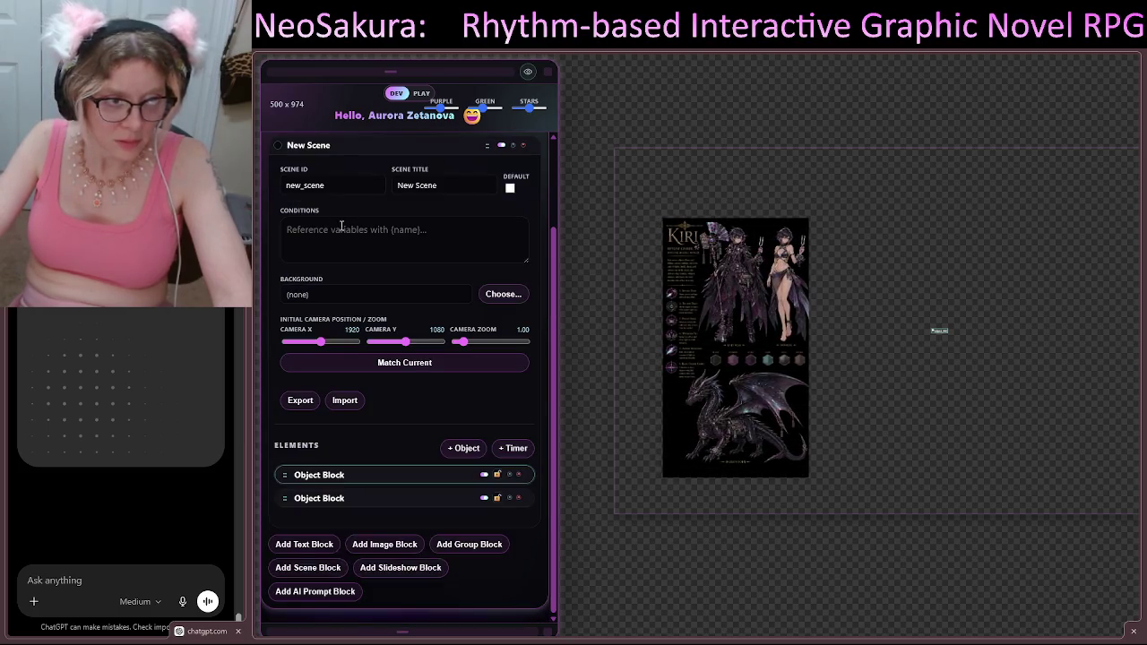
left_click(349, 498)
scroll(349, 495, "down", 5)
scroll(344, 270, "up", 2)
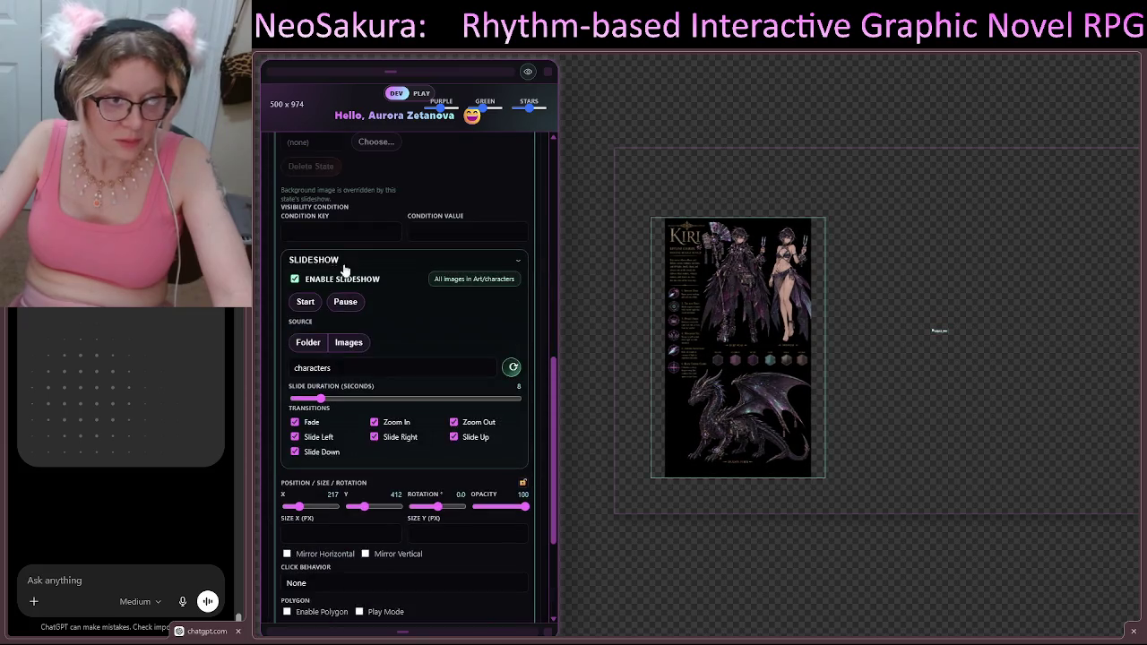
scroll(333, 265, "up", 4)
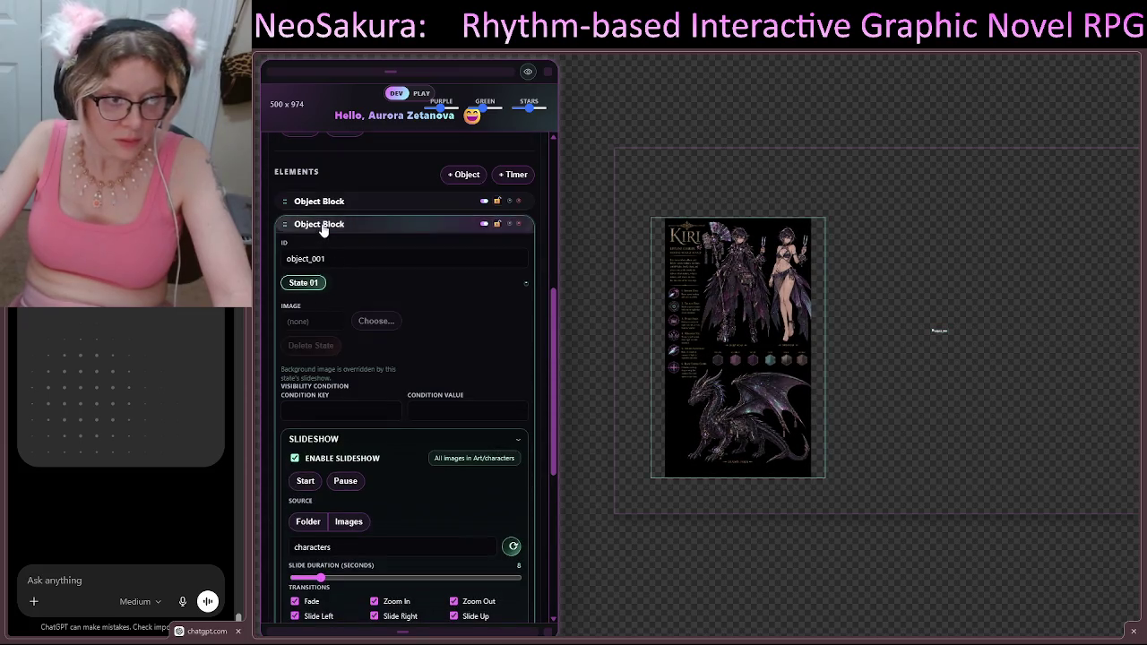
left_click(328, 226)
Step: Rename the slideshow block 'Slideshow' and the new block 'Back', then expand Back's settings
double_click(359, 498)
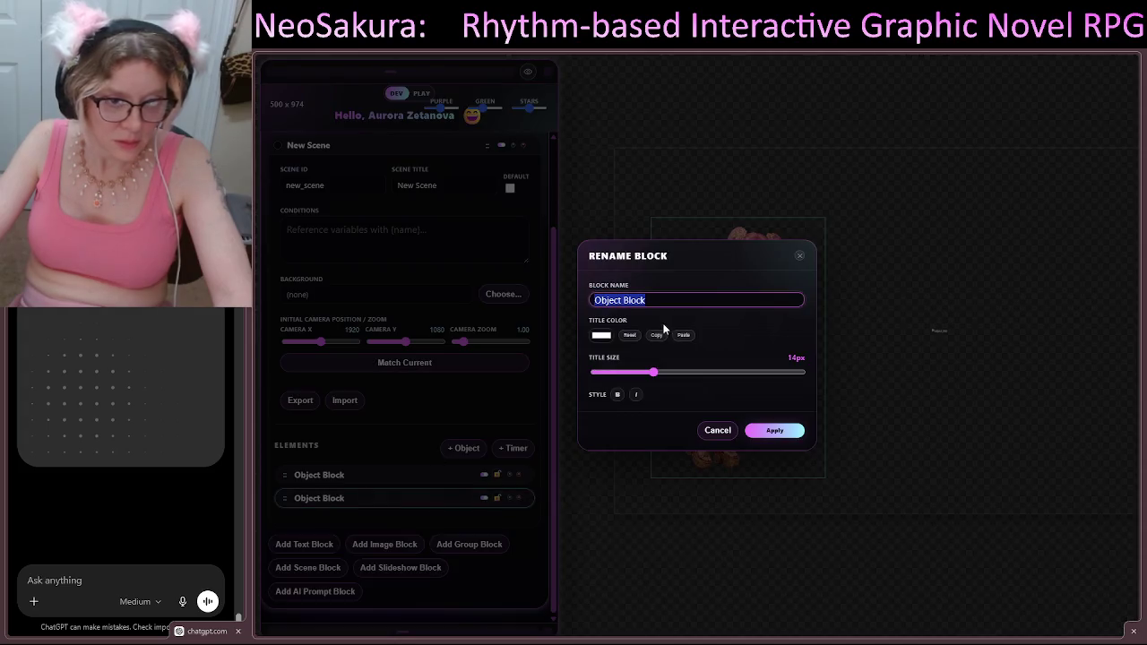
type("Slideshow")
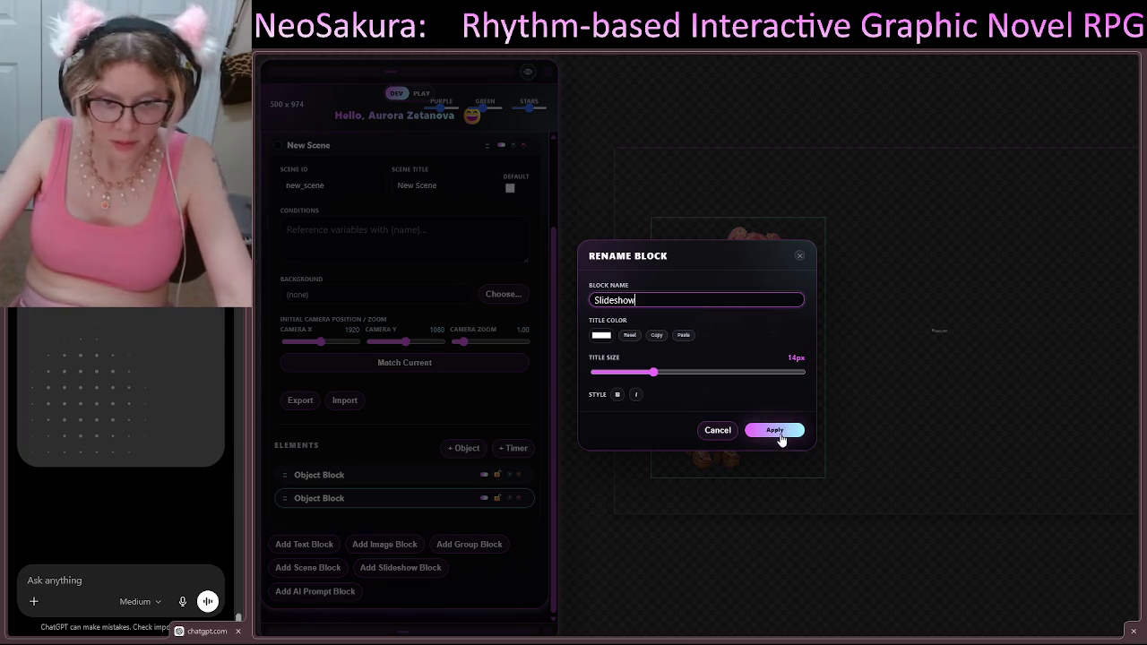
left_click(776, 431)
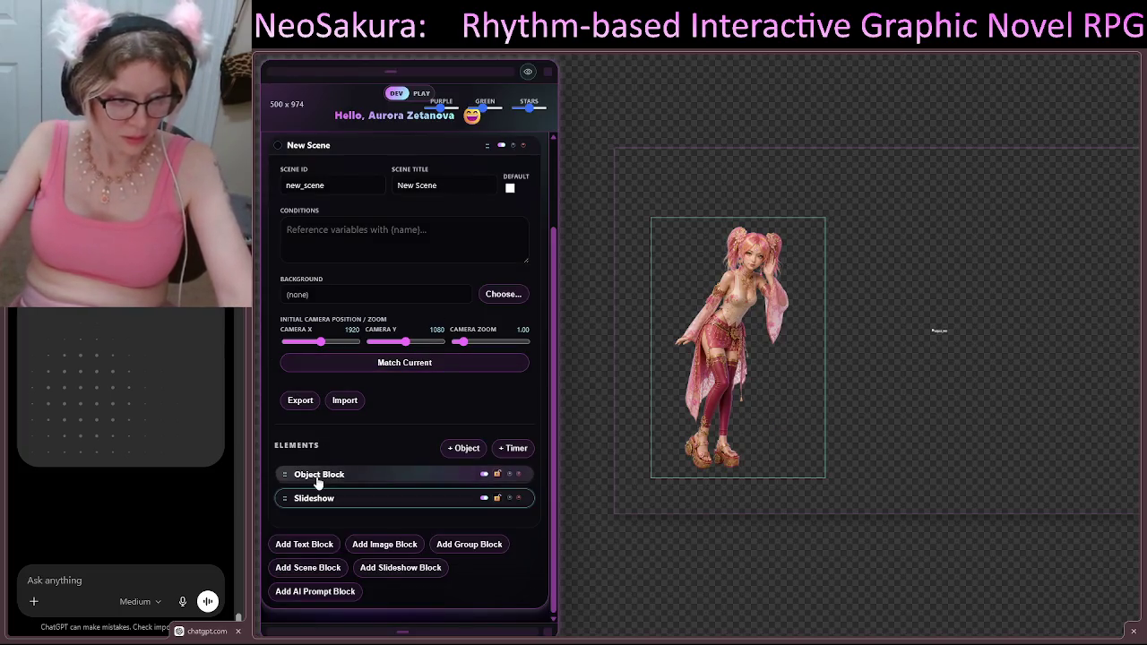
double_click(320, 478)
type("Back")
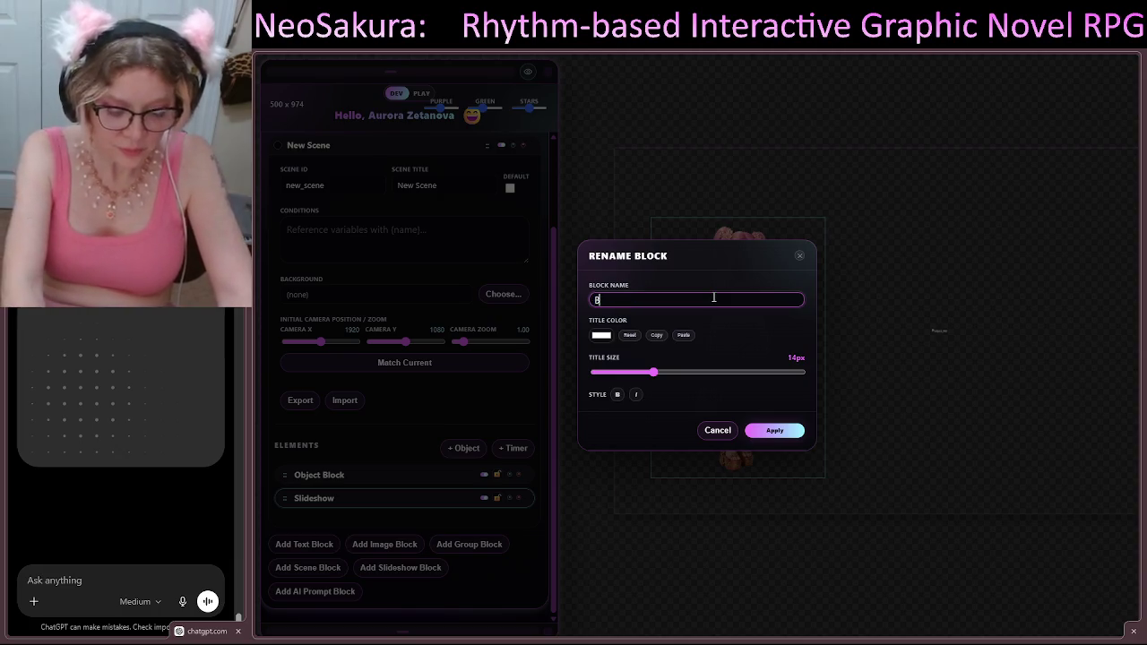
left_click(774, 430)
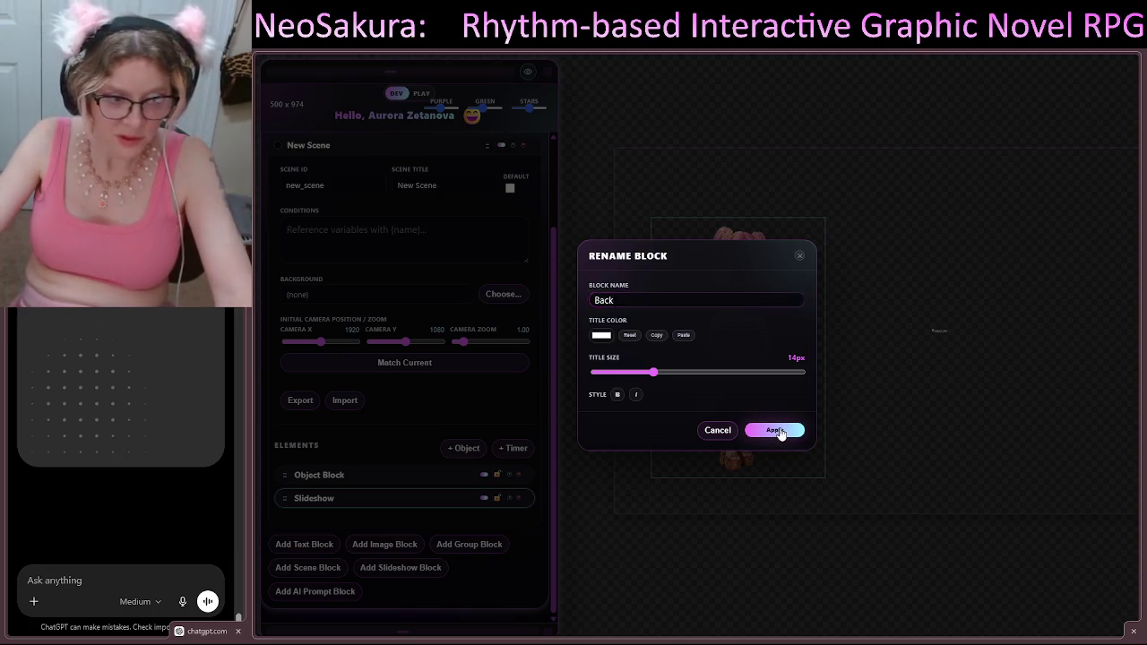
left_click(349, 476)
scroll(444, 480, "down", 2)
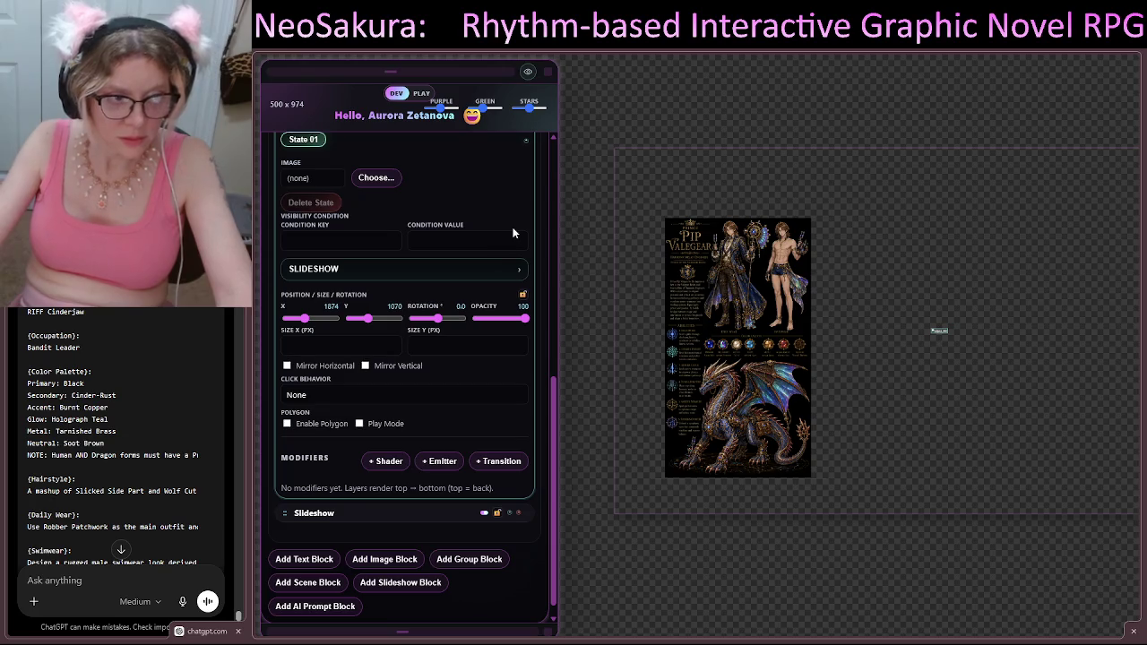
Step: Set the Back block's image to PinkDragon.png from the UI folder
left_click(381, 180)
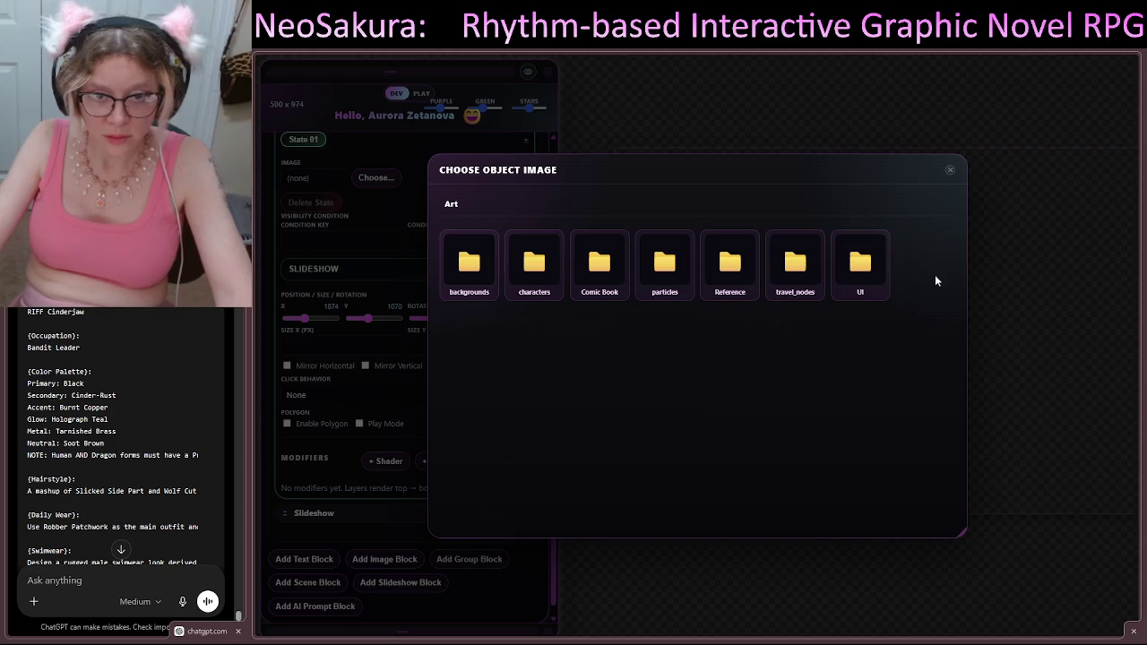
left_click(858, 263)
scroll(874, 376, "down", 5)
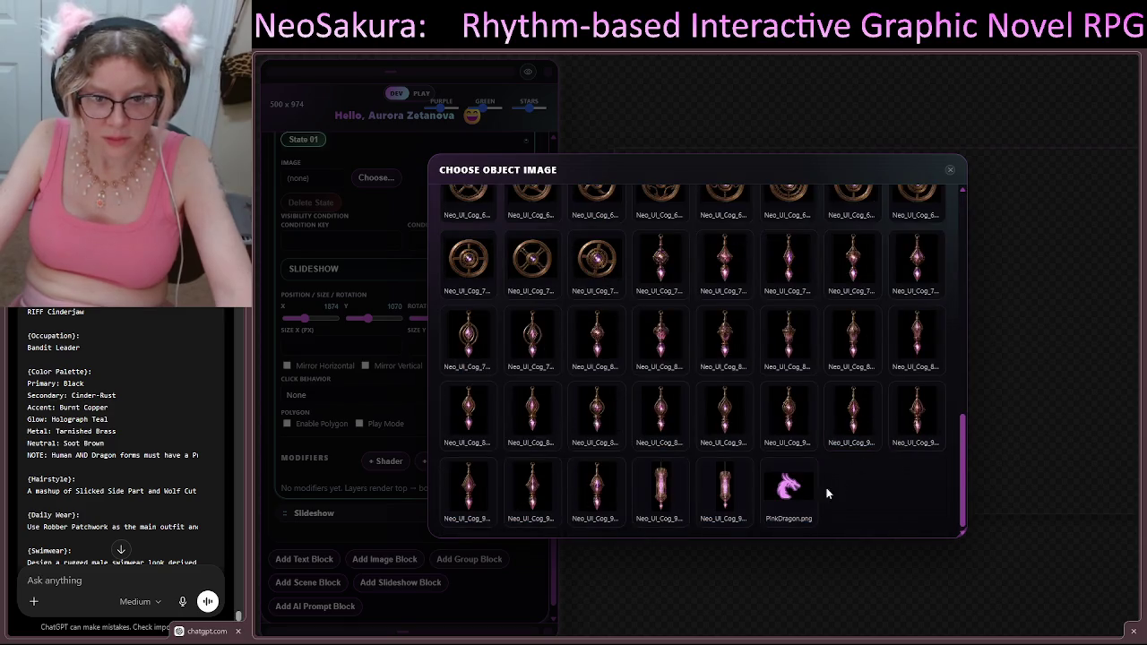
left_click(797, 490)
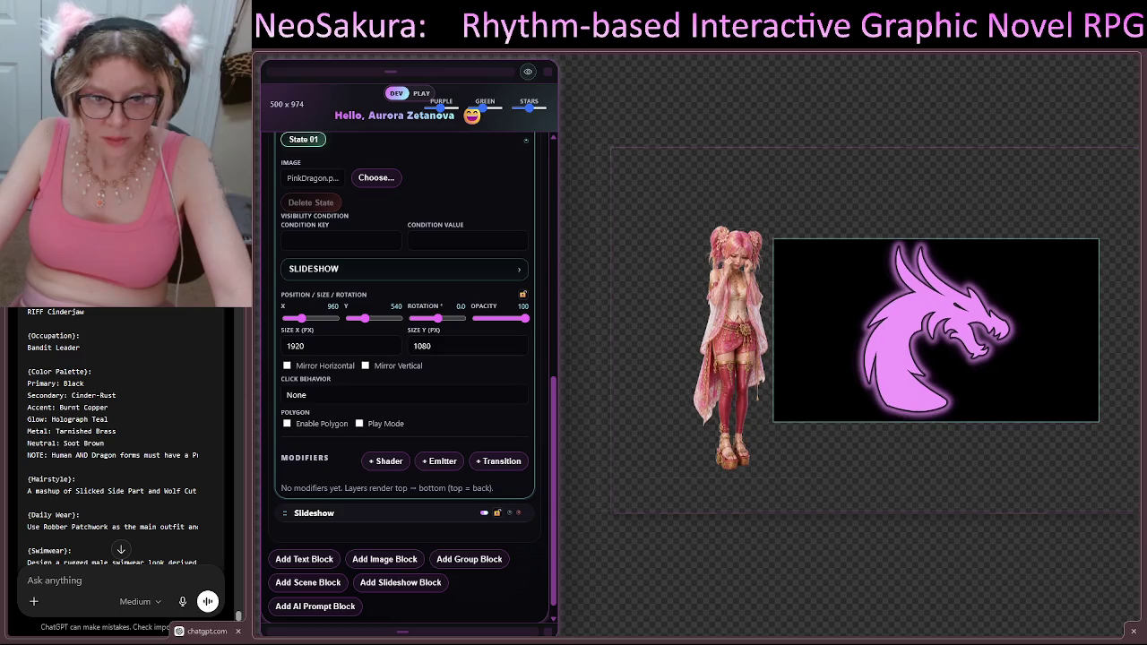
scroll(846, 332, "down", 3)
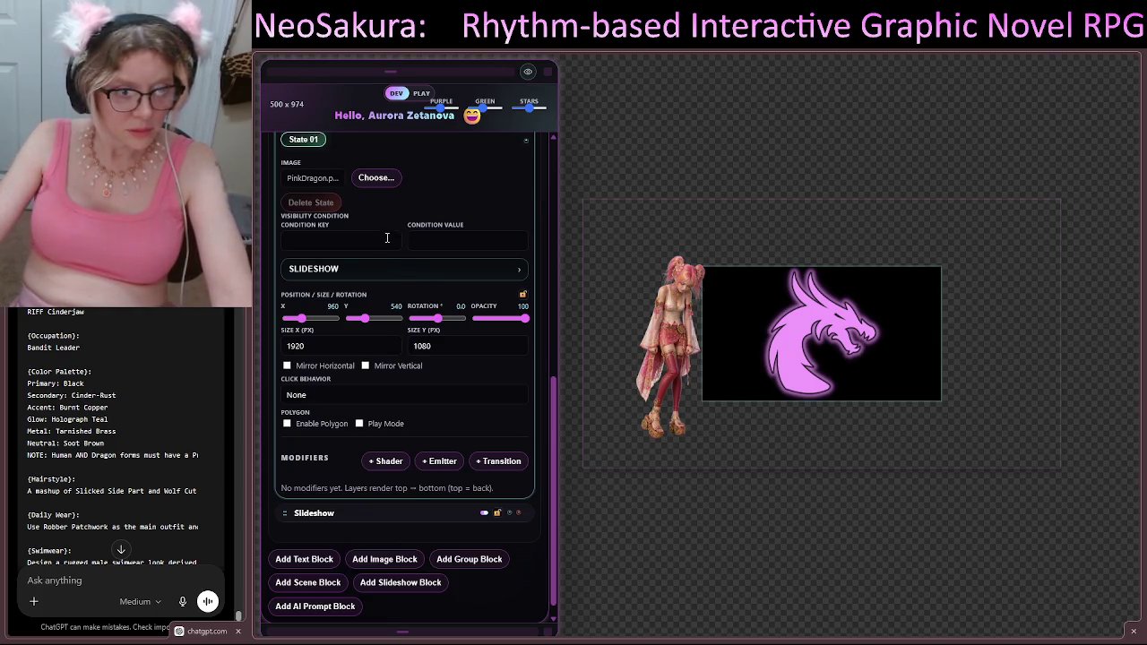
scroll(389, 394, "down", 1)
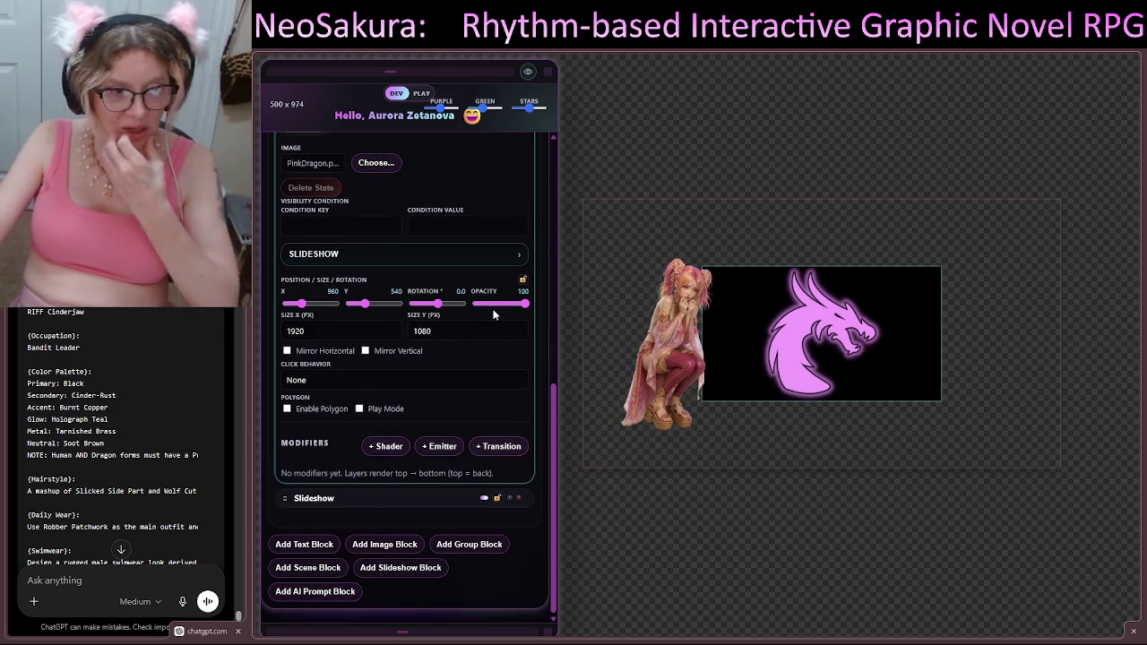
scroll(492, 315, "up", 2)
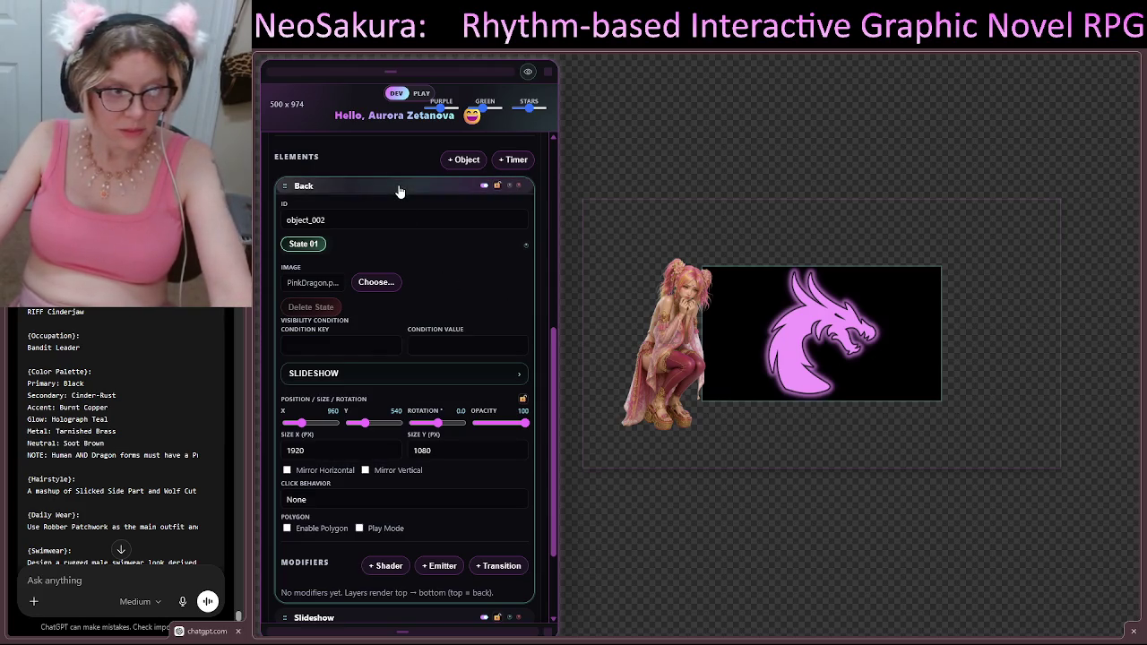
Step: Rename the dragon element 'Logo' and lower its opacity to make it semi-transparent
double_click(305, 190)
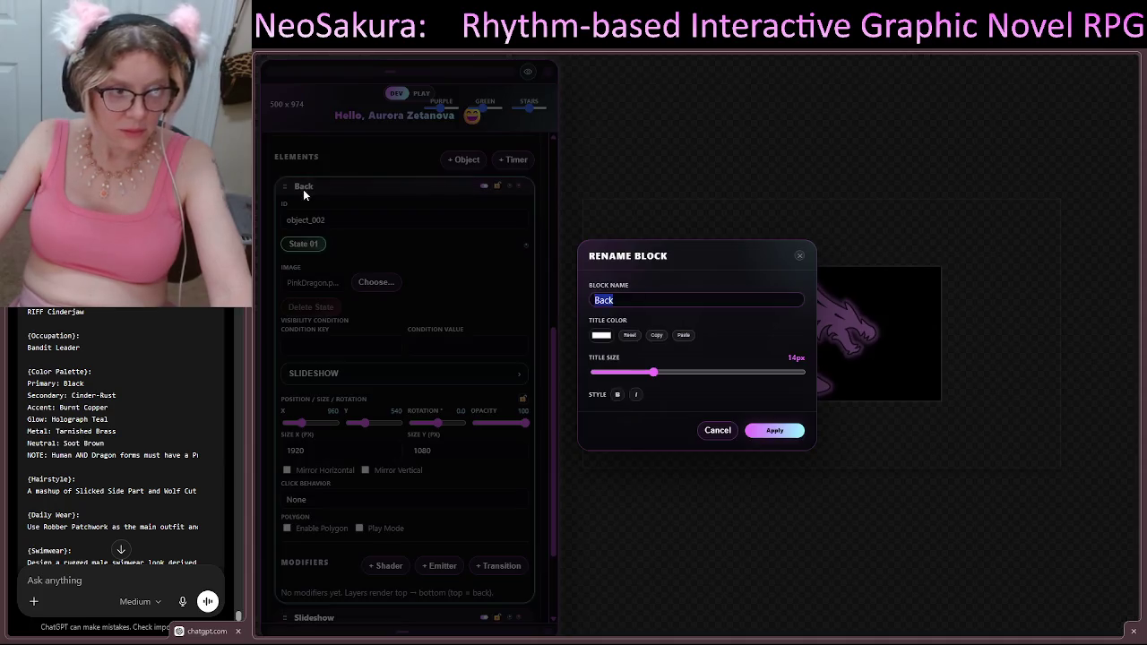
type("Logo")
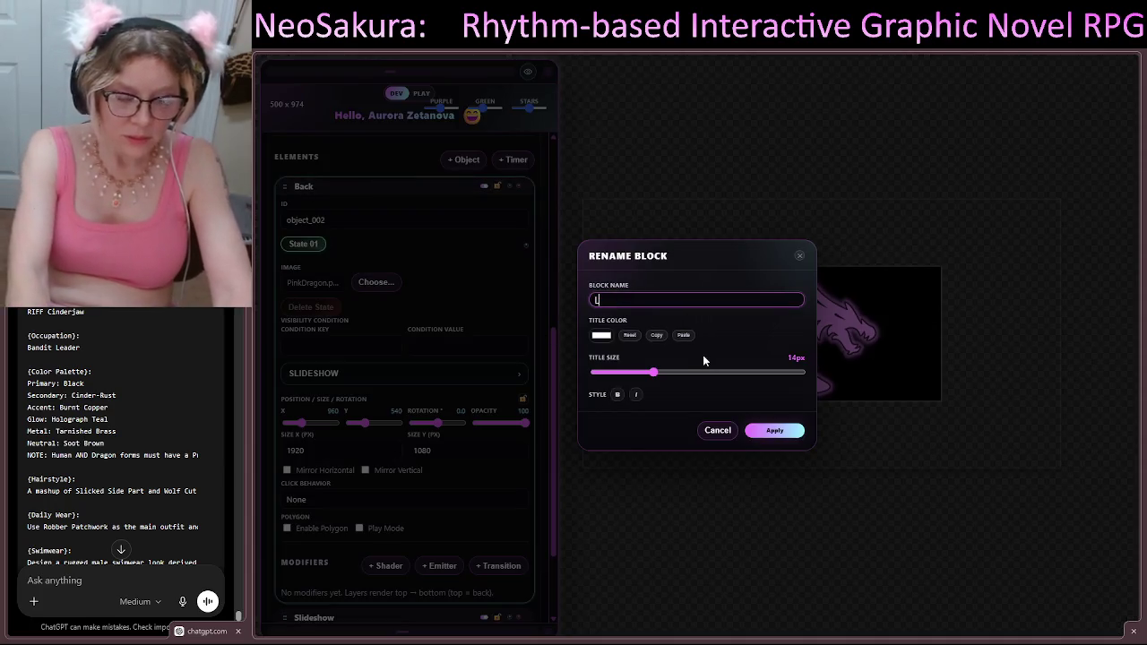
left_click(766, 430)
left_click_drag(526, 428, 493, 429)
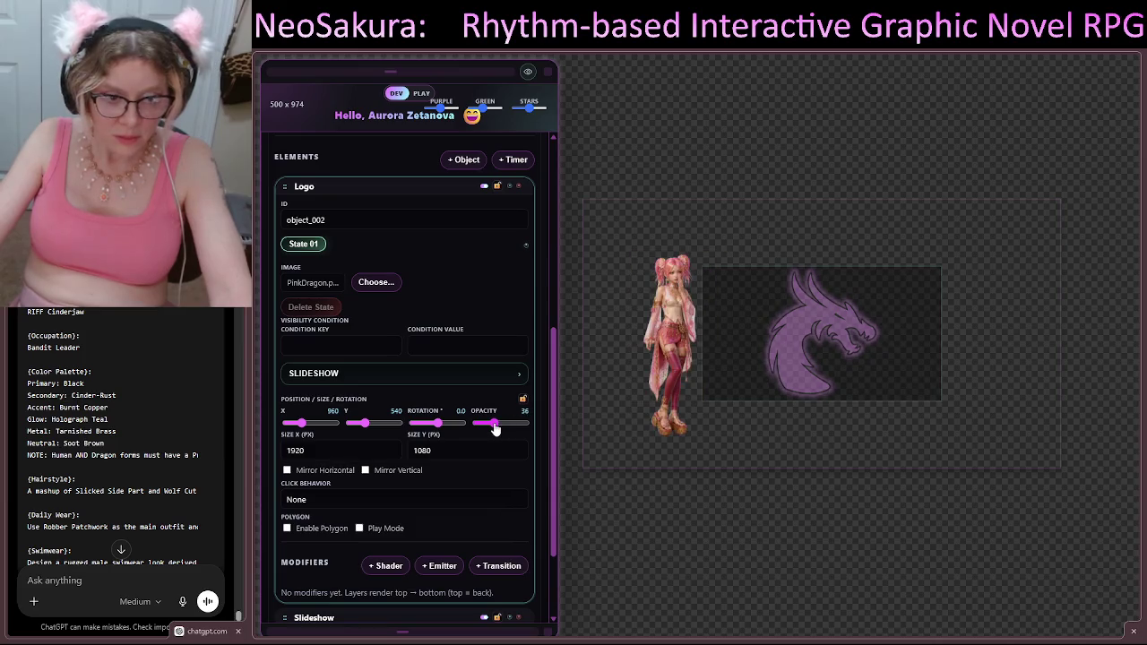
left_click(380, 188)
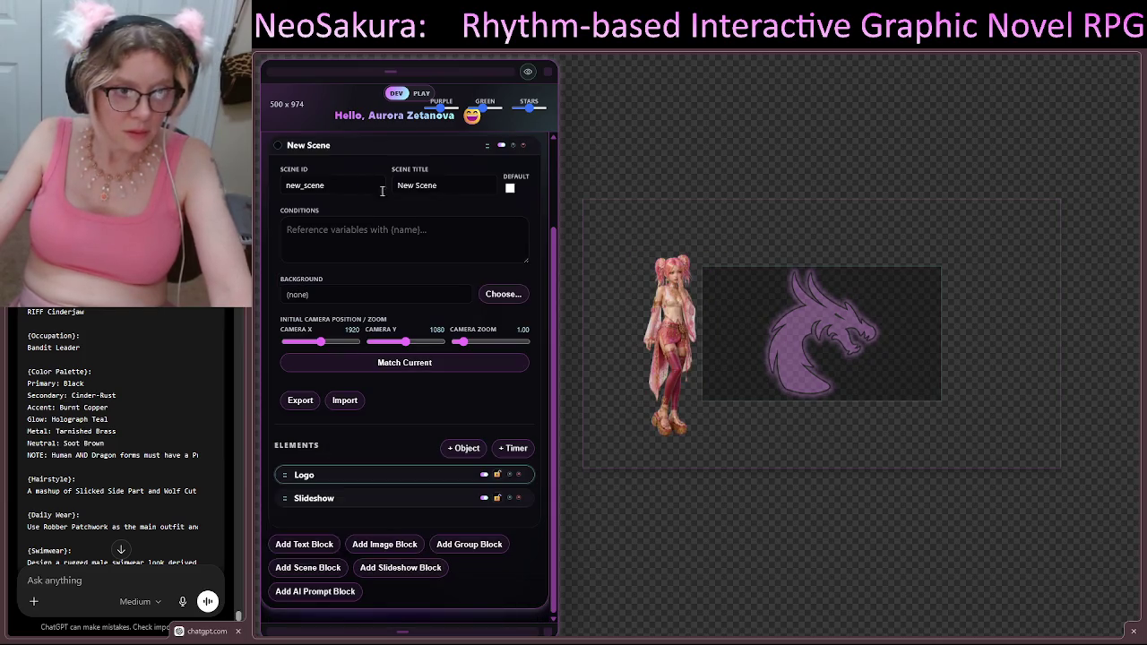
Step: Duplicate Logo, rename the first copy 'Back', and open Back's image chooser
left_click(509, 474)
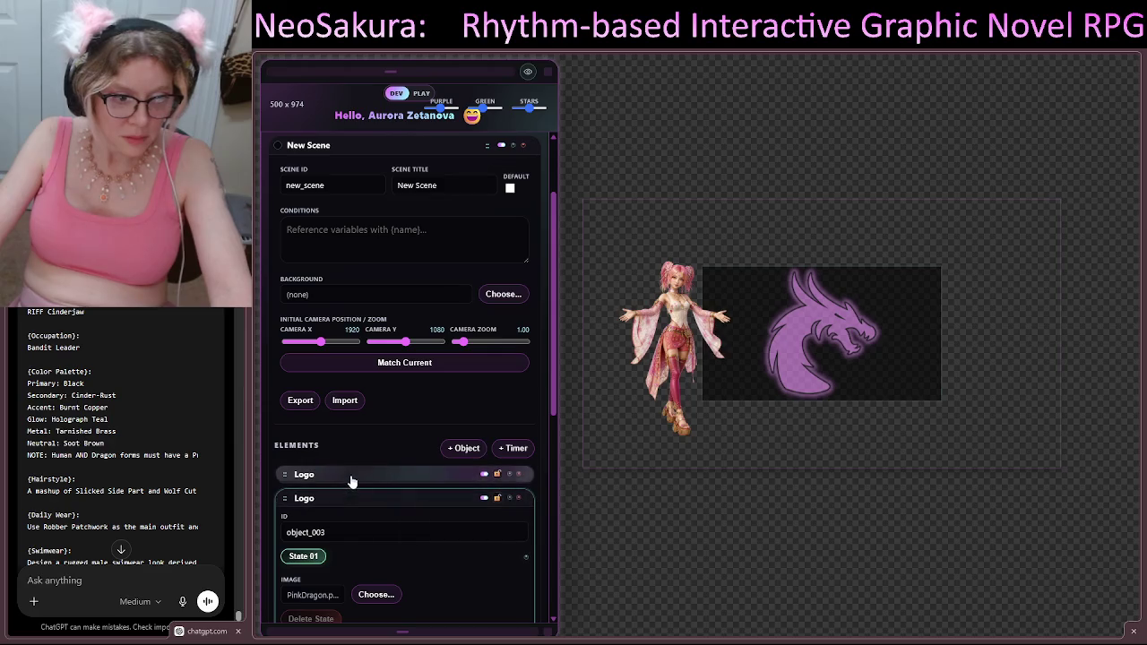
left_click(339, 501)
double_click(304, 475)
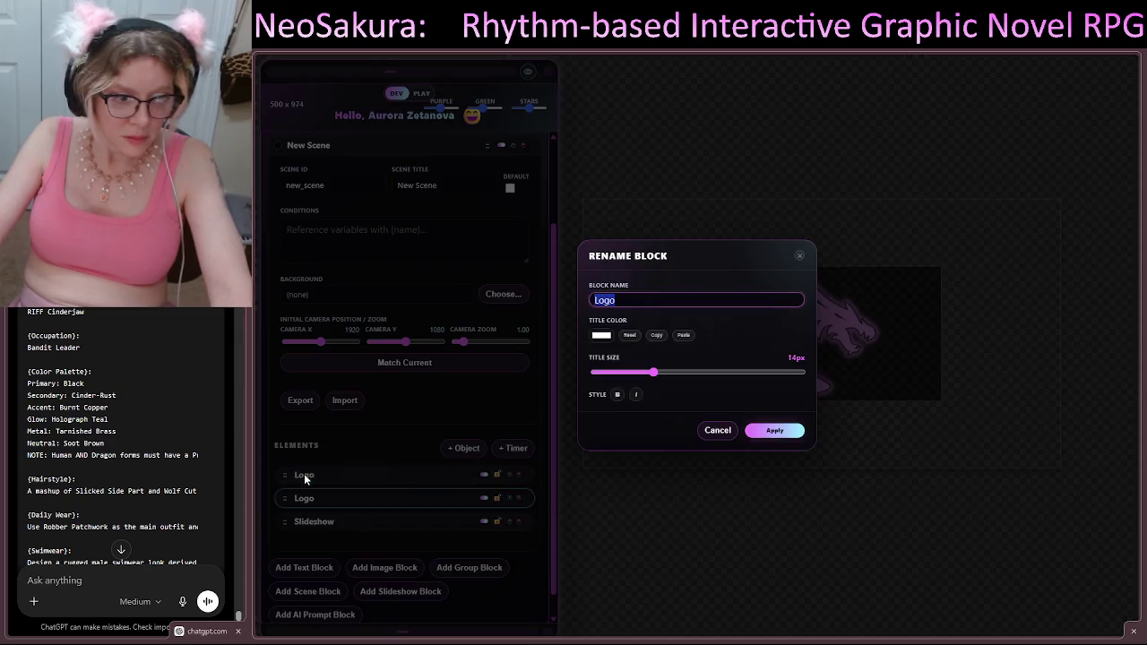
type("Back")
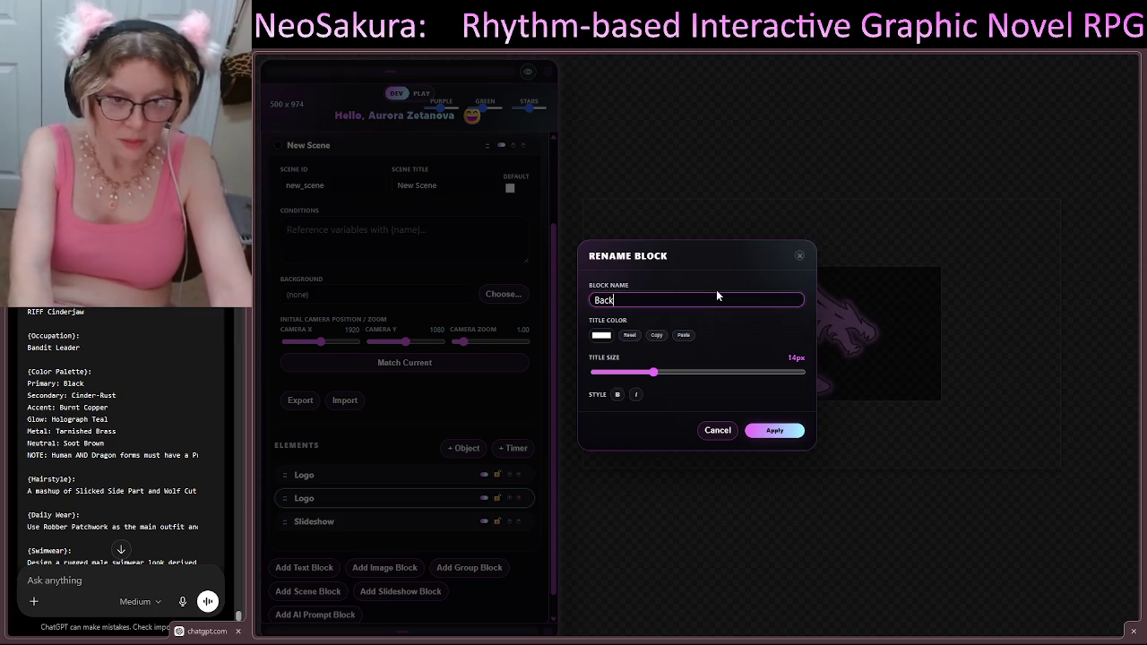
left_click(793, 430)
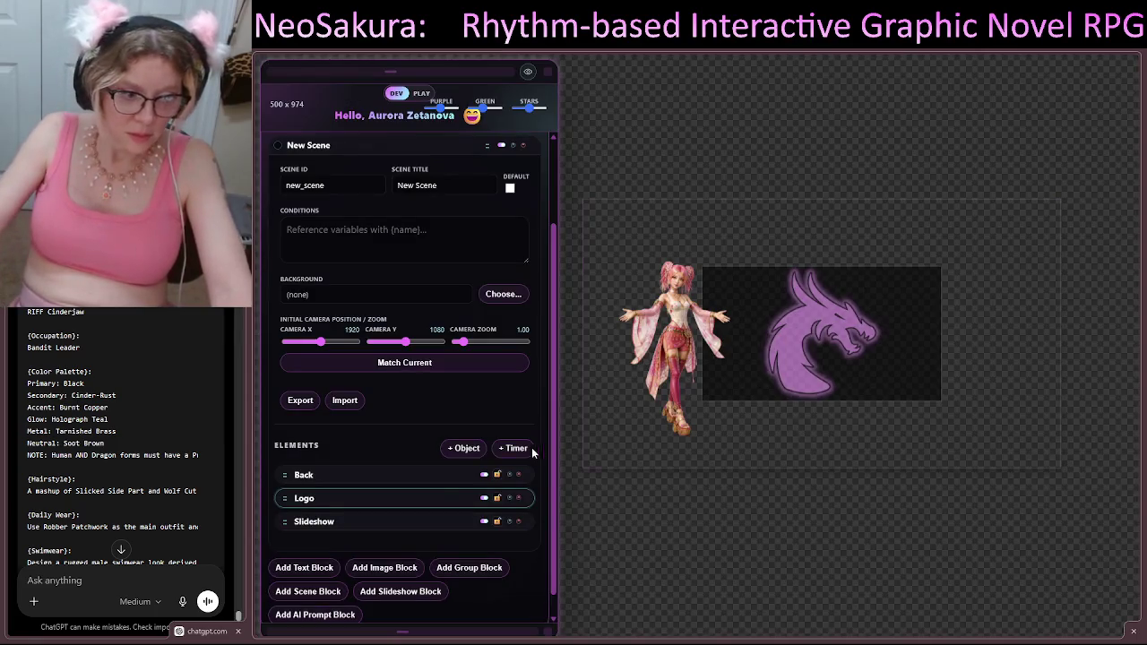
left_click(434, 476)
scroll(435, 421, "down", 3)
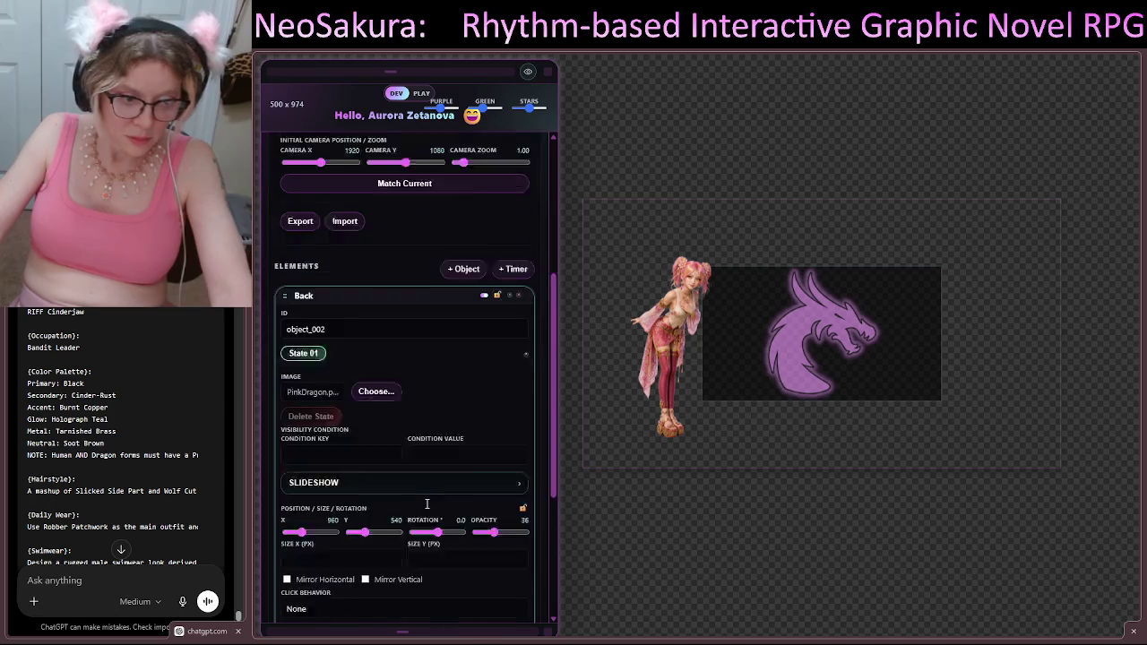
left_click(376, 331)
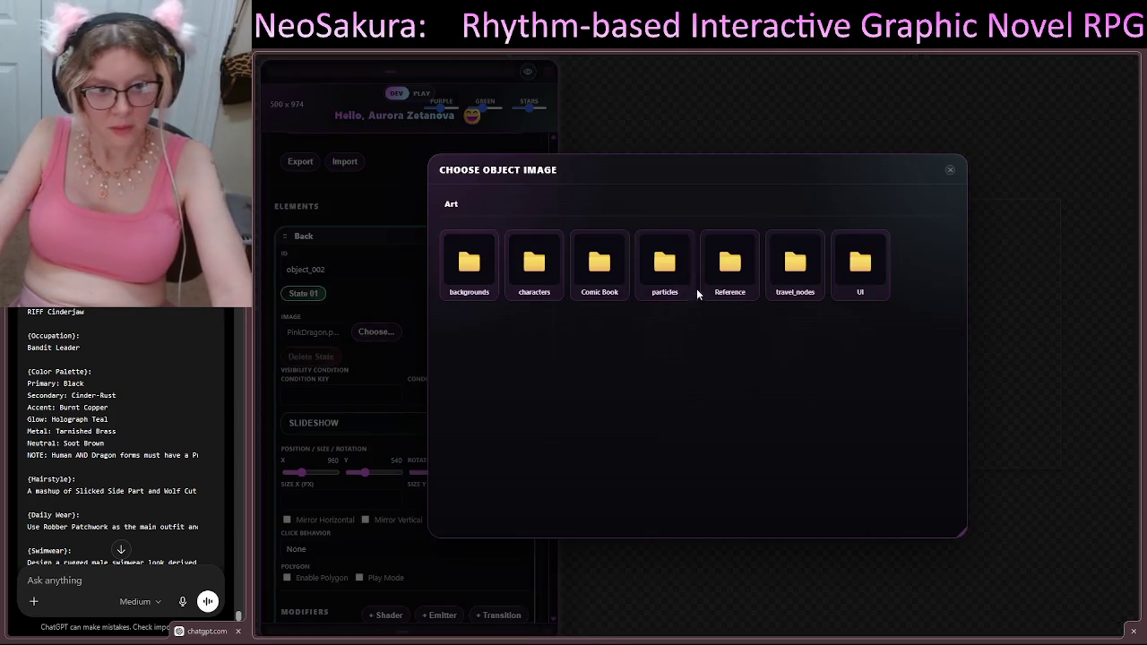
Step: Switch Back's image to black.png from the UI folder and restore its opacity to 100
left_click(860, 261)
left_click(472, 264)
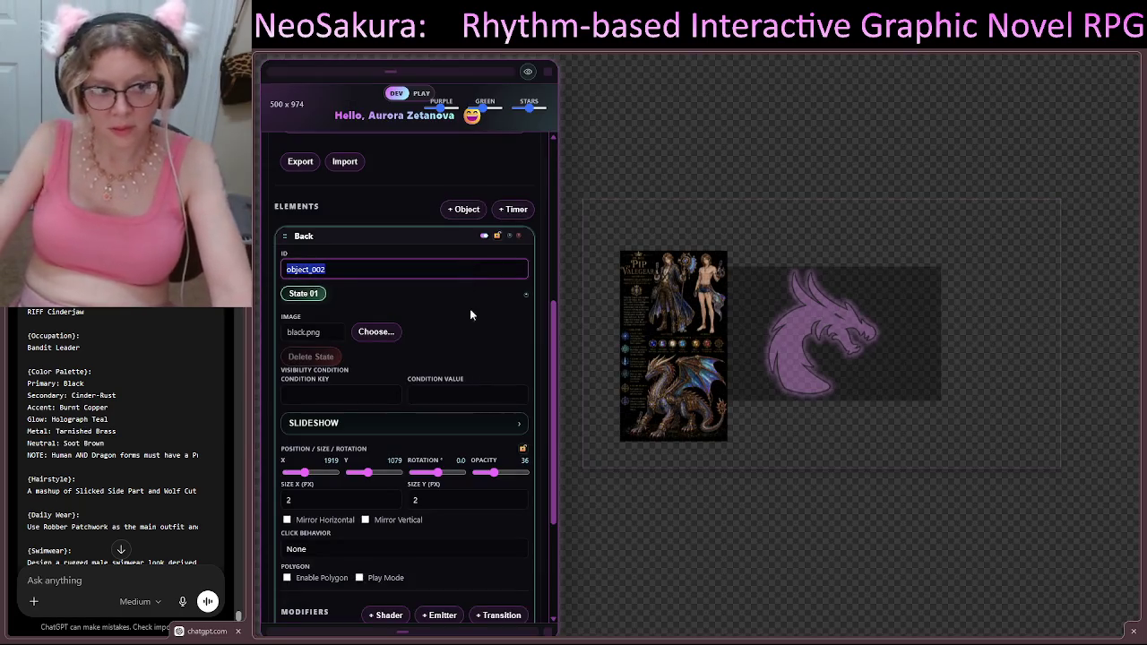
left_click_drag(499, 475, 559, 467)
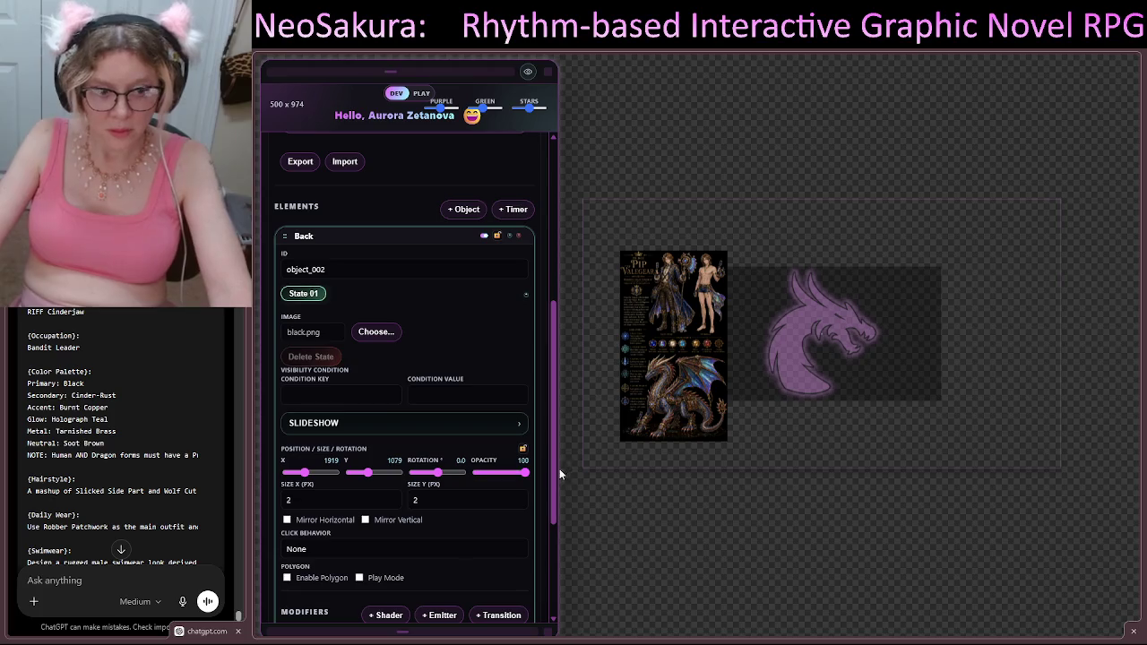
left_click(408, 234)
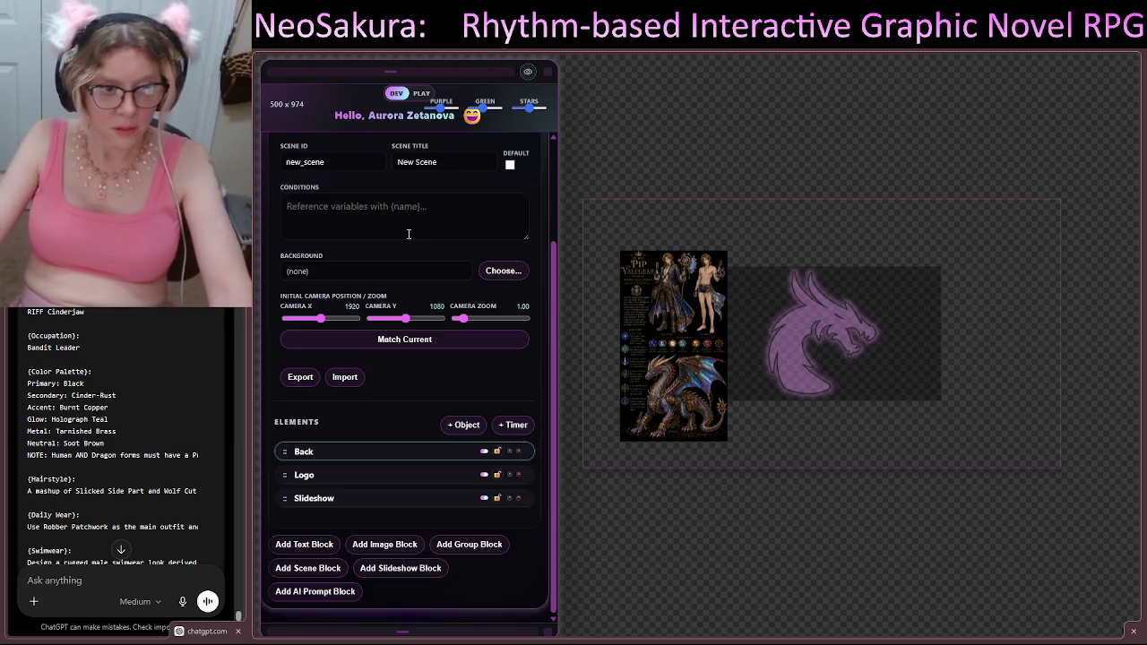
left_click(376, 452)
scroll(400, 425, "down", 3)
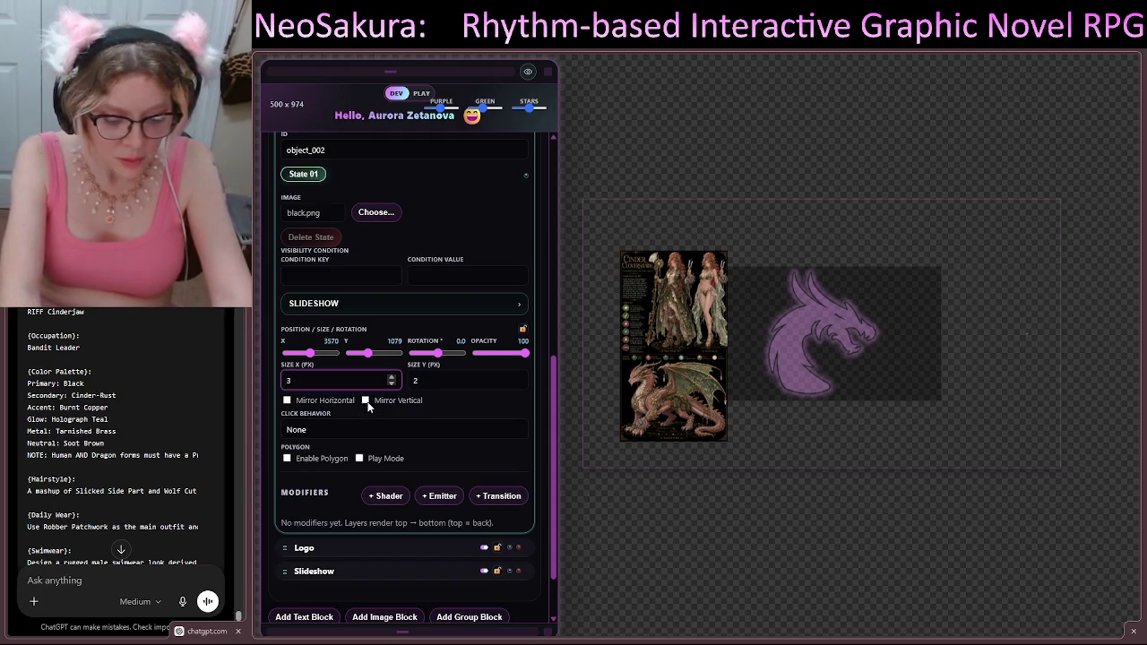
Step: Set Back's position to X 0, Y 0, then drag the black backdrop into place
key("Tab")
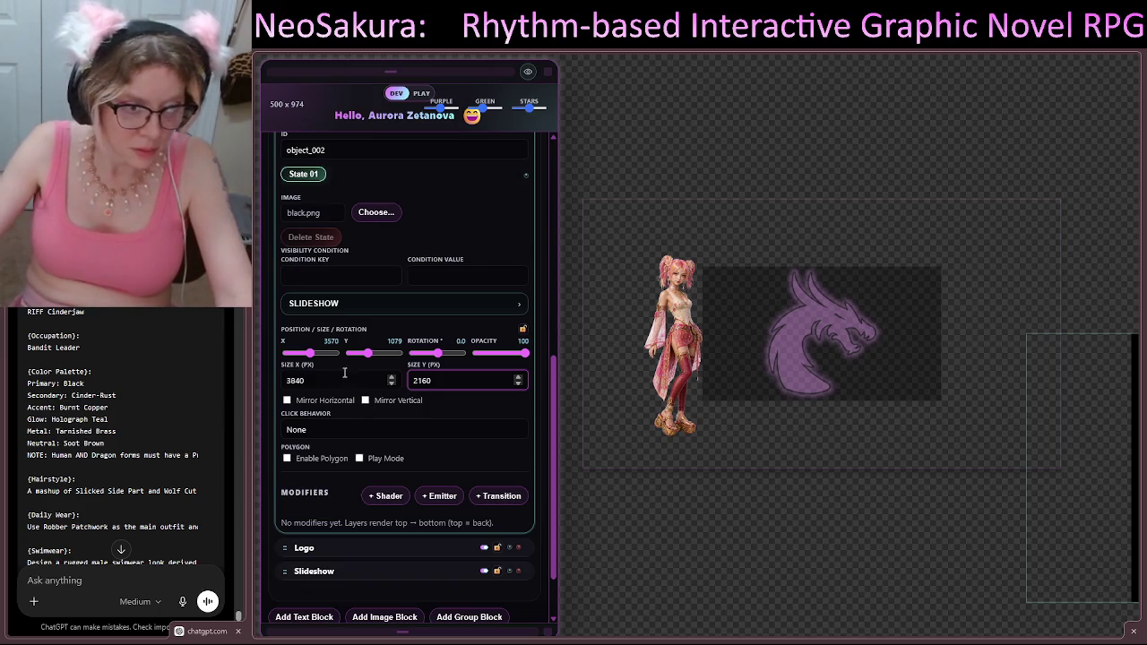
double_click(327, 345)
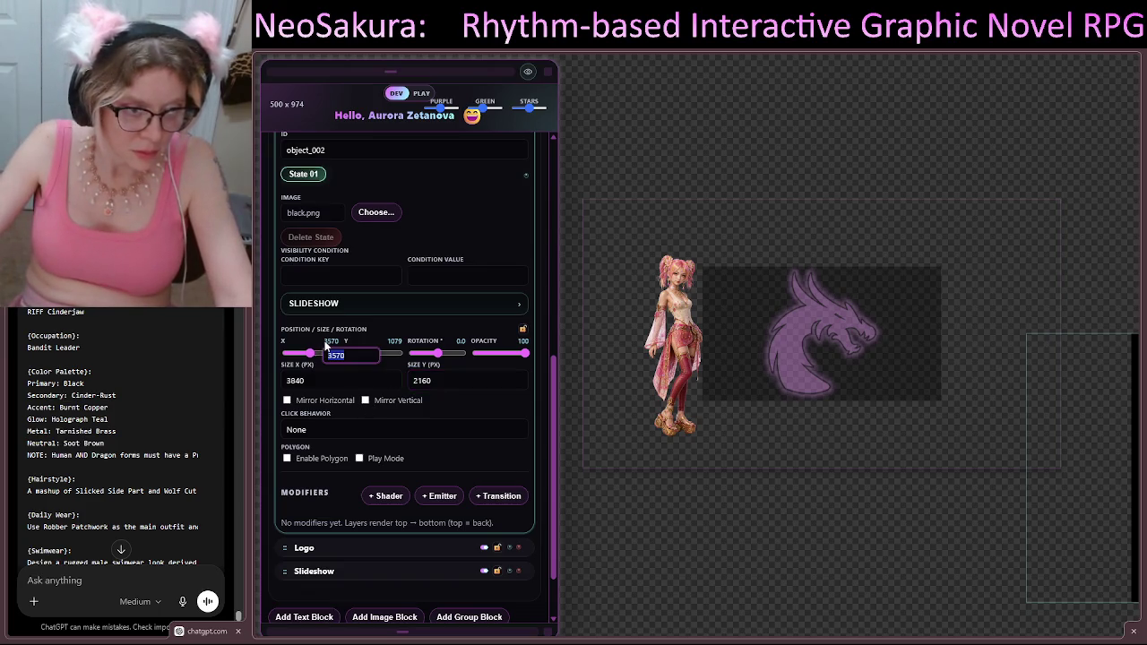
key("Return")
double_click(390, 340)
type("0")
key("Return")
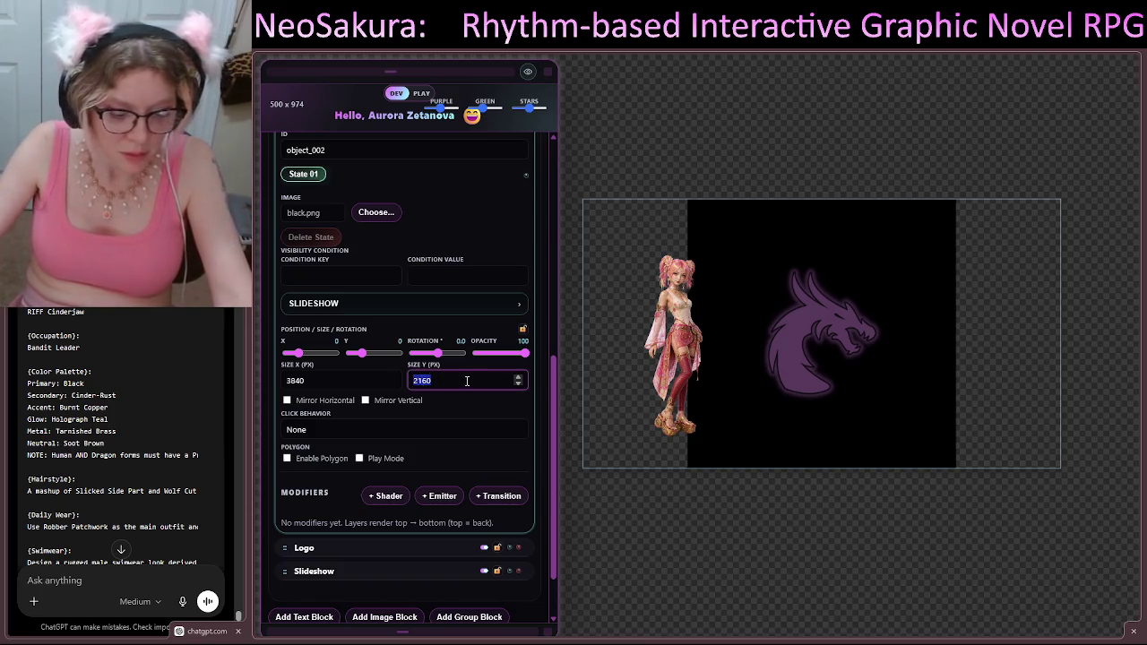
type("84")
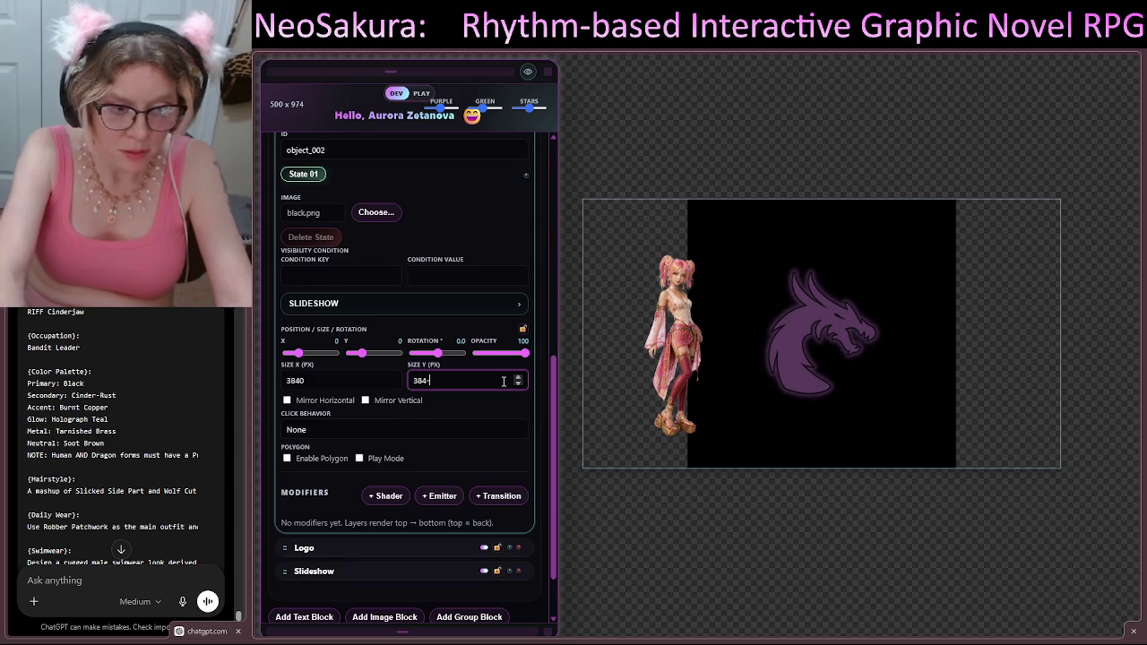
type("0")
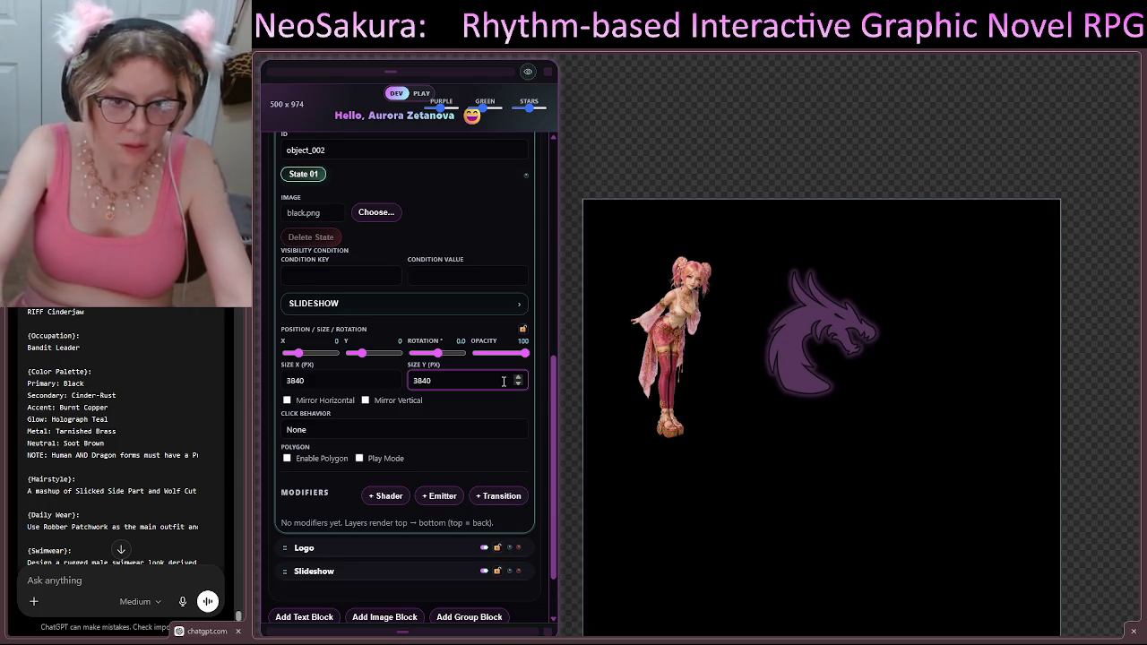
mouse_move(721, 418)
left_mouse_down()
mouse_move(893, 493)
mouse_move(863, 510)
left_mouse_up()
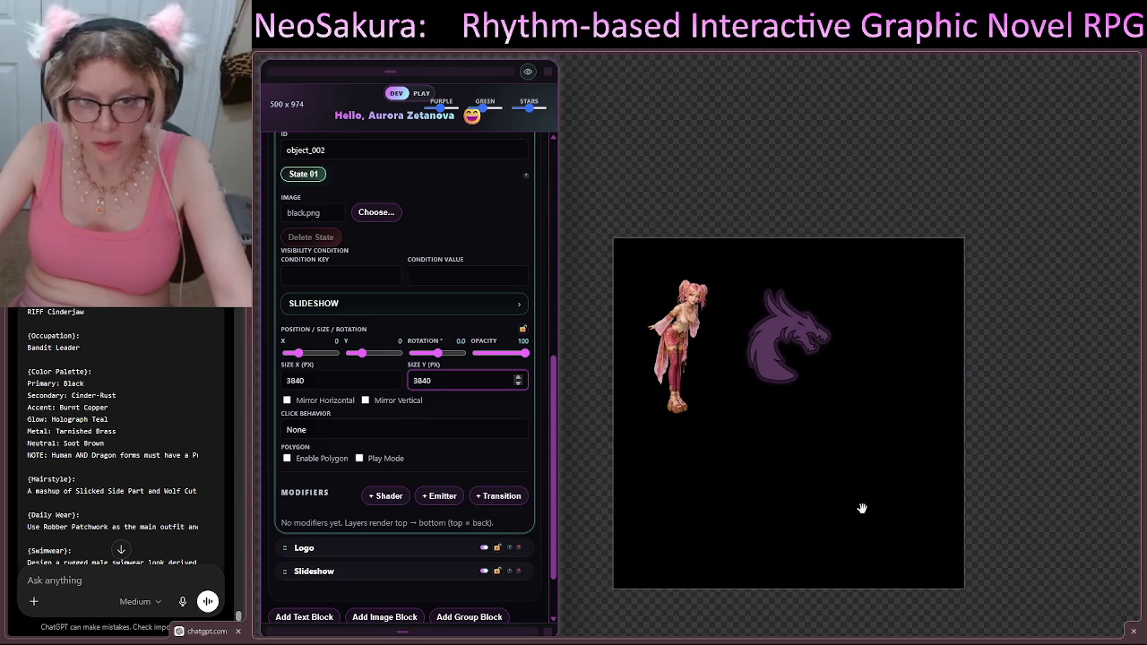
left_click_drag(957, 499, 861, 506)
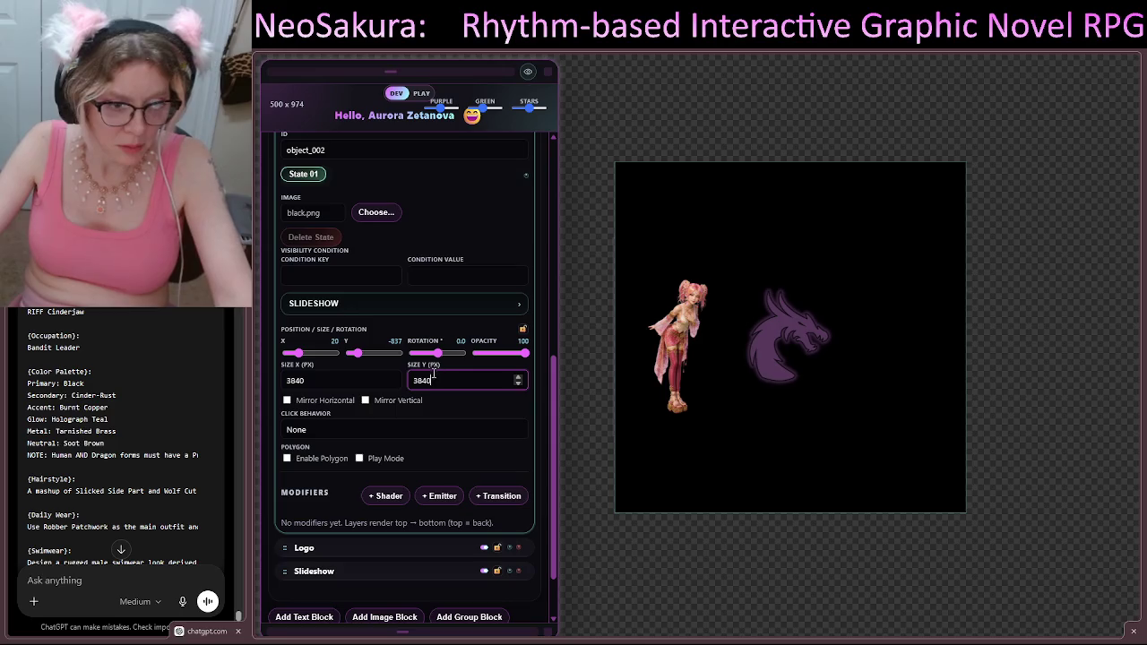
Step: Resize Back to 4000 by 4000 px and shift it slightly left
left_click(295, 381)
left_click(282, 392)
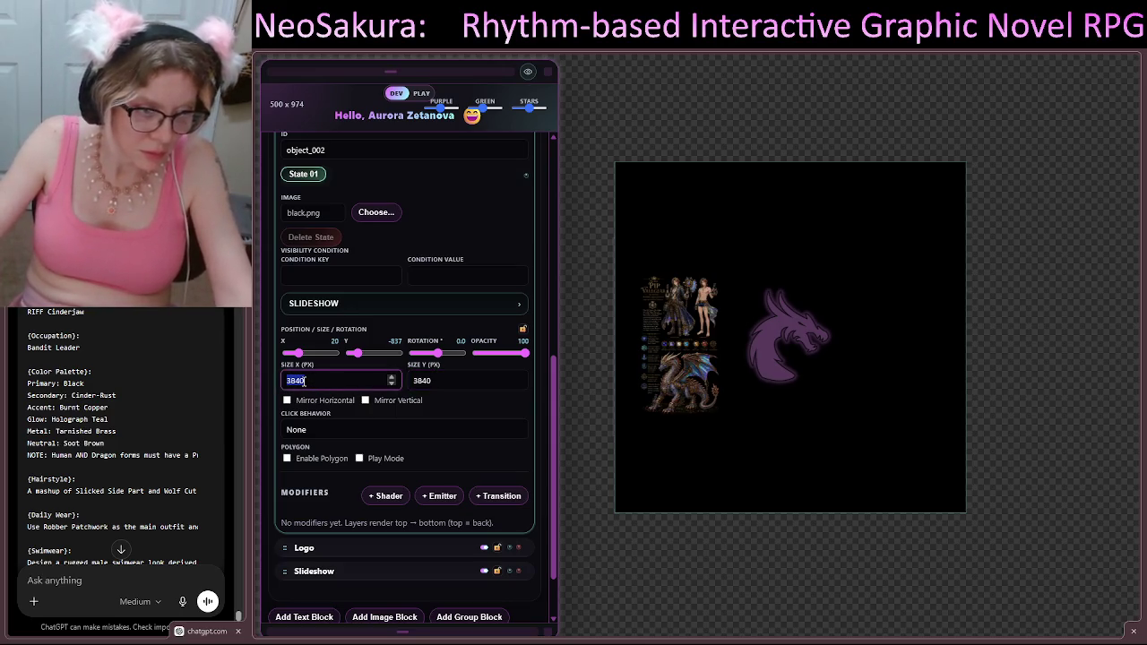
type("40")
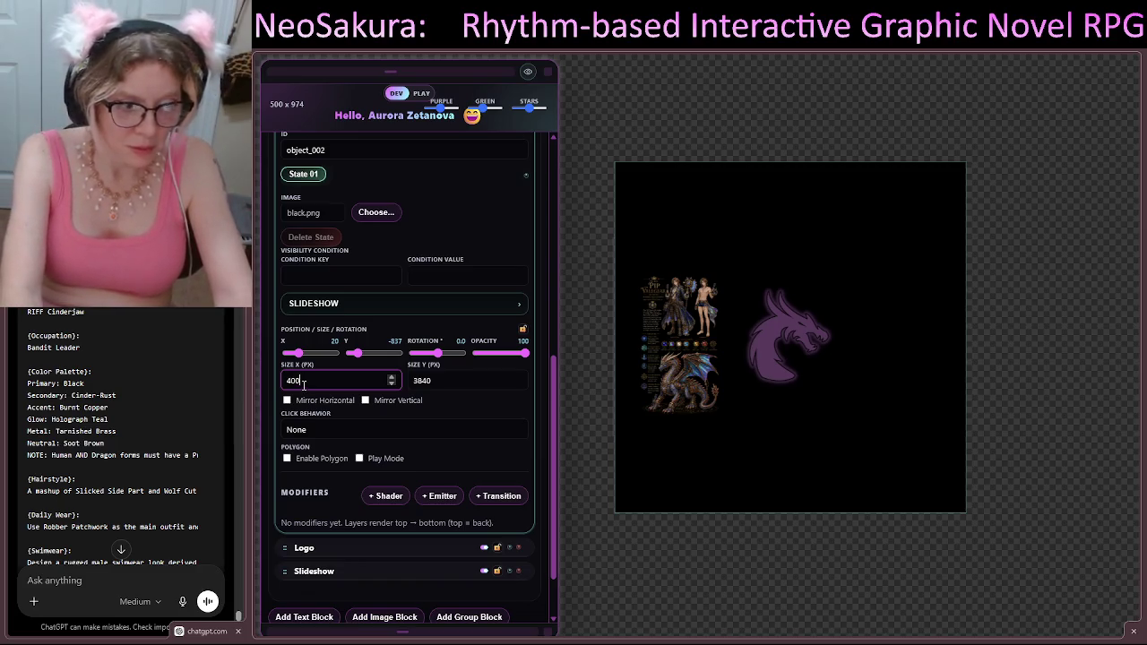
key("Tab")
type("4")
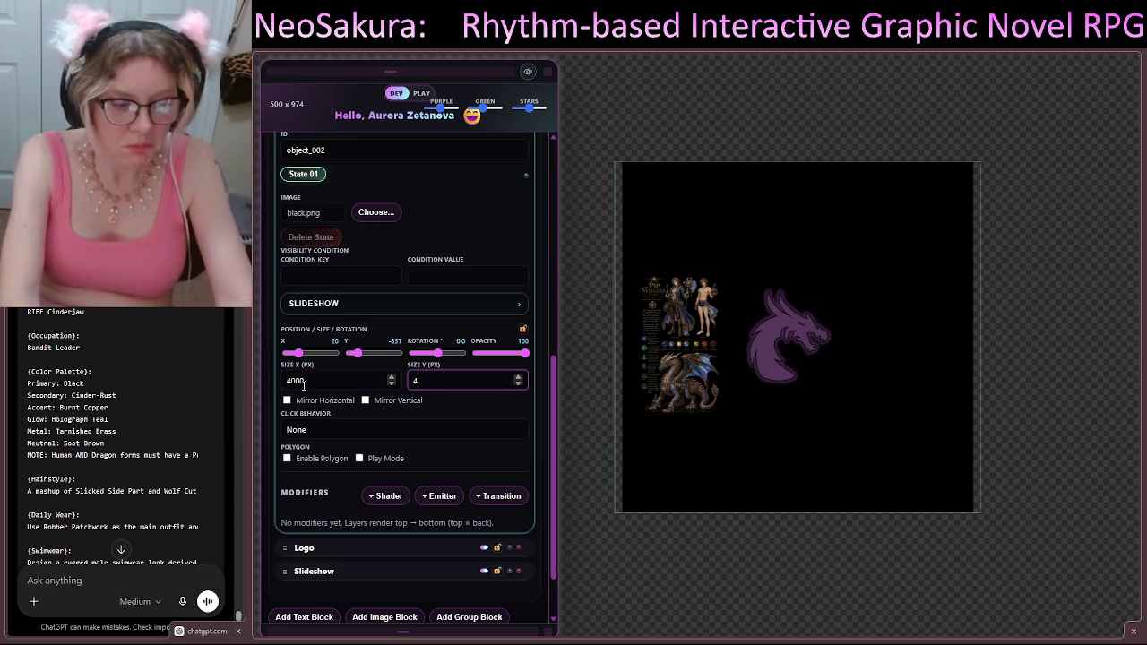
type("000")
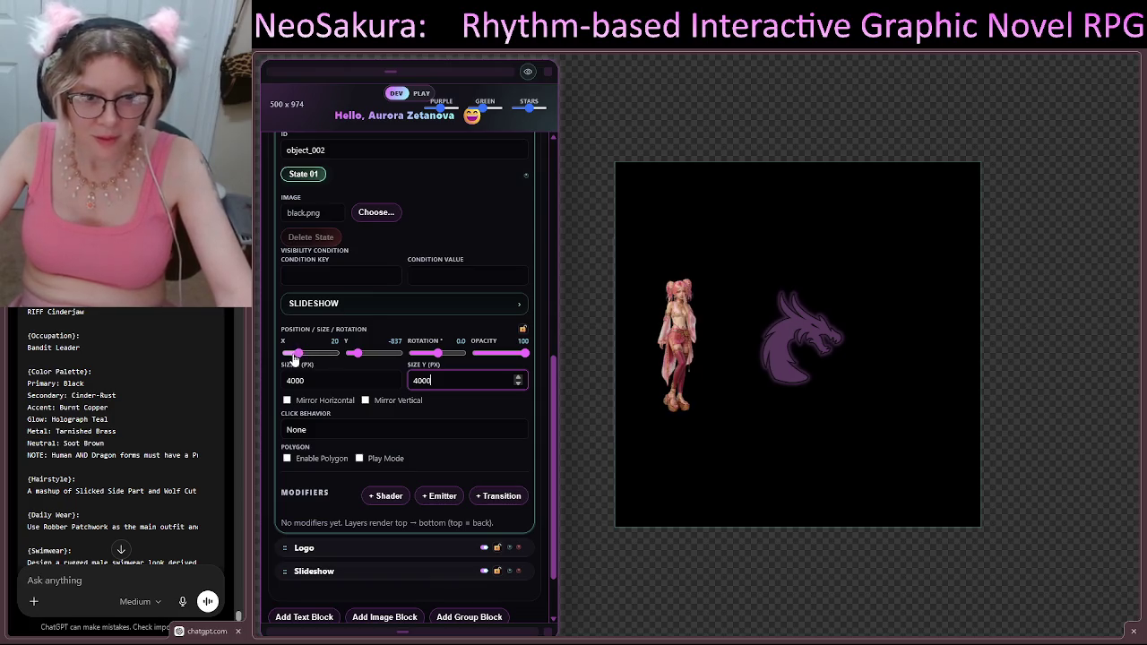
mouse_move(752, 465)
left_mouse_down()
mouse_move(717, 463)
mouse_move(758, 558)
mouse_move(726, 492)
mouse_move(751, 580)
mouse_move(744, 466)
left_mouse_up()
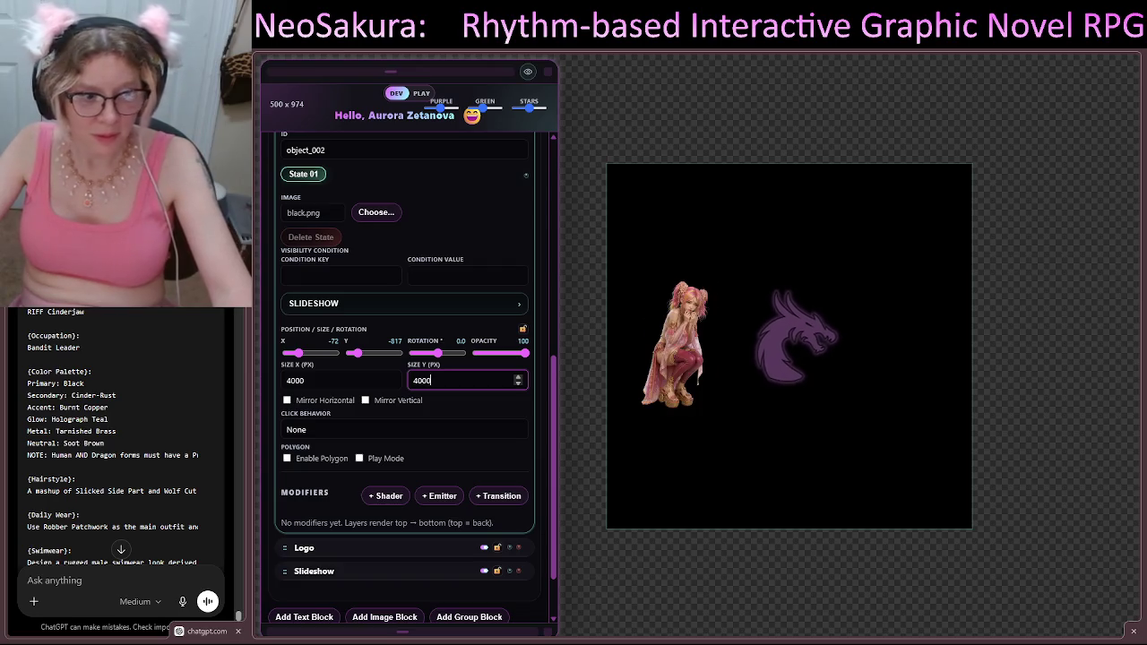
scroll(449, 247, "up", 3)
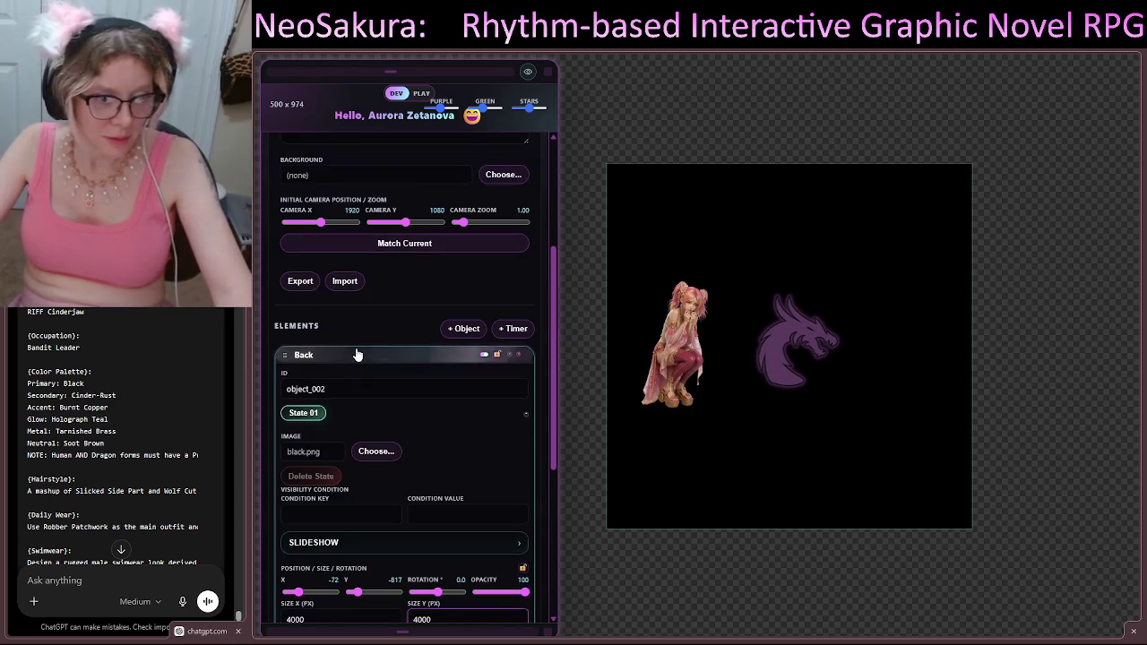
Step: Lock the Back and Logo elements in place and shrink the editor panel to its top-left box
left_click(318, 356)
left_click(498, 451)
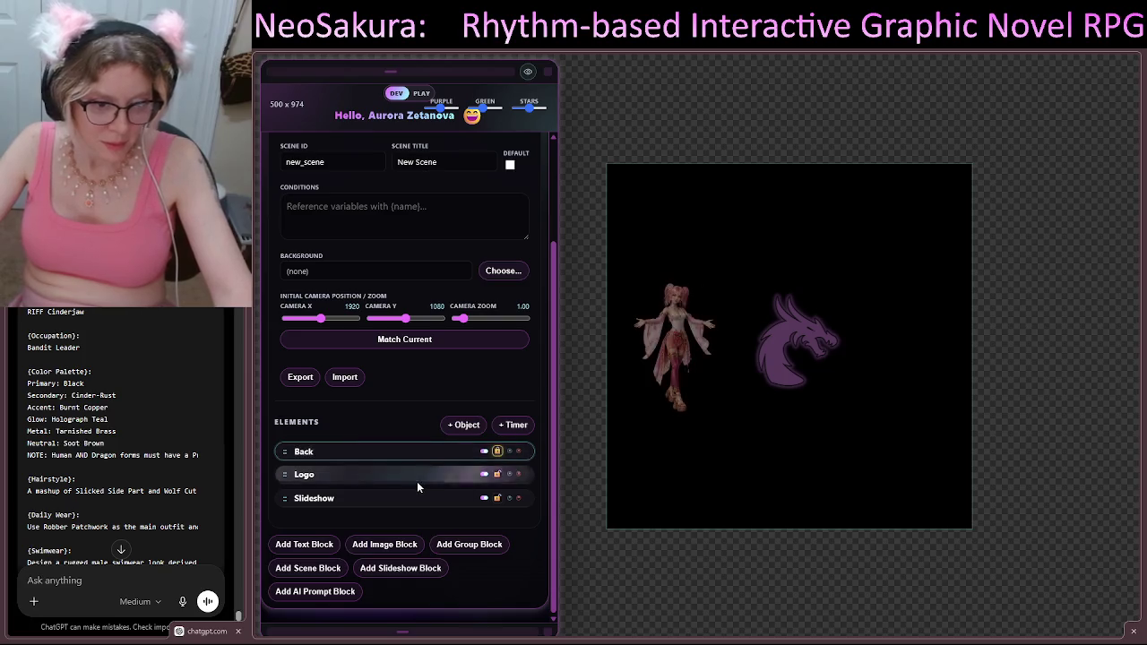
left_click(415, 476)
scroll(430, 476, "down", 3)
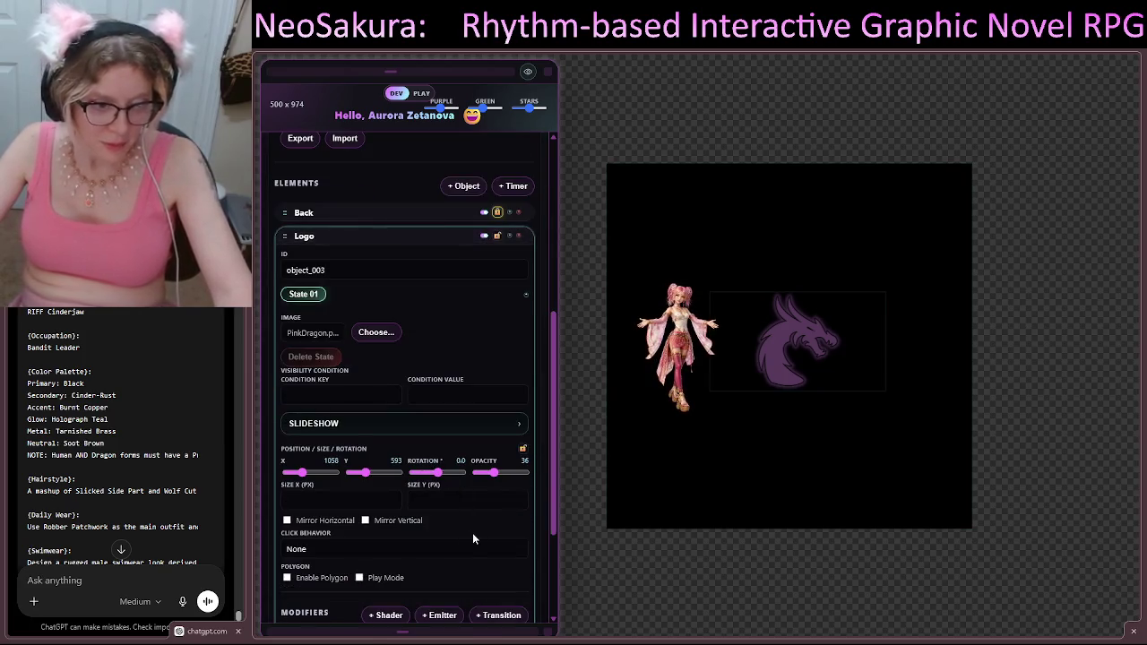
scroll(456, 336, "up", 2)
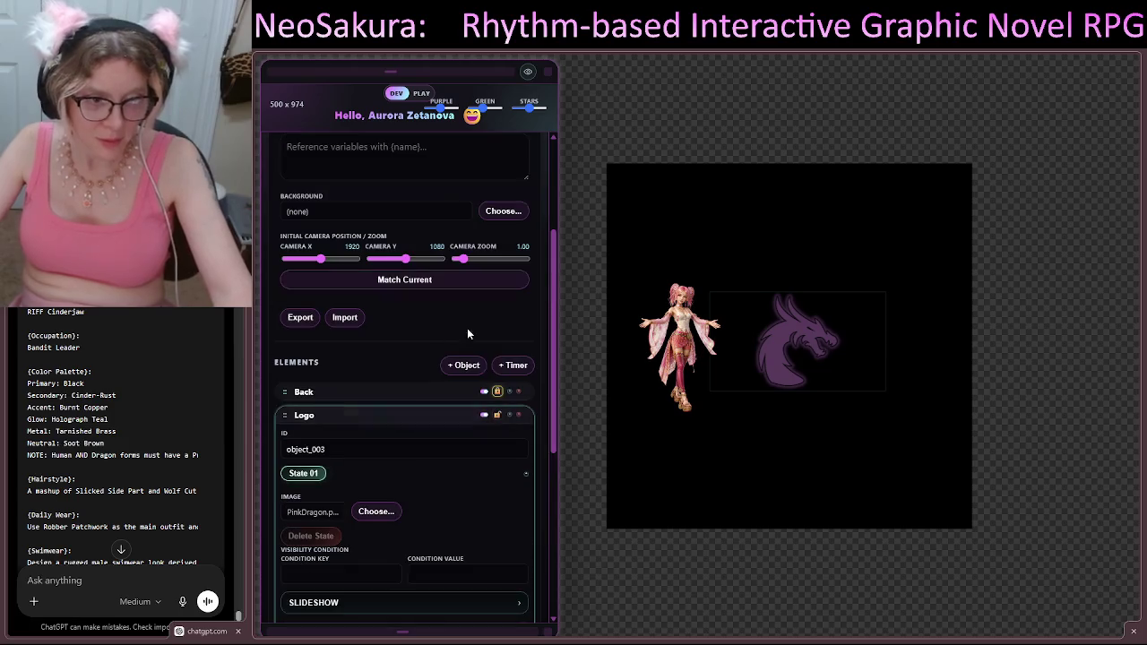
left_click(497, 414)
left_click(448, 419)
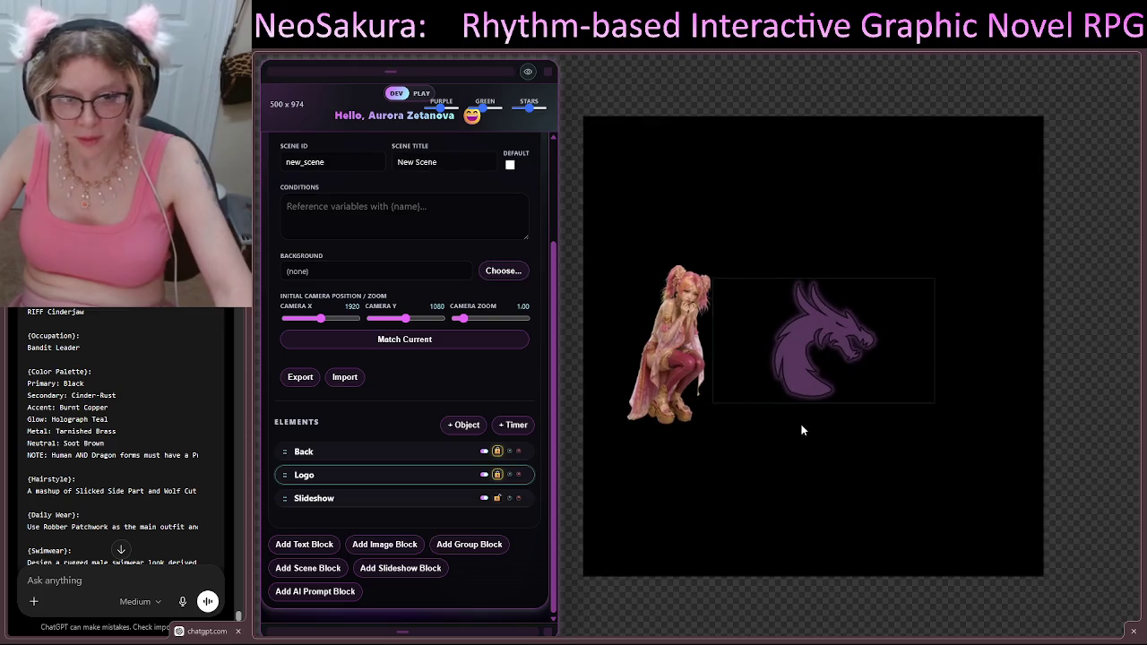
mouse_move(548, 632)
left_mouse_down()
mouse_move(425, 225)
mouse_move(367, 148)
left_mouse_up()
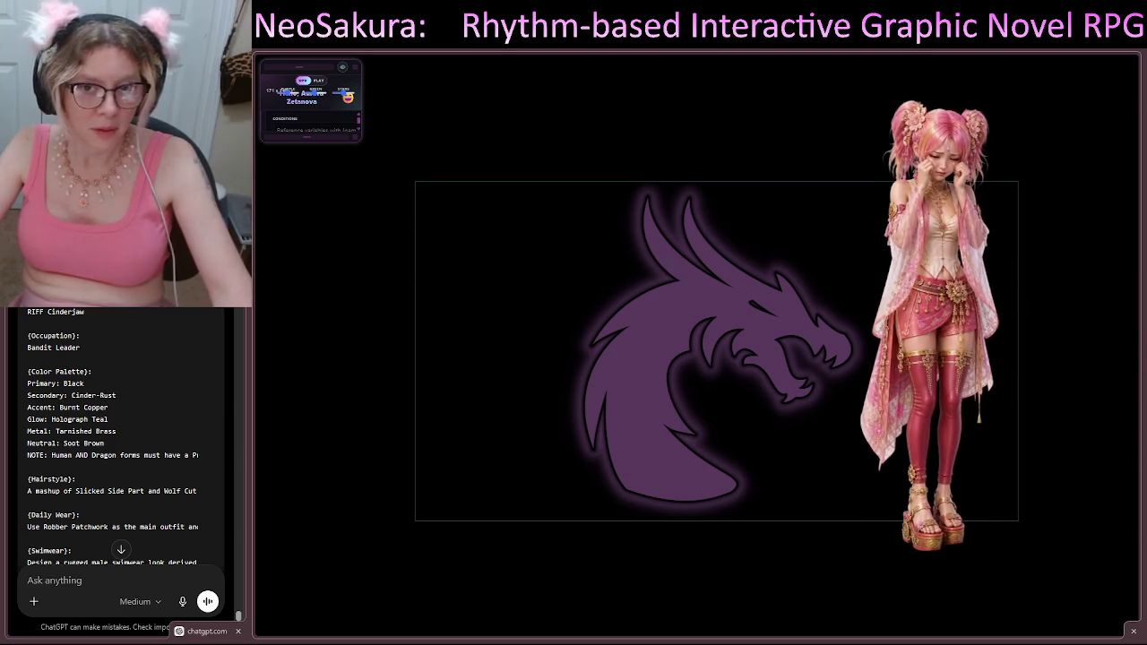
Step: Duplicate the Slideshow element to add a second character portrait left of the logo, then shrink the panel
mouse_move(354, 137)
left_mouse_down()
mouse_move(509, 337)
mouse_move(524, 507)
left_mouse_up()
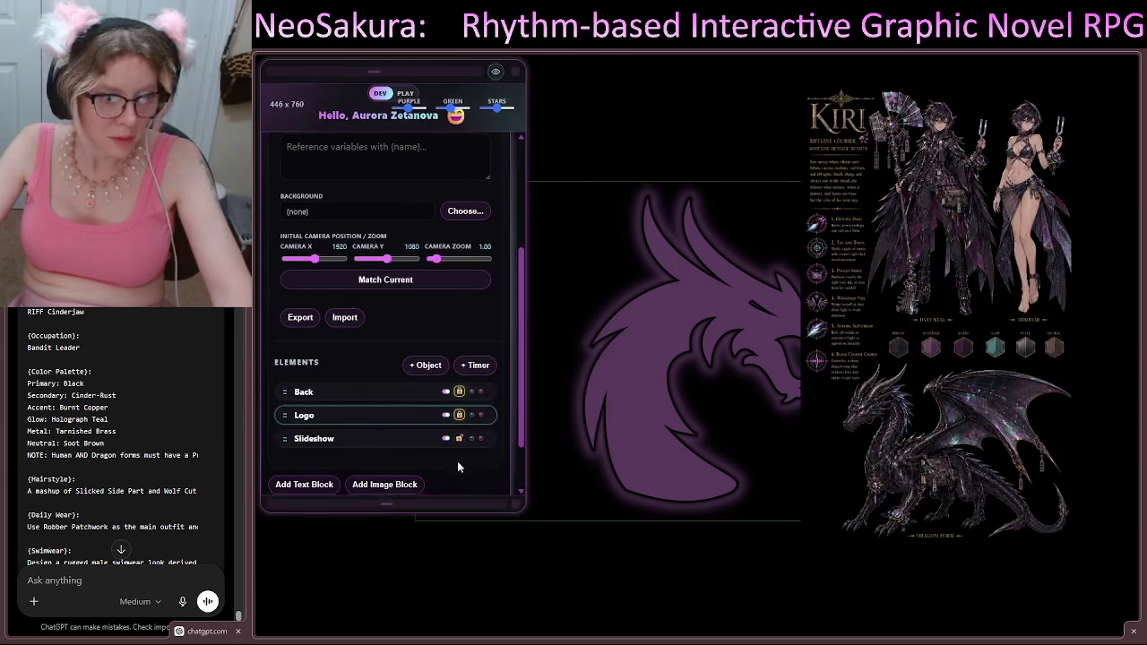
left_click(336, 442)
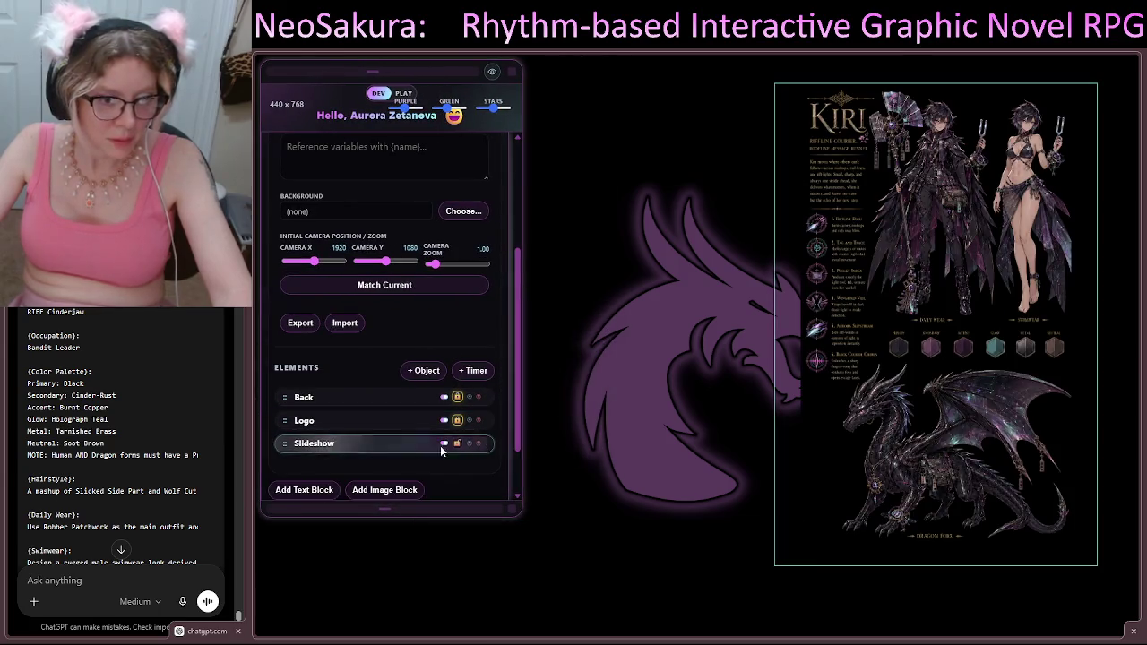
left_click(470, 445)
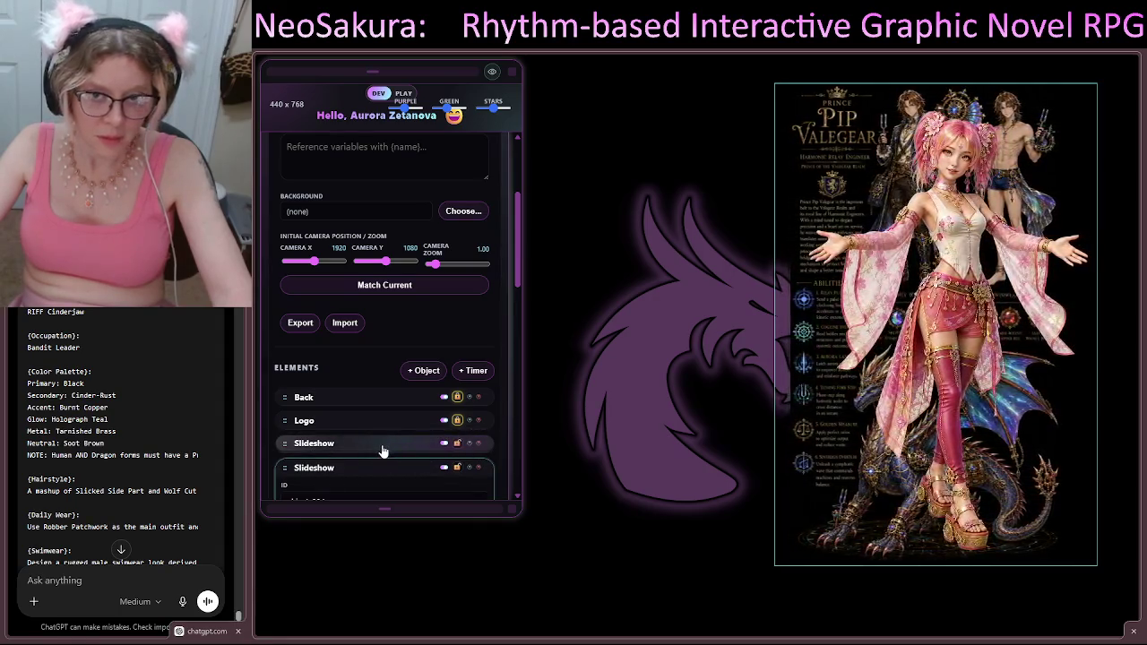
left_click(384, 450)
left_click(401, 450)
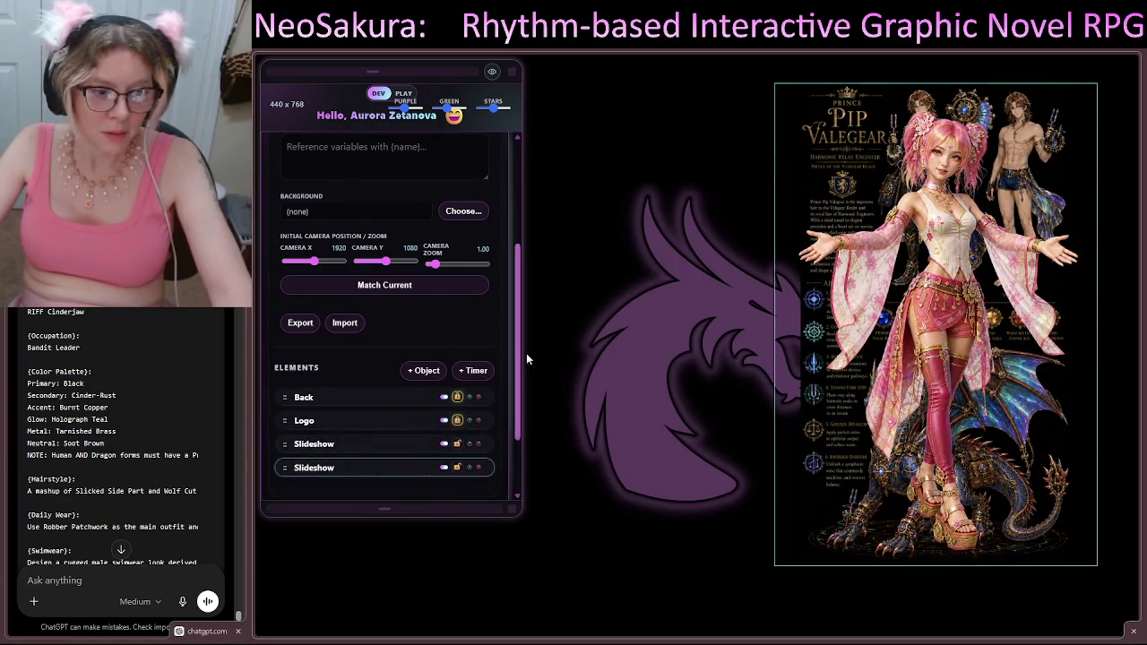
left_click_drag(513, 507, 313, 159)
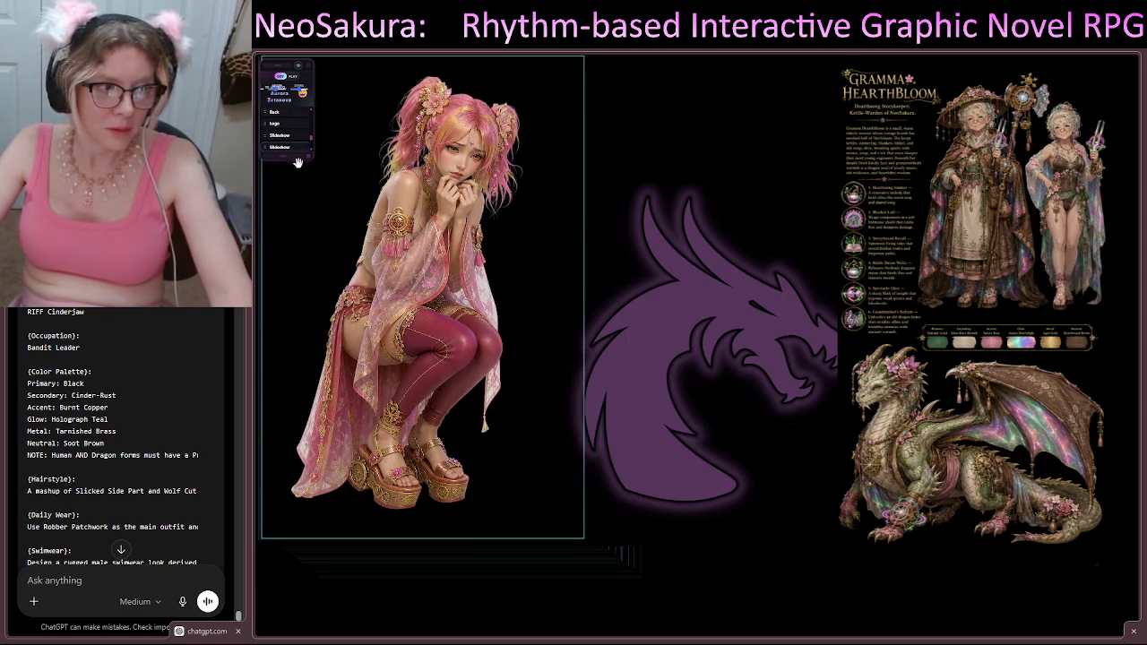
mouse_move(304, 153)
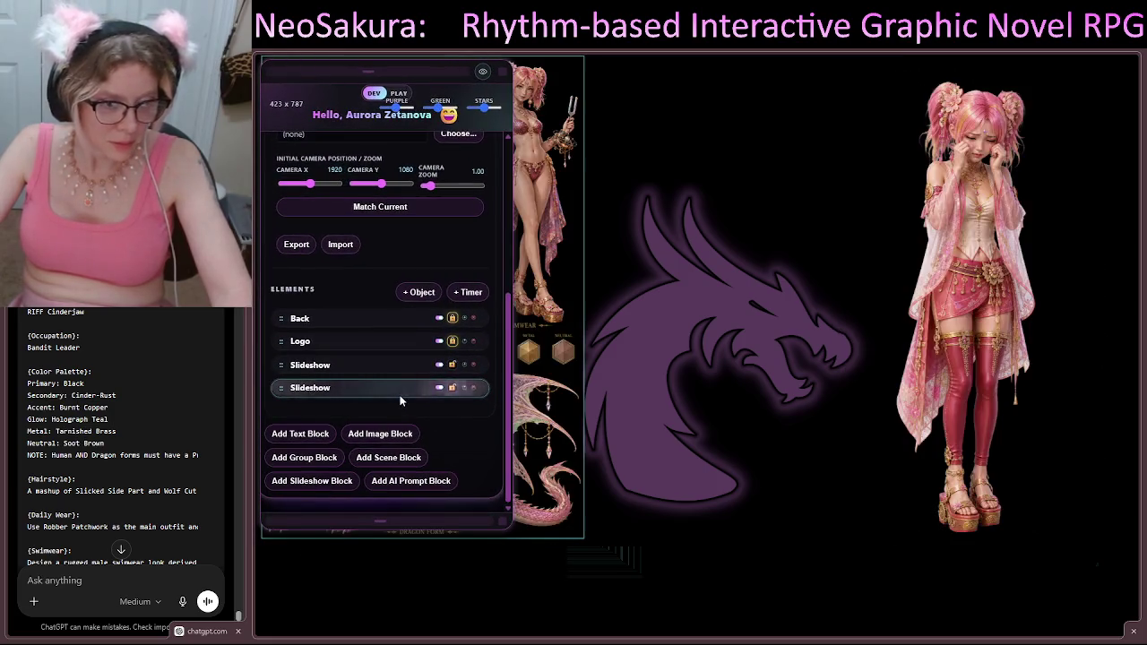
Step: Open the right slideshow's properties and set its width to 1027 px
left_click(372, 365)
scroll(371, 372, "down", 5)
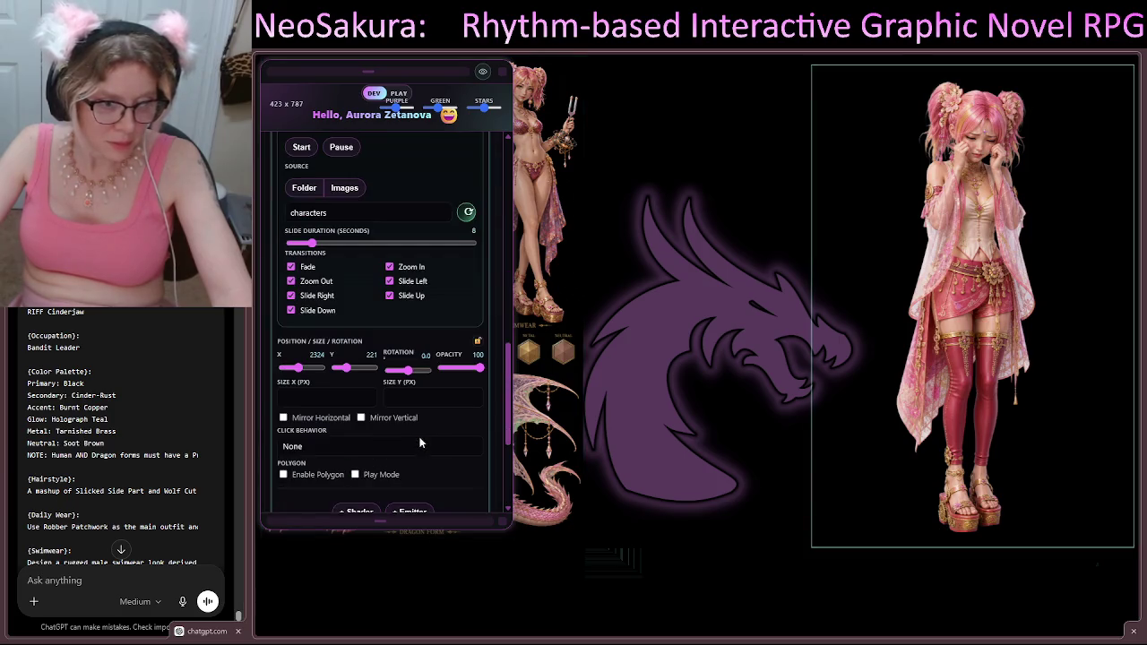
left_click_drag(302, 374, 300, 377)
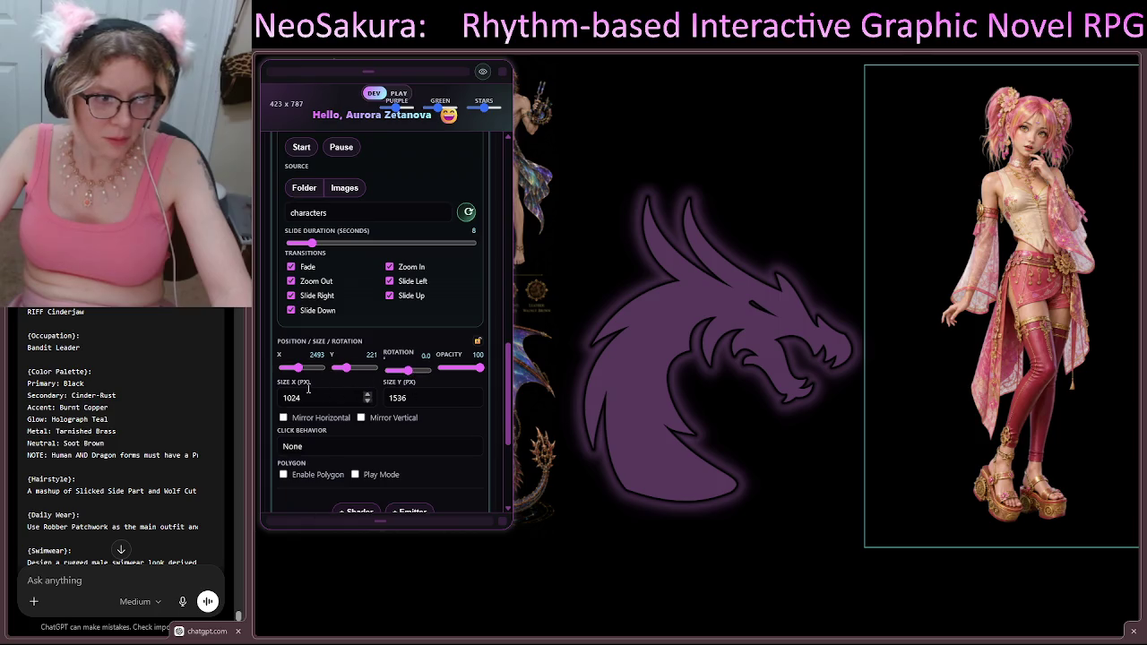
left_click(367, 395)
left_click(367, 396)
left_click(367, 395)
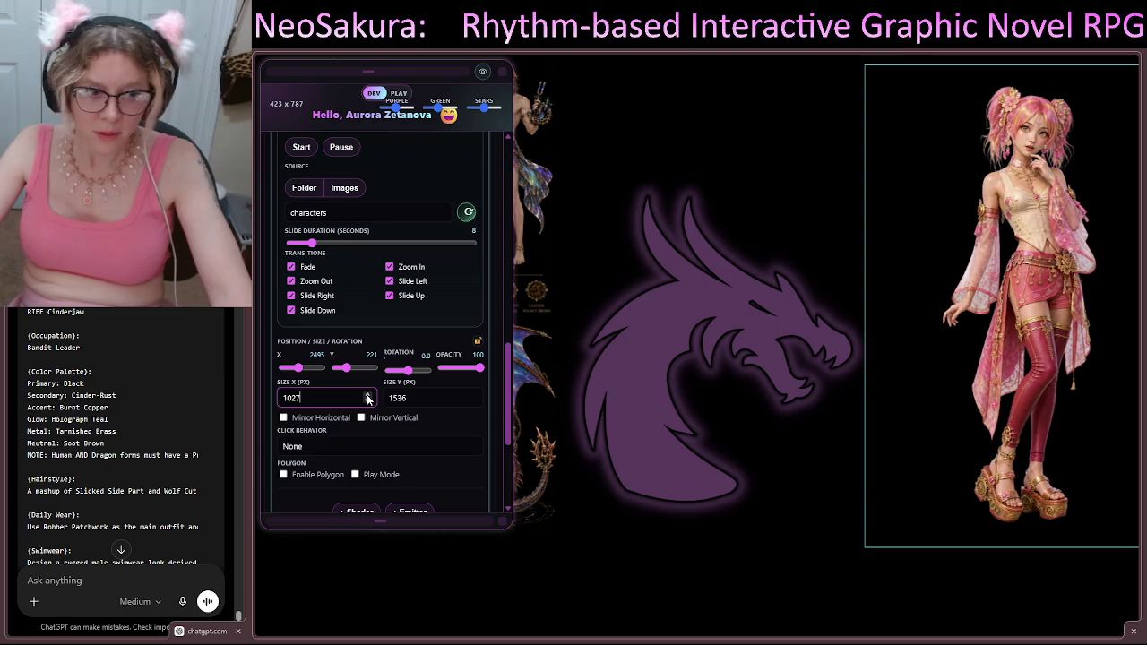
left_click(473, 395)
left_click(473, 395)
left_click(473, 395)
left_click(473, 395)
left_click(473, 395)
left_click(473, 395)
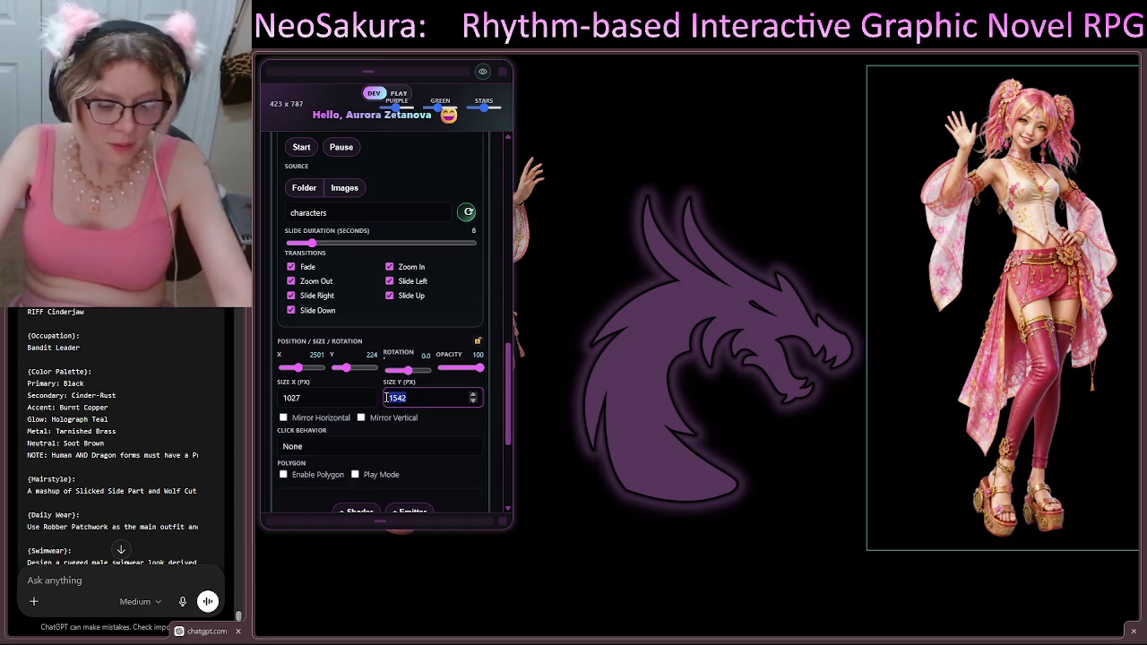
type("18000")
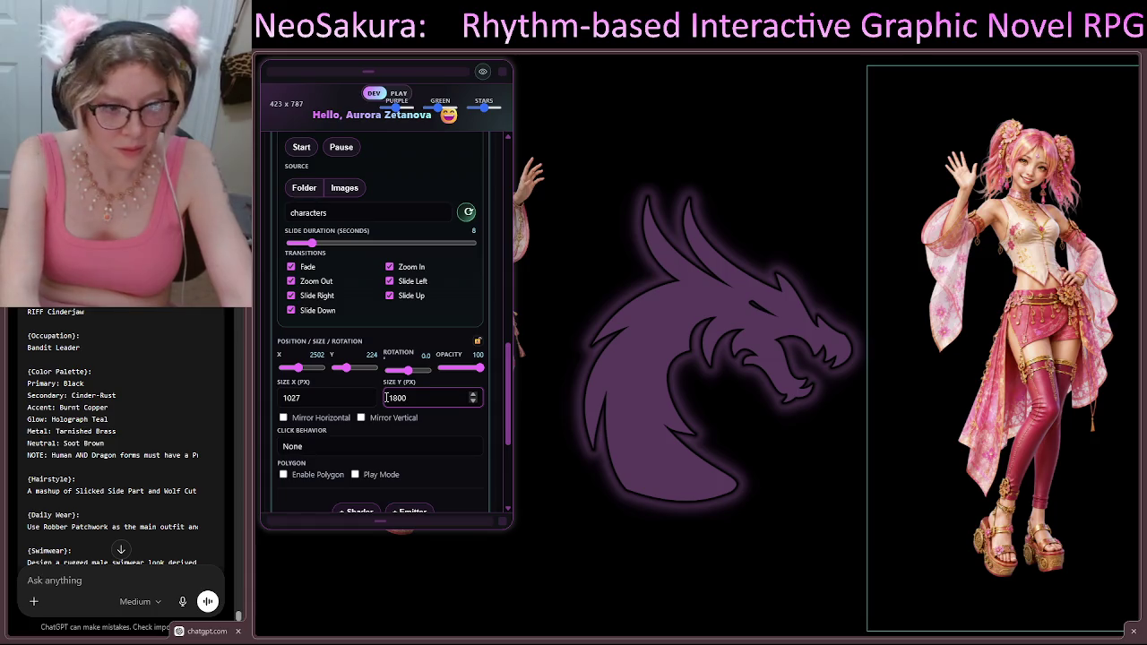
type("8002")
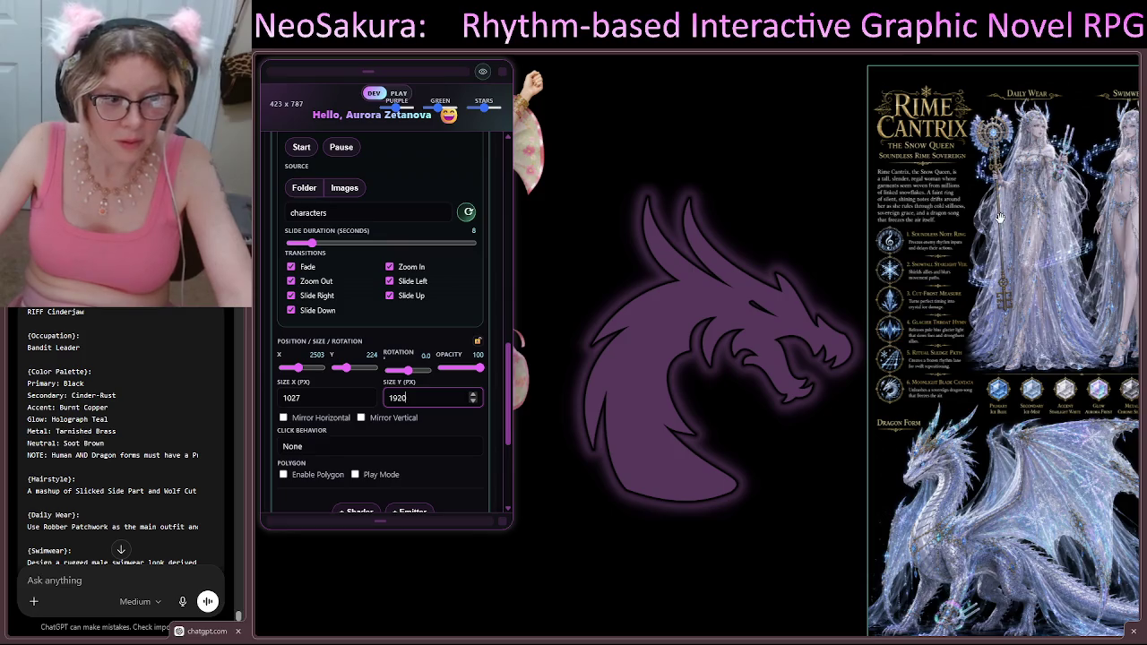
Step: Set the right slideshow's vertical position to 0
left_click(345, 372)
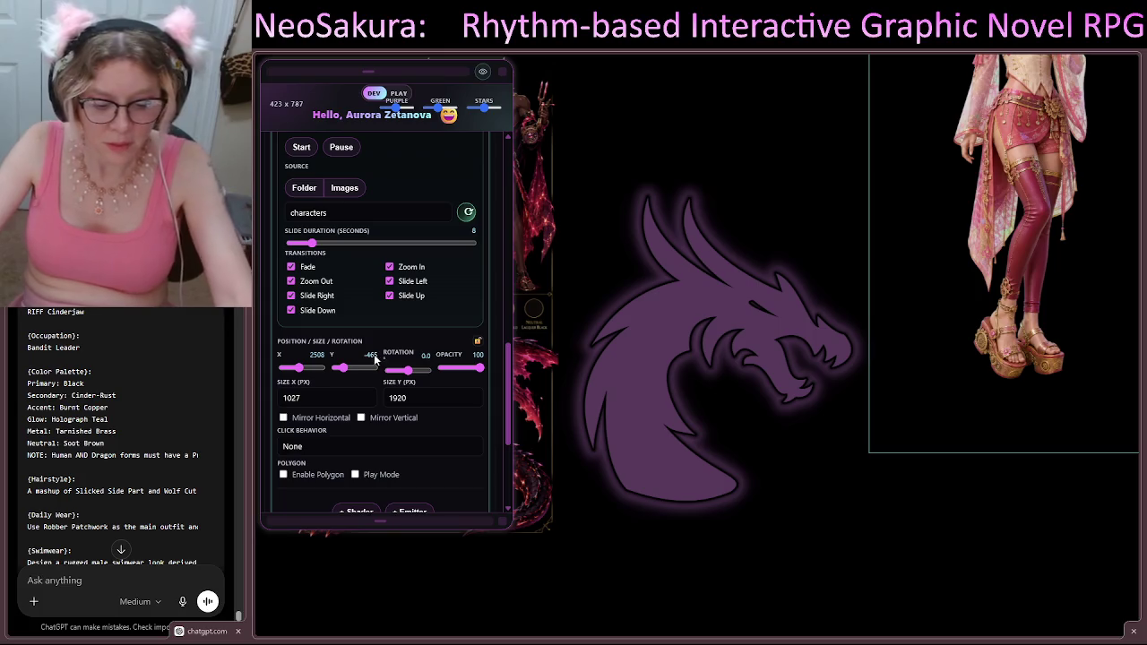
left_click(369, 359)
type("0")
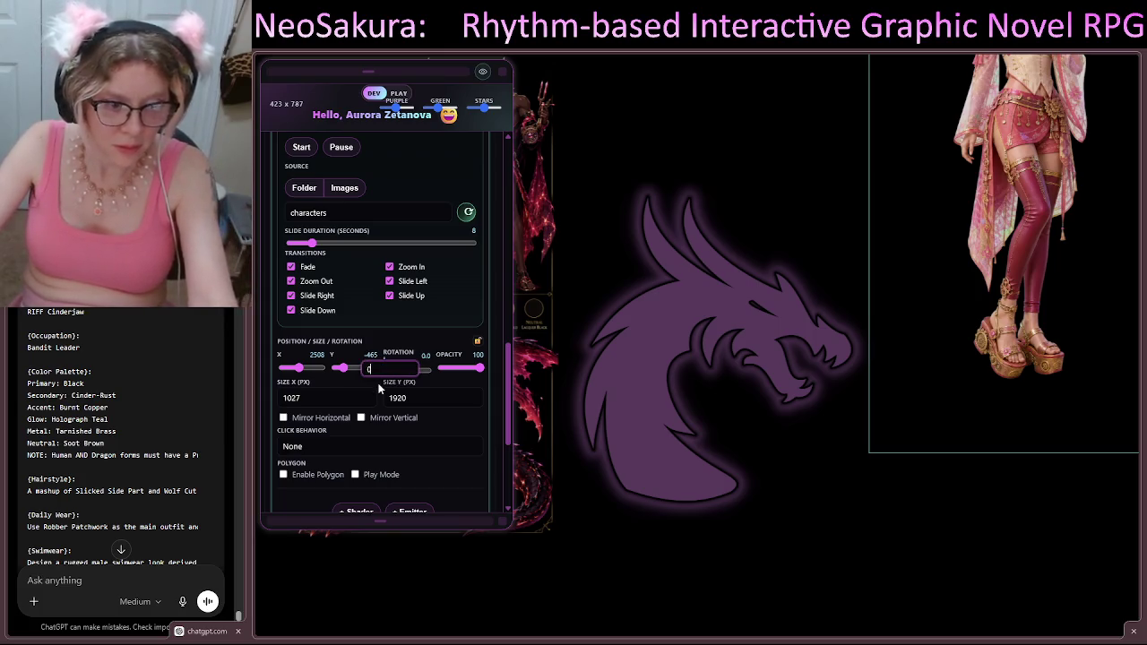
key("Return")
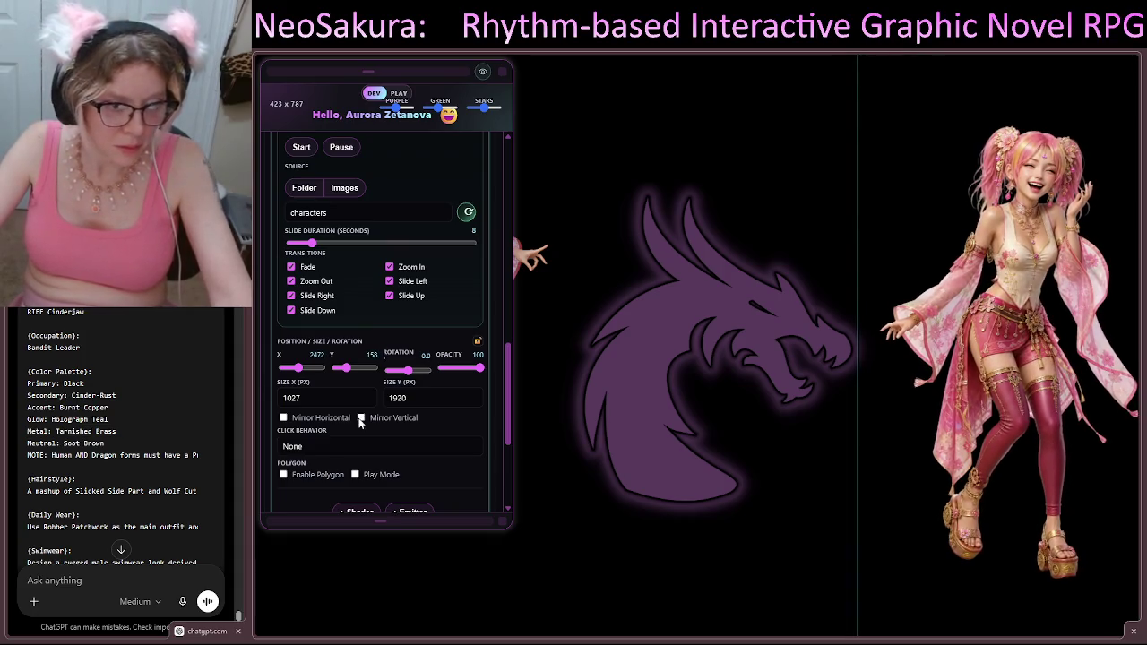
Step: Set the right slideshow's height to 1840 px, nudge it beside the logo, and lock it
left_click(413, 395)
key("BackSpace")
key("BackSpace")
type("00")
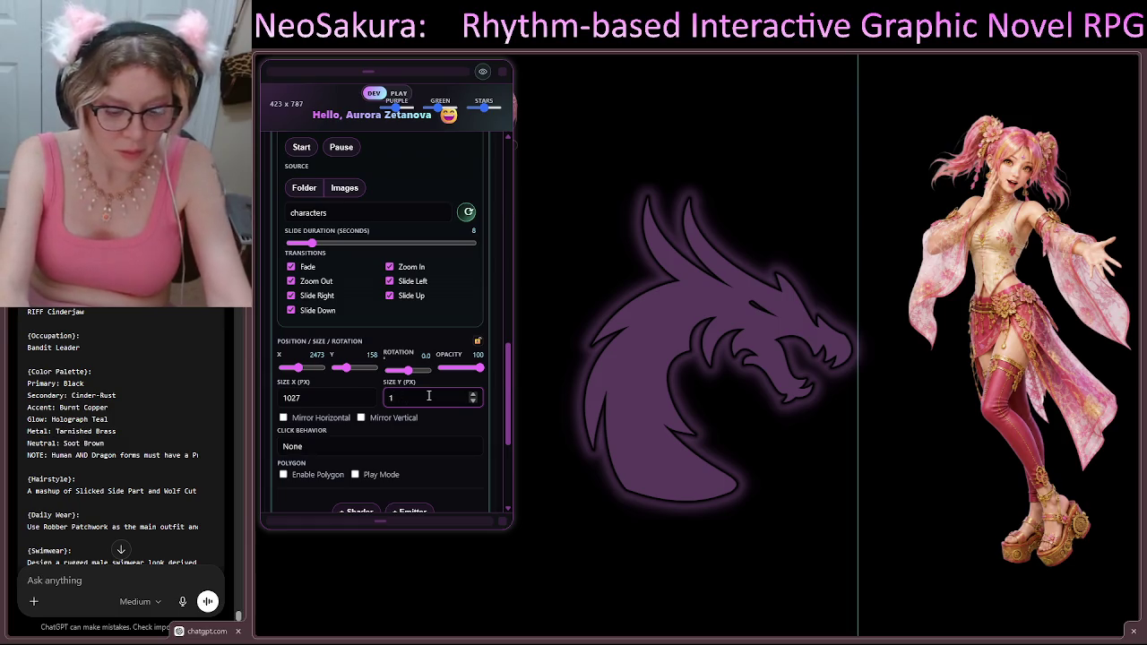
key("BackSpace")
type("80")
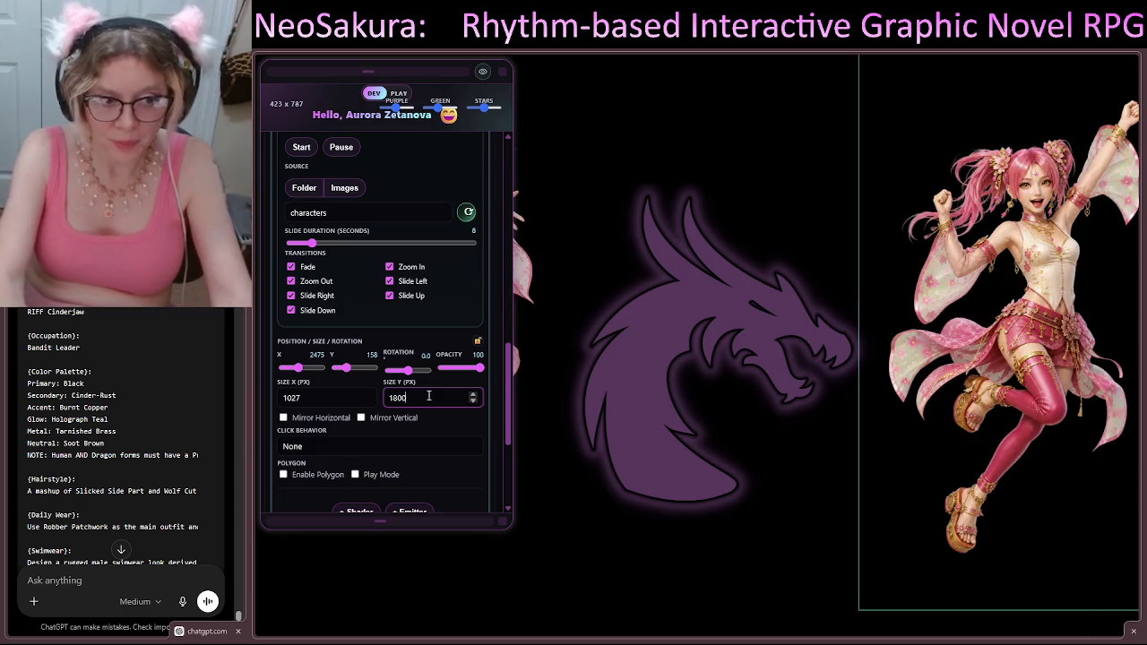
type("0")
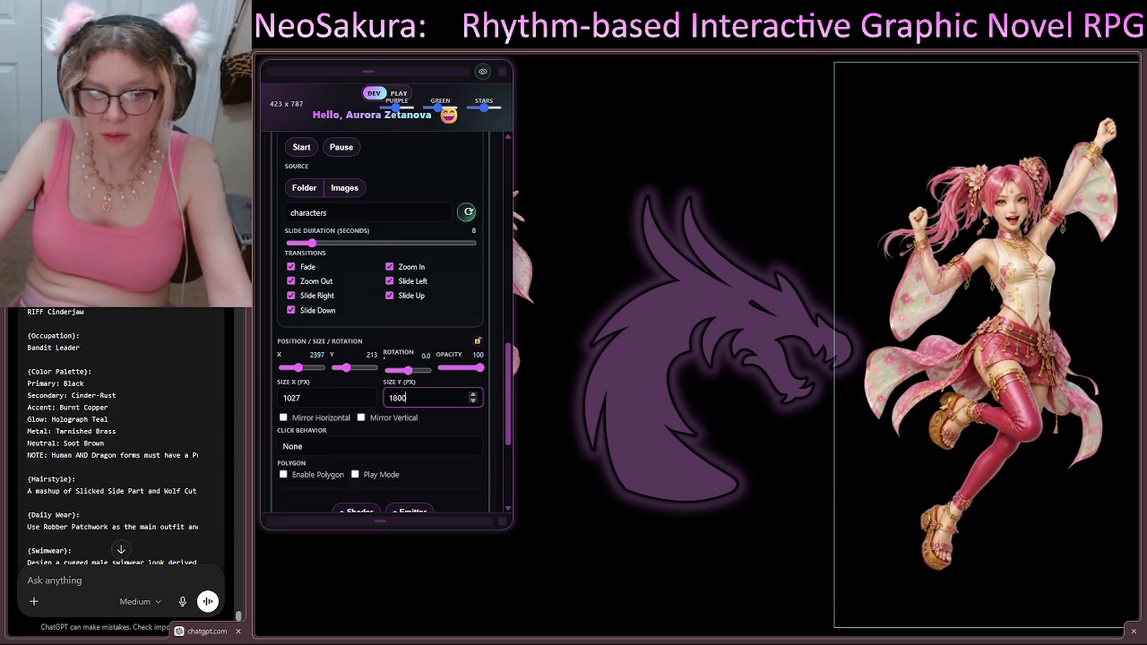
key("BackSpace")
key("BackSpace")
key("BackSpace")
type("4")
key("BackSpace")
type("800")
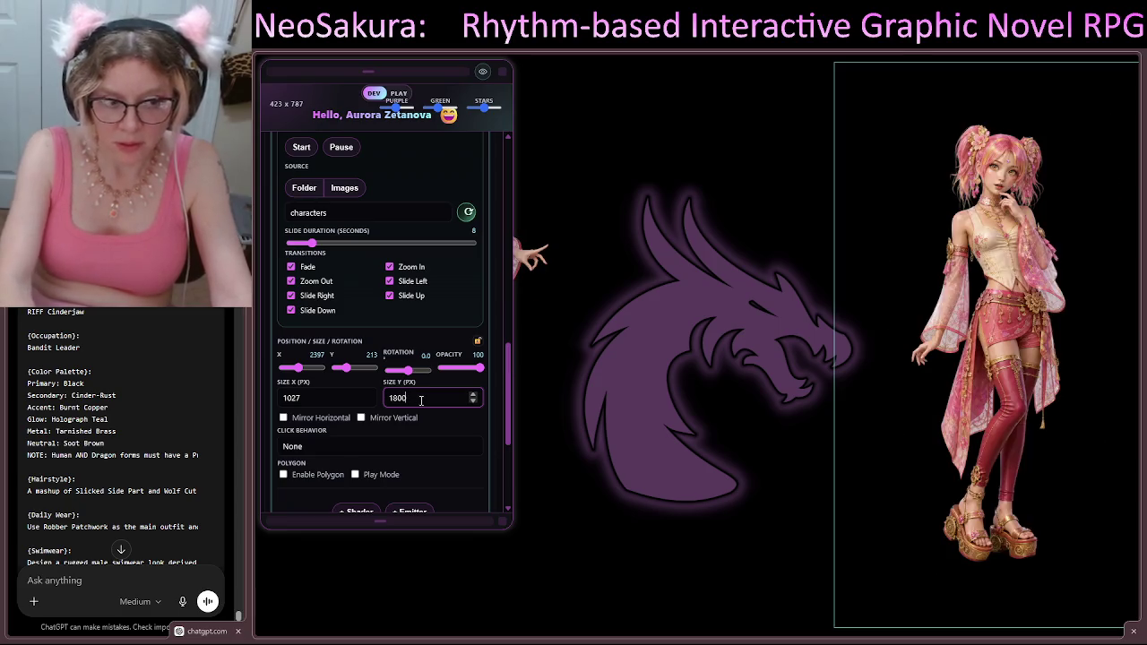
type("40")
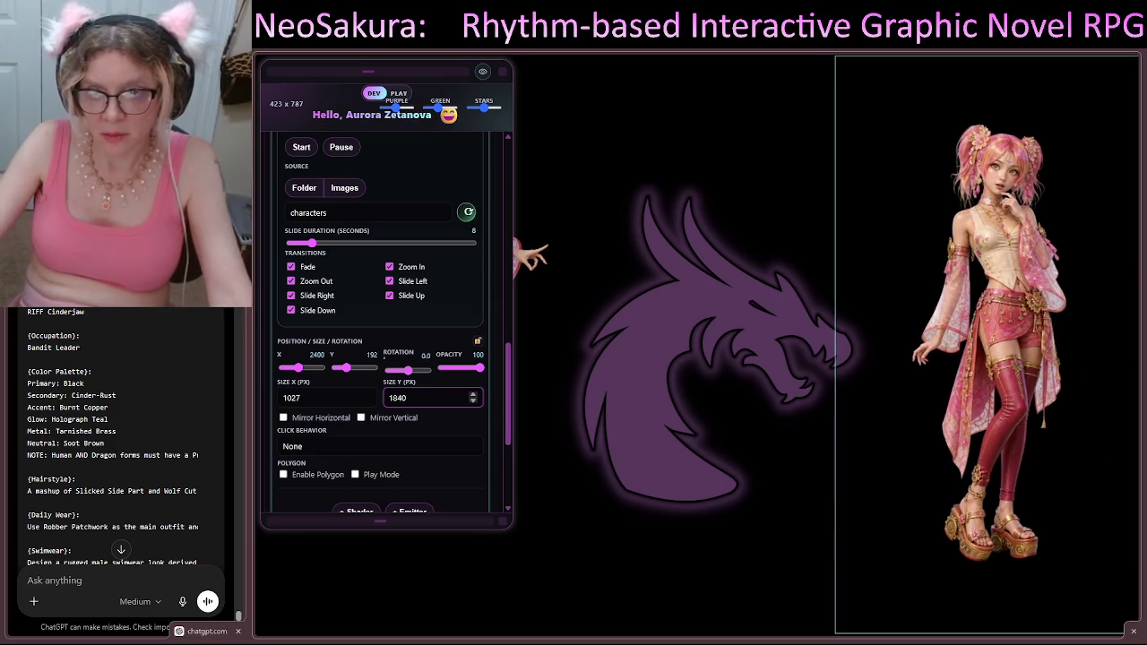
mouse_move(1036, 303)
left_mouse_down()
mouse_move(1002, 300)
mouse_move(1014, 297)
left_mouse_up()
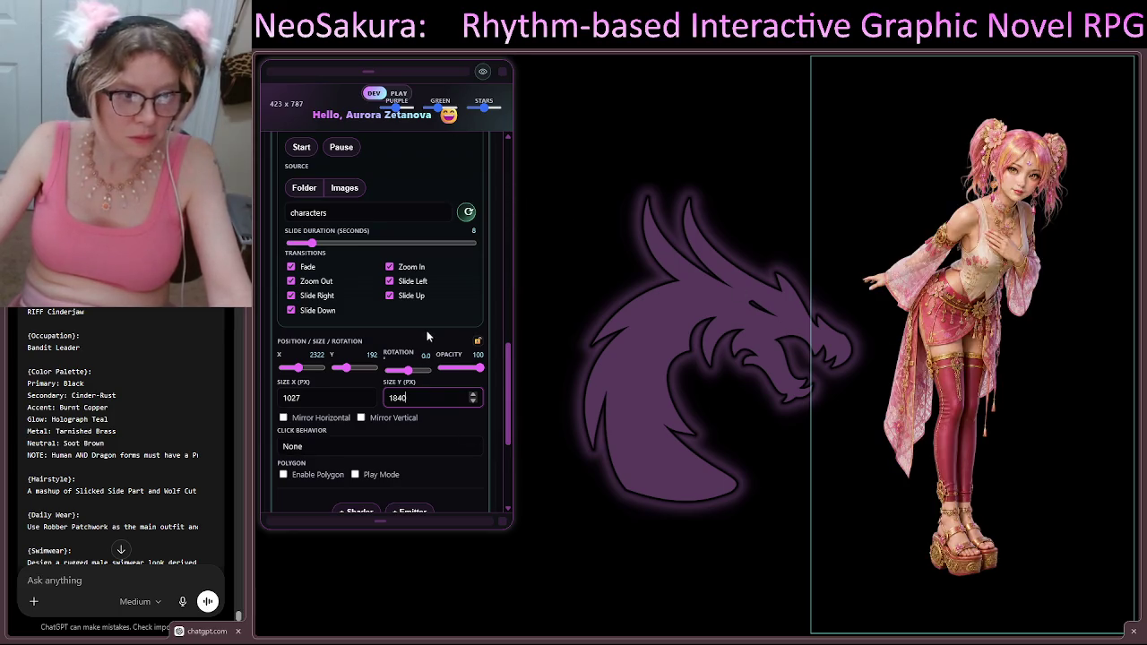
left_click(478, 342)
Step: Set the left slideshow's height to 1840 px (941×1840) and lock its position and size
scroll(418, 369, "up", 3)
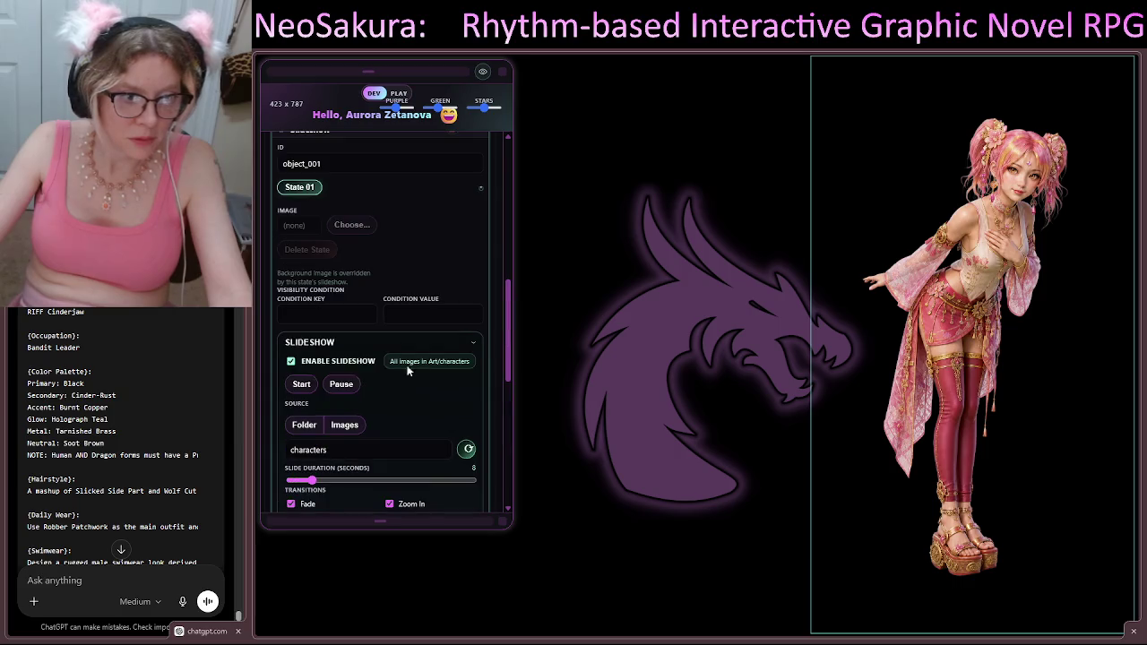
scroll(332, 323, "up", 2)
left_click(333, 309)
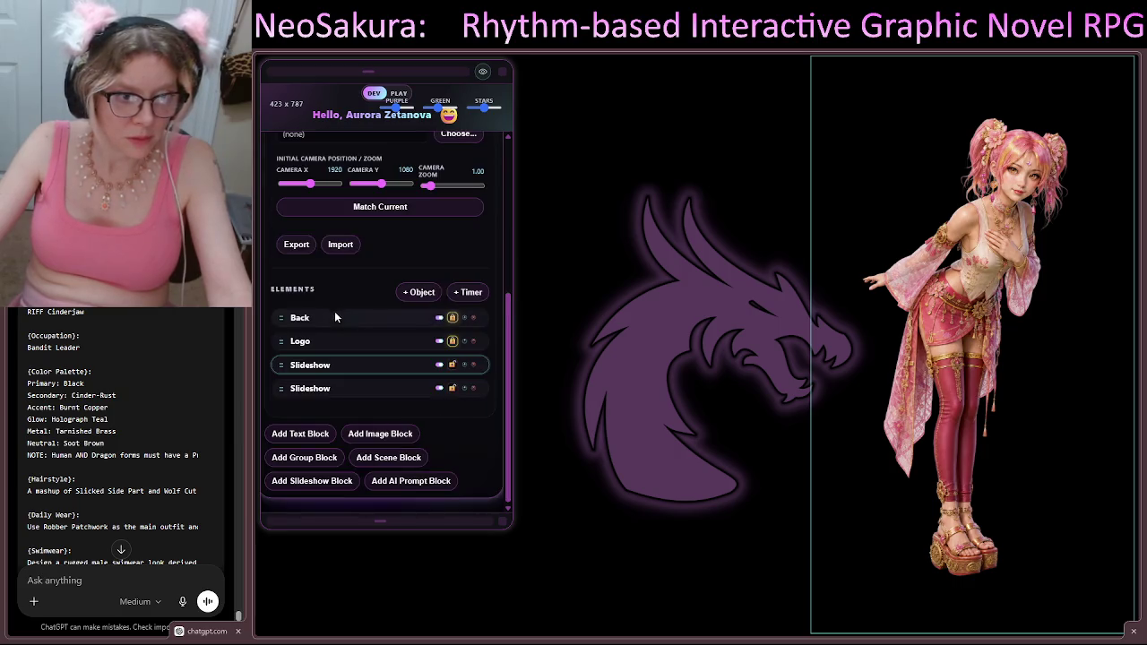
left_click(361, 383)
scroll(381, 374, "down", 5)
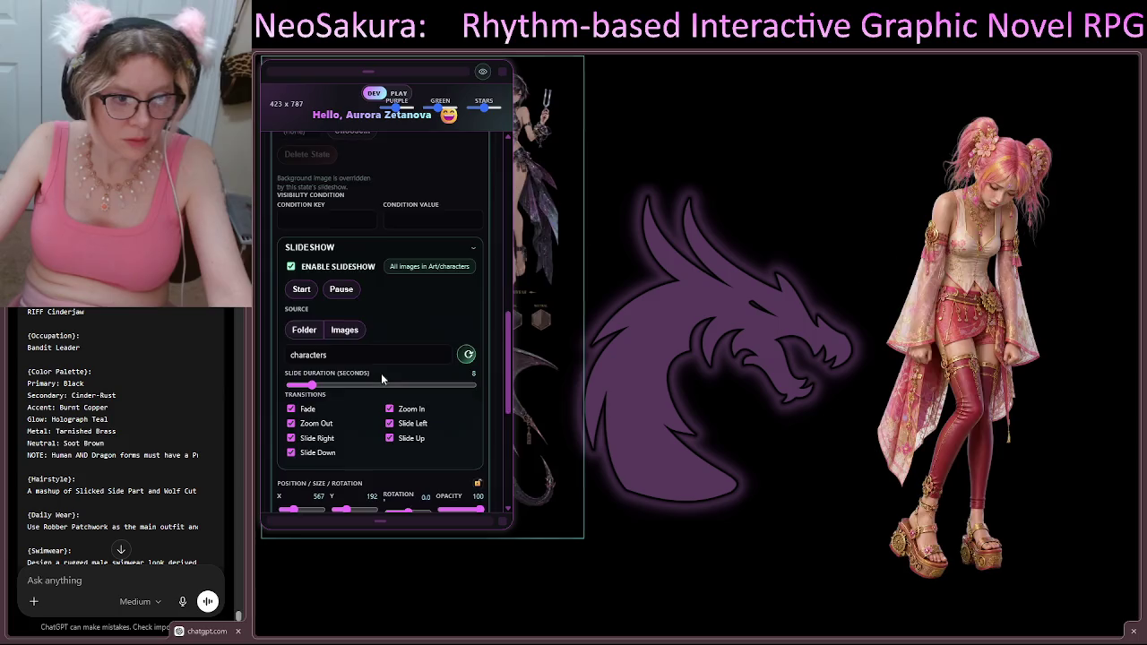
scroll(382, 378, "down", 1)
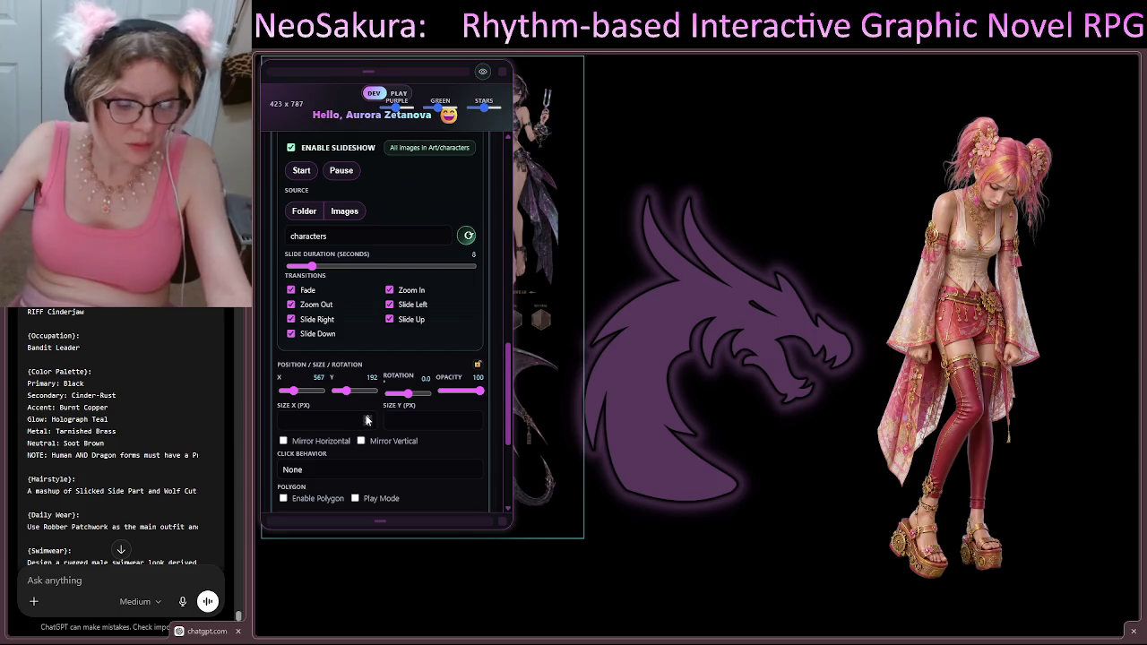
left_click(394, 416)
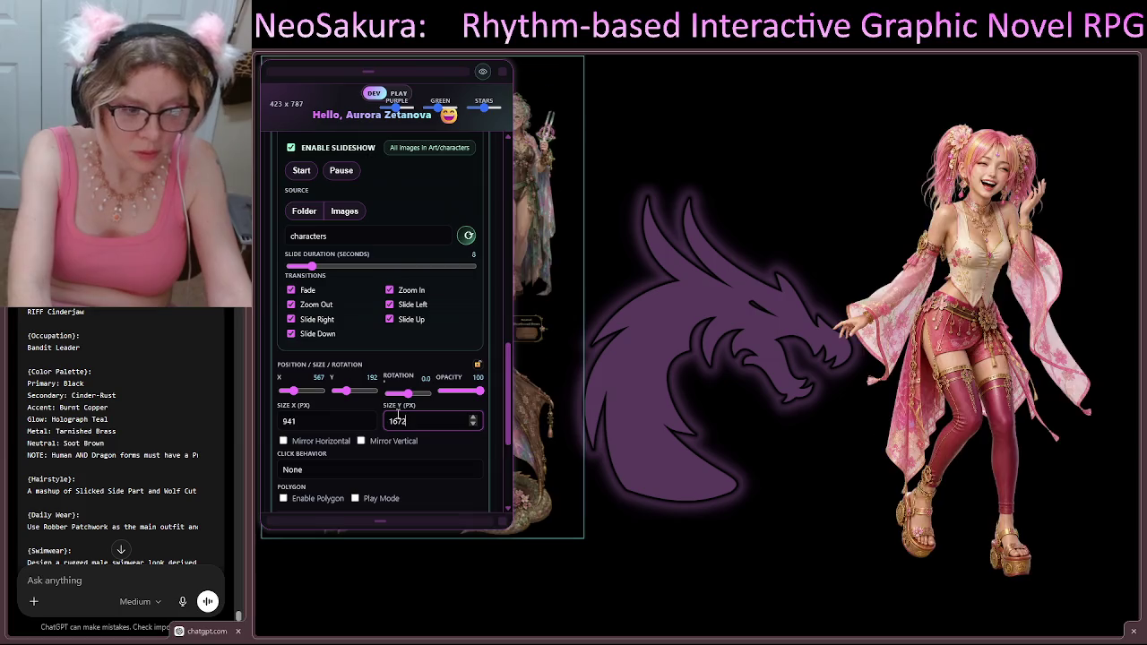
key("BackSpace")
key("BackSpace")
key("BackSpace")
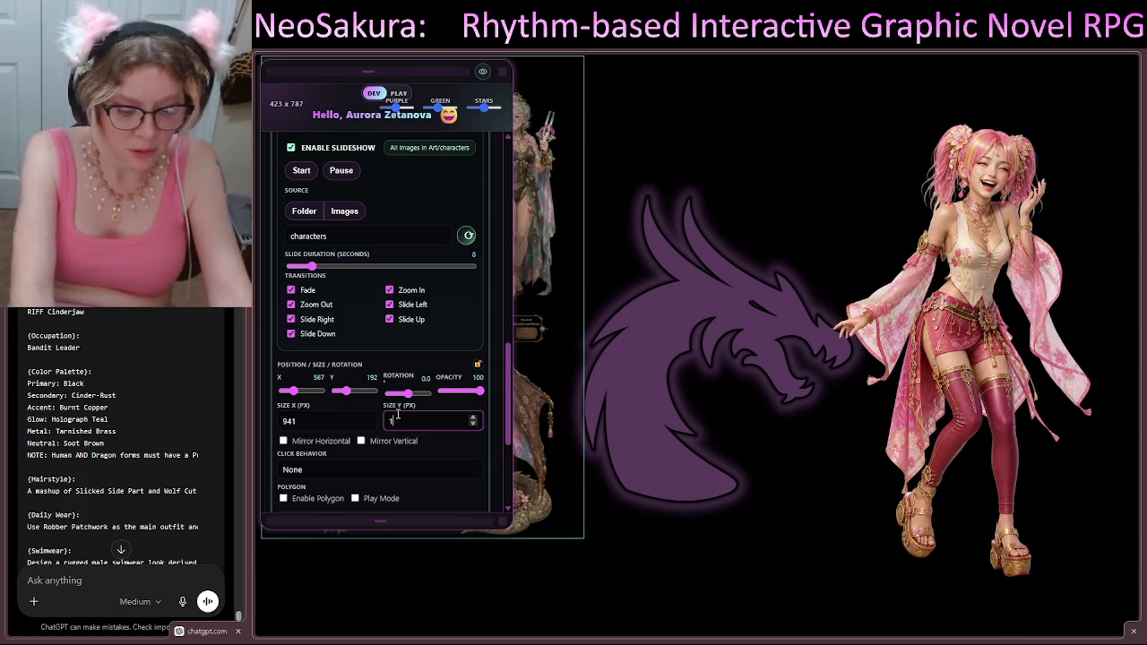
type("840")
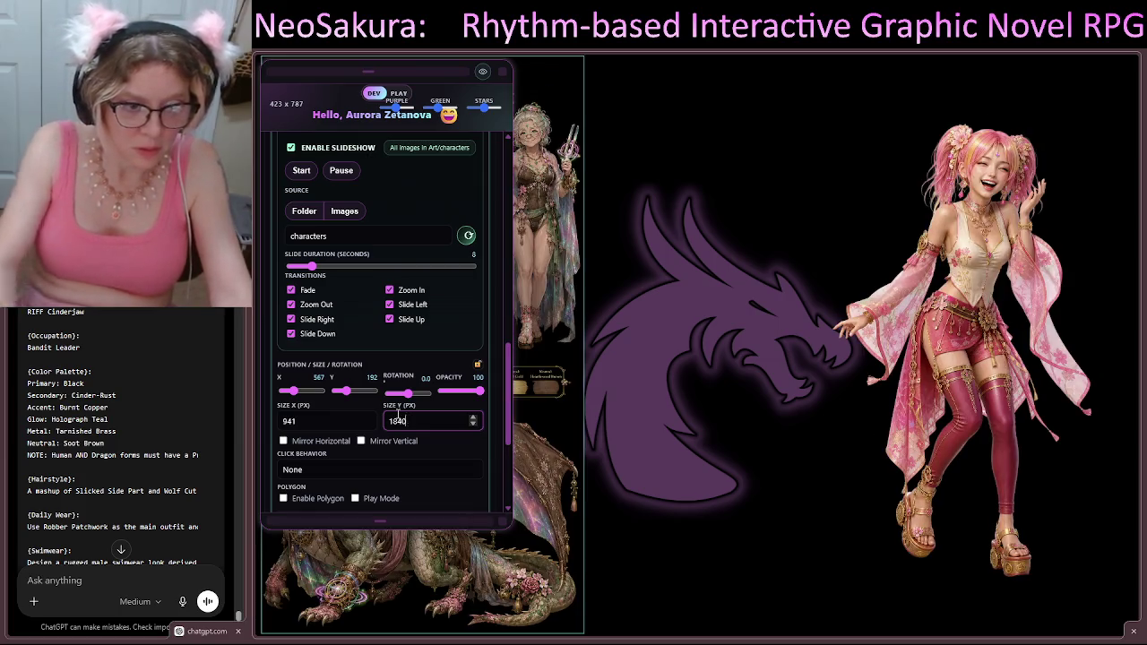
mouse_move(444, 71)
left_mouse_down()
mouse_move(838, 66)
mouse_move(826, 67)
left_mouse_up()
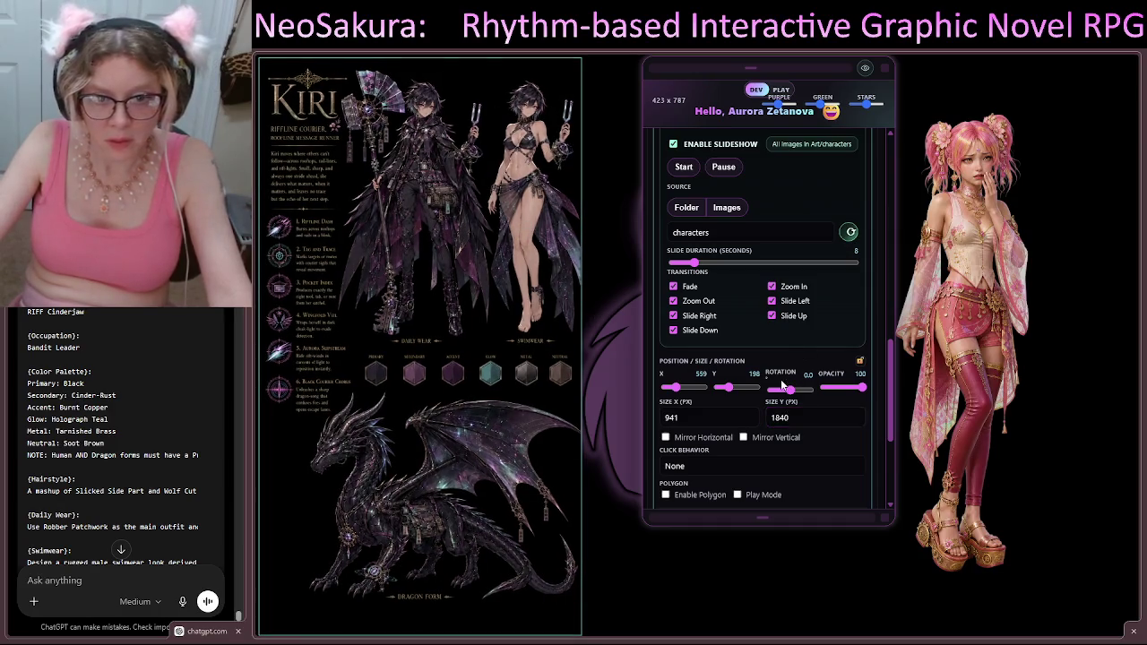
left_click(858, 357)
Step: Collapse the New Scene block and rename it to 'Slideshows! :D'
scroll(780, 313, "up", 2)
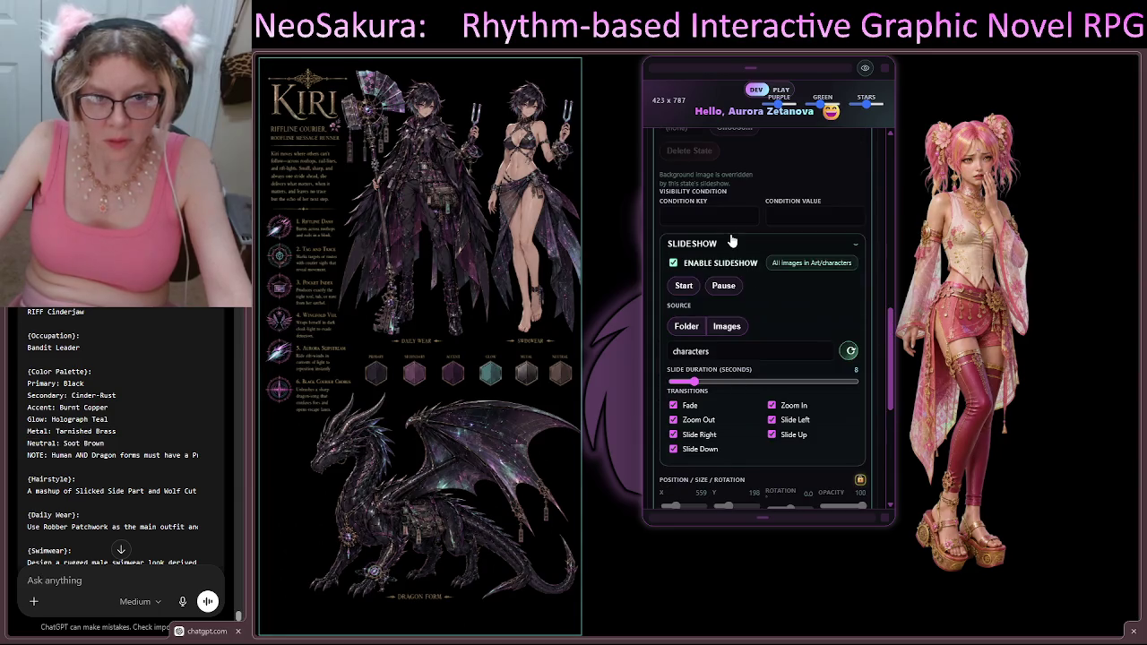
scroll(732, 241, "up", 4)
left_click(732, 266)
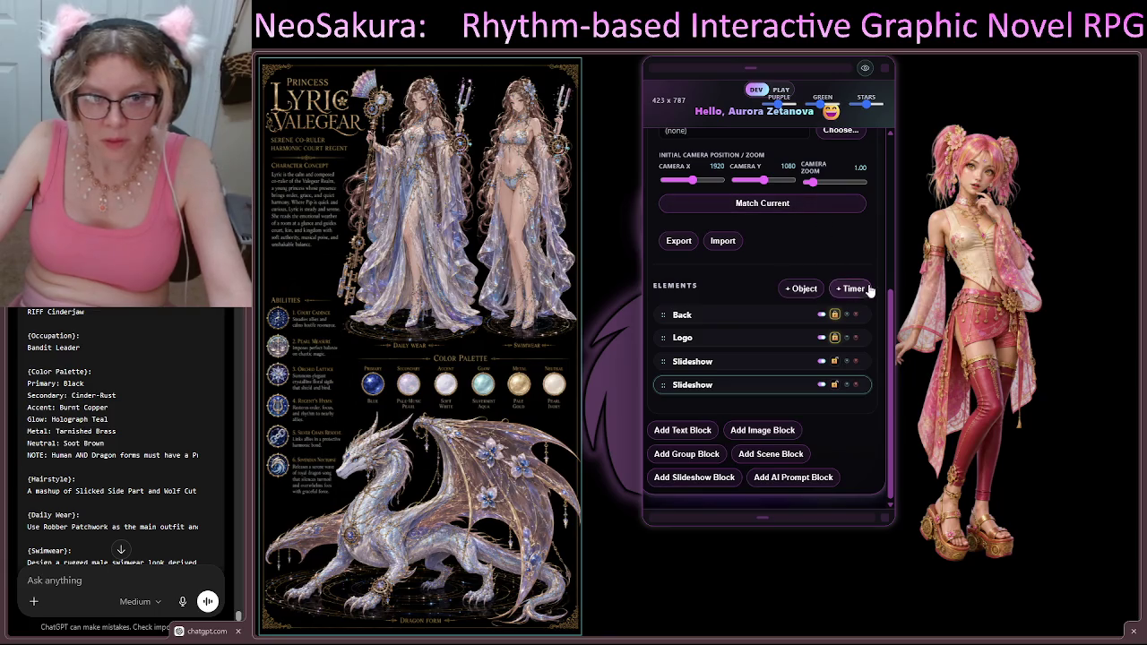
scroll(804, 255, "up", 5)
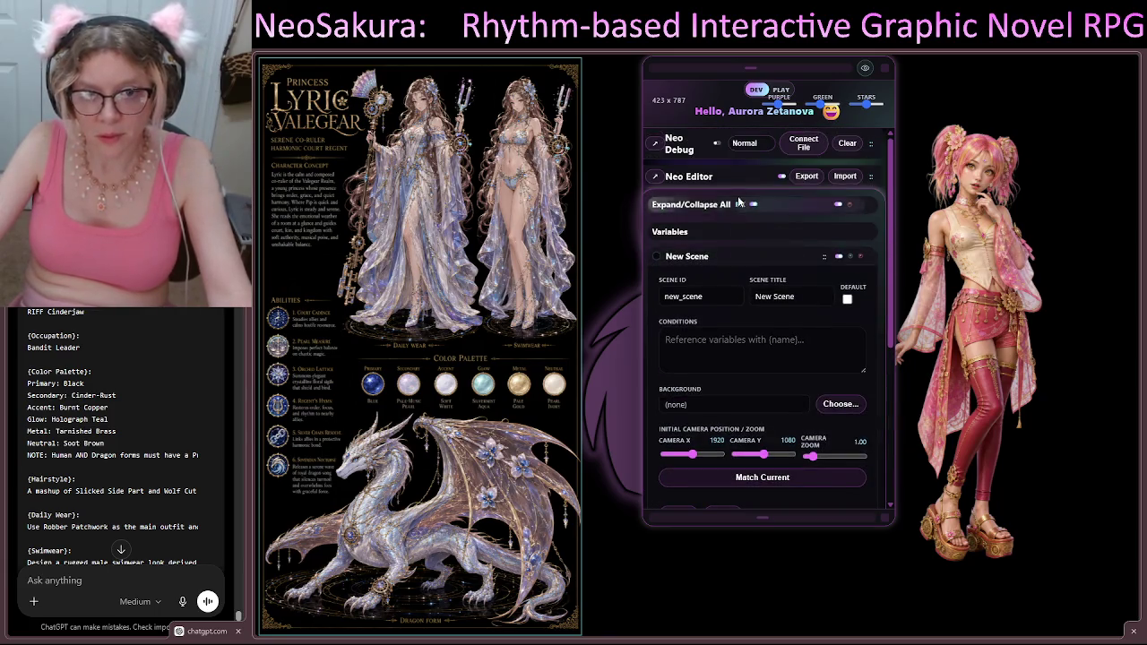
left_click(731, 256)
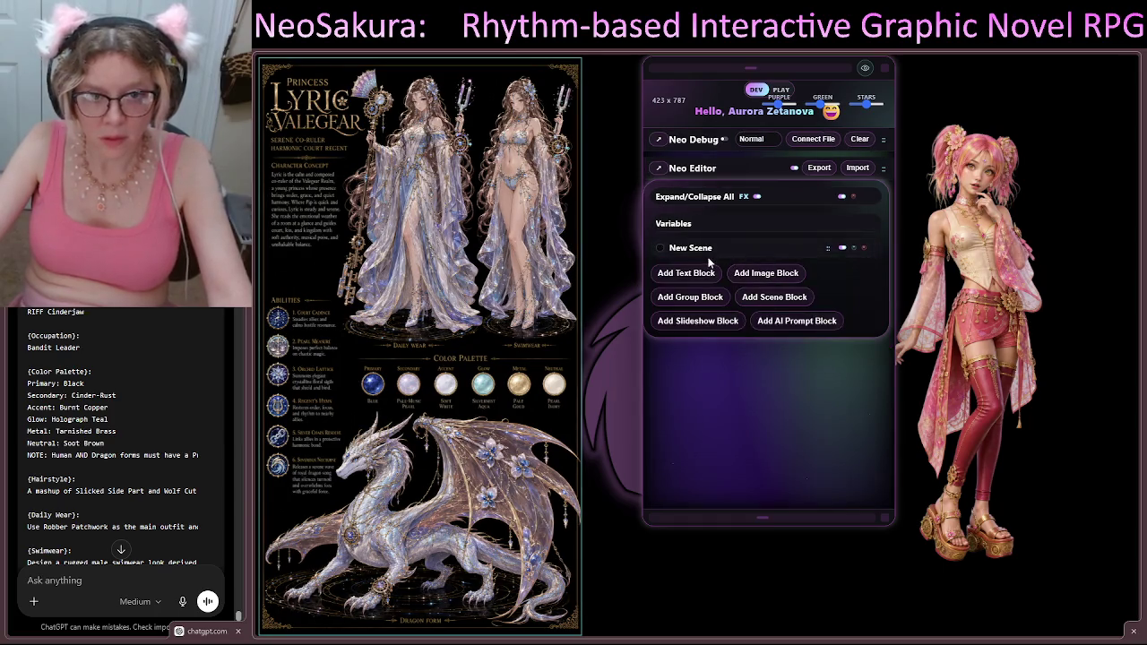
double_click(697, 247)
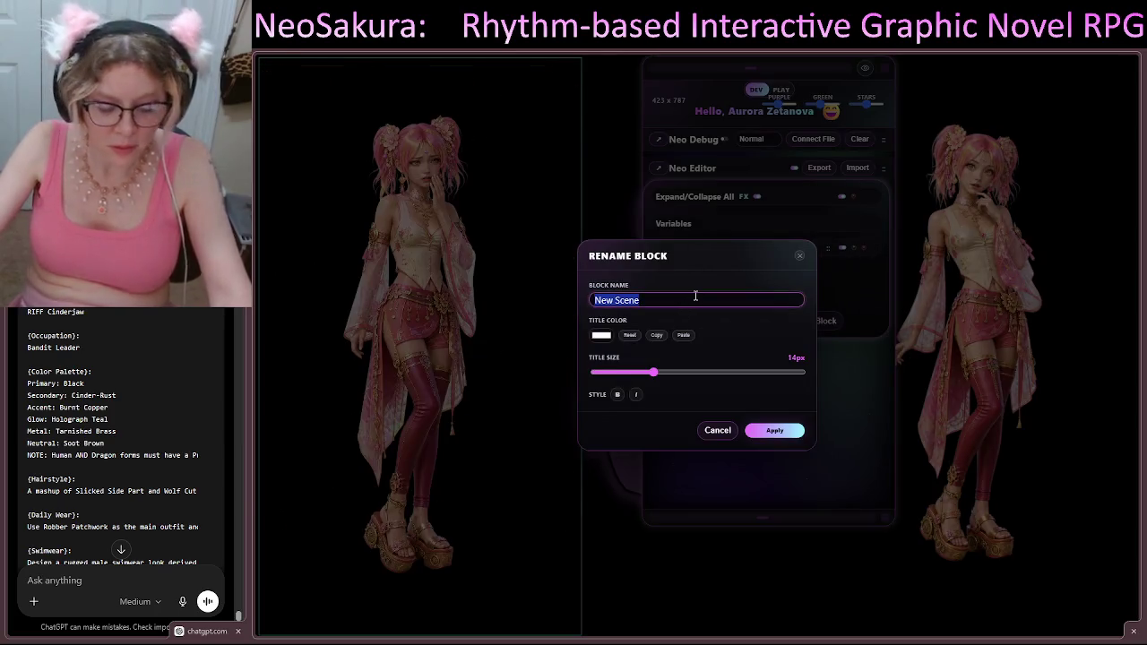
type("Slideshows! :D")
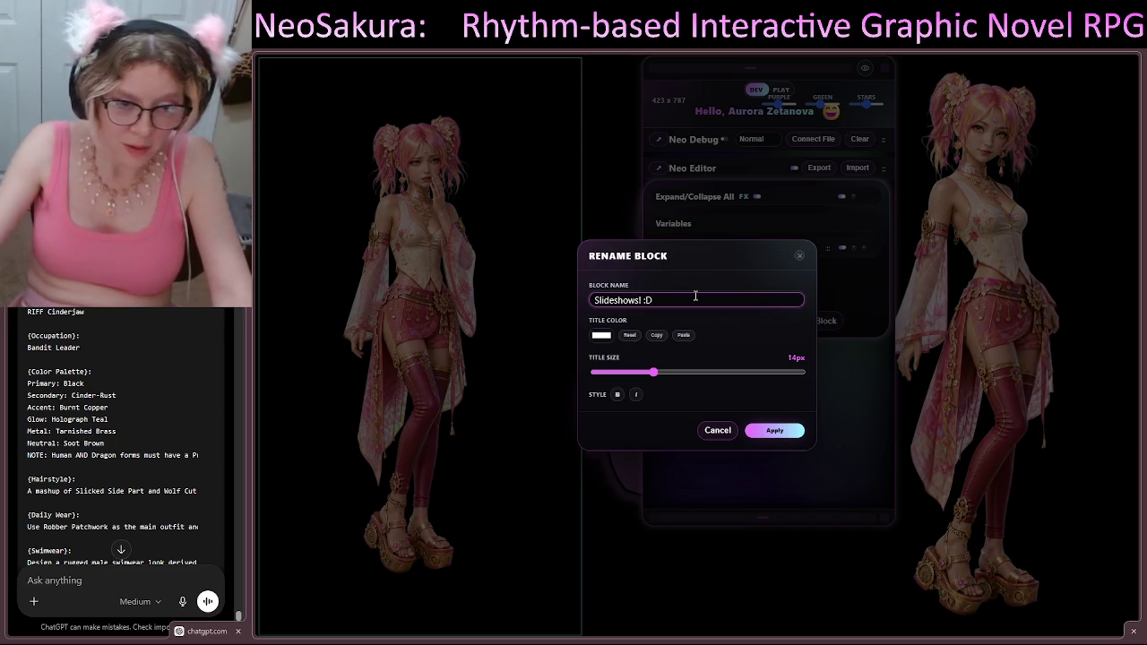
left_click(776, 431)
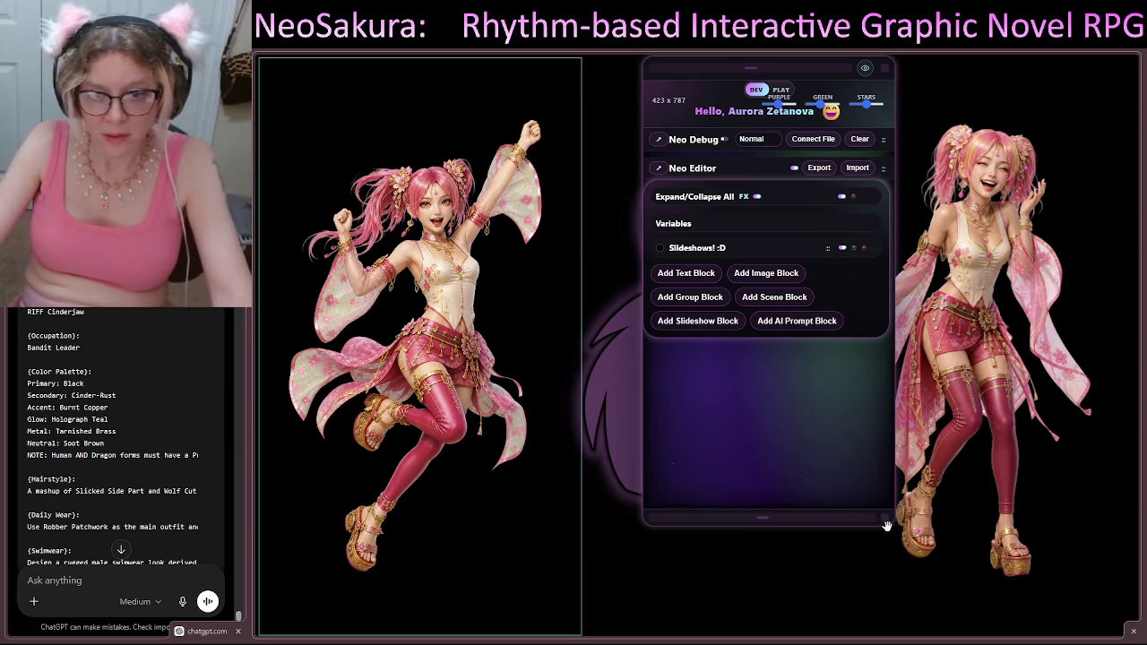
Step: Switch to play mode and shrink the editor into a small panel at the top centre
left_click_drag(884, 517, 874, 381)
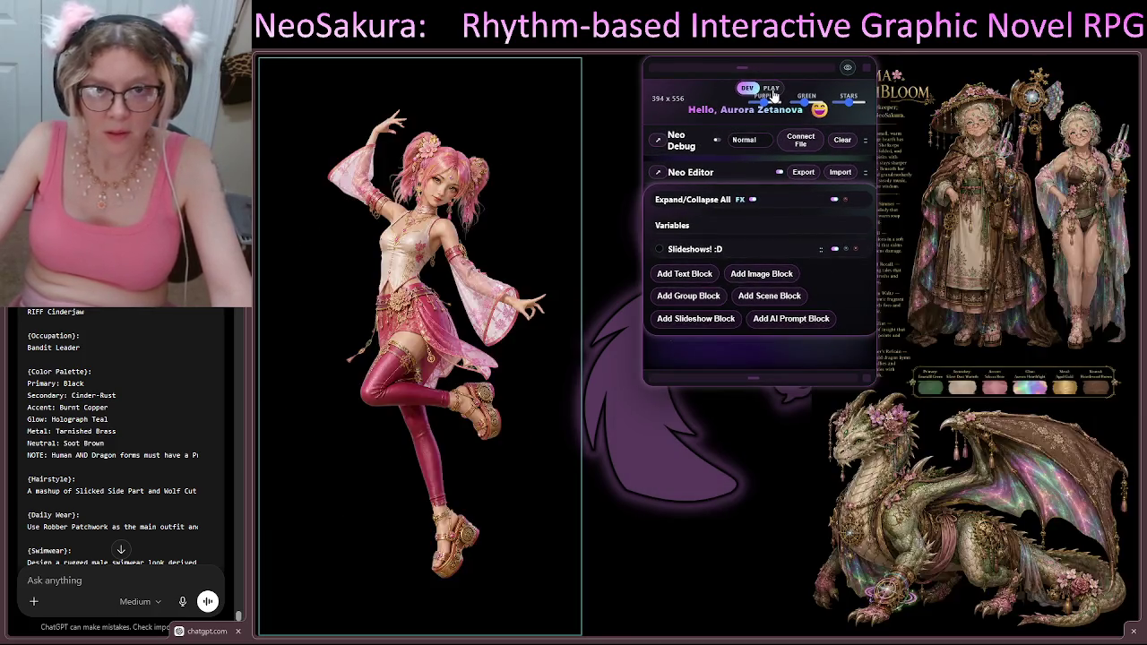
left_click(772, 88)
mouse_move(864, 377)
left_mouse_down()
mouse_move(829, 86)
mouse_move(677, 80)
left_mouse_up()
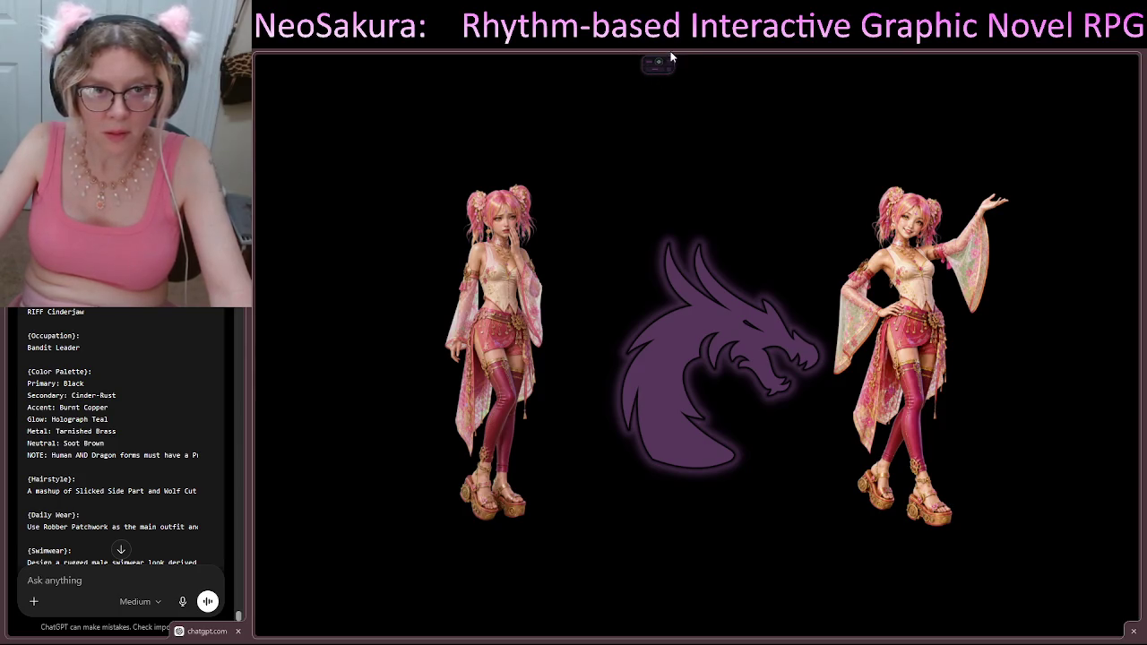
left_click_drag(648, 61, 282, 62)
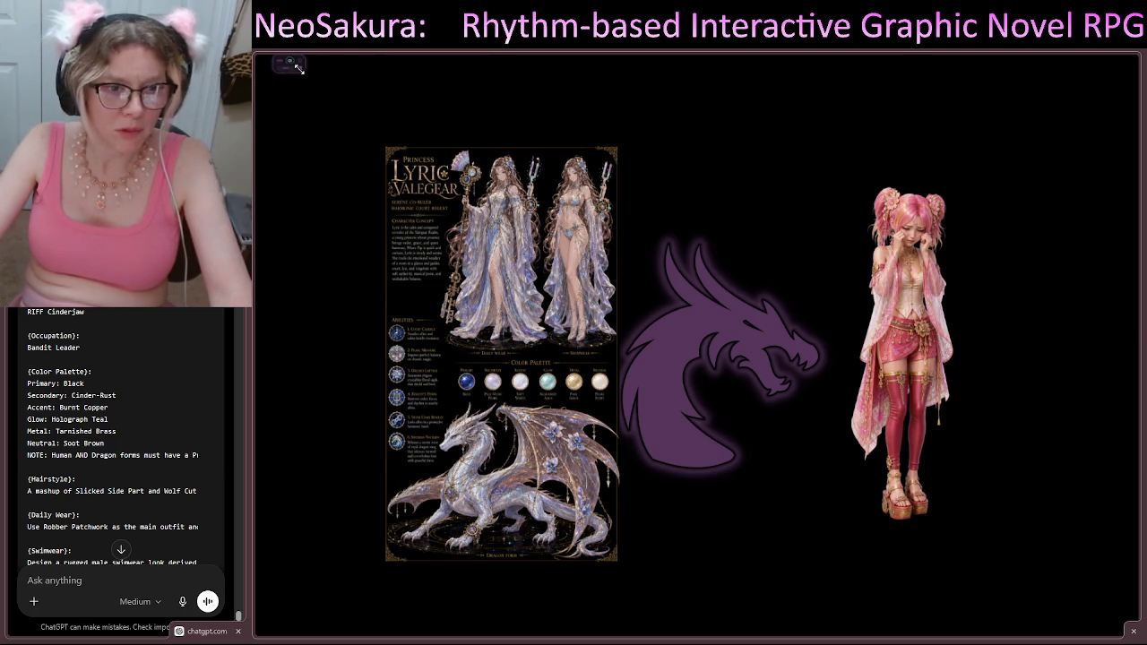
left_click_drag(299, 68, 404, 138)
mouse_move(312, 65)
left_mouse_down()
mouse_move(660, 106)
mouse_move(727, 128)
left_mouse_up()
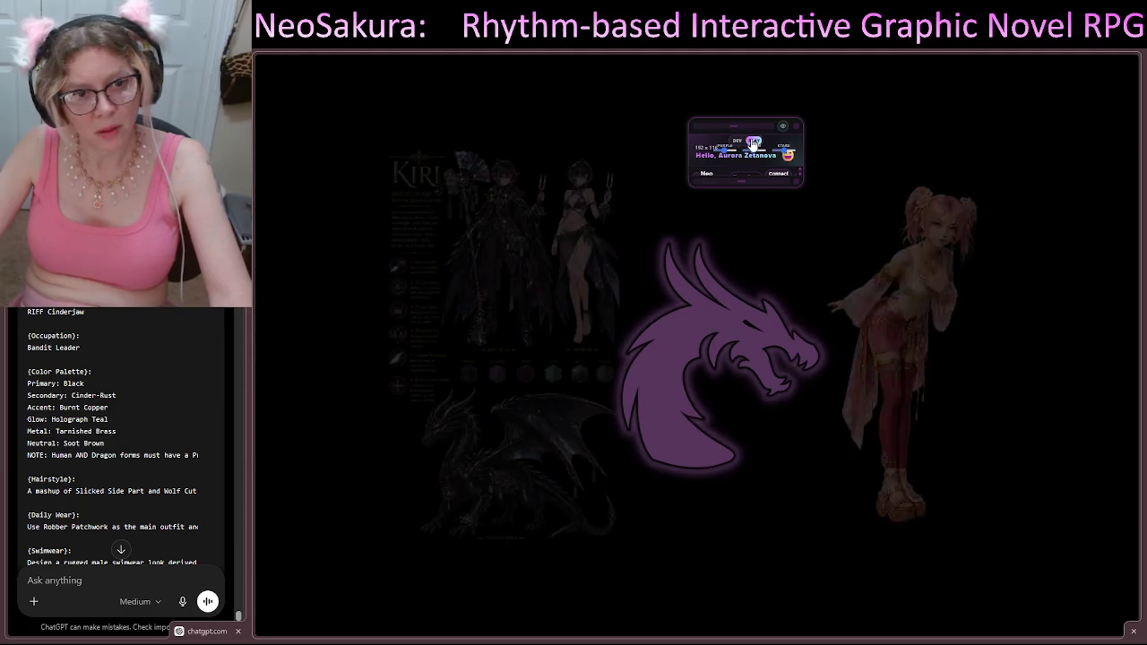
Step: Return the scene to dev mode and expand the editor to full size
left_click(740, 145)
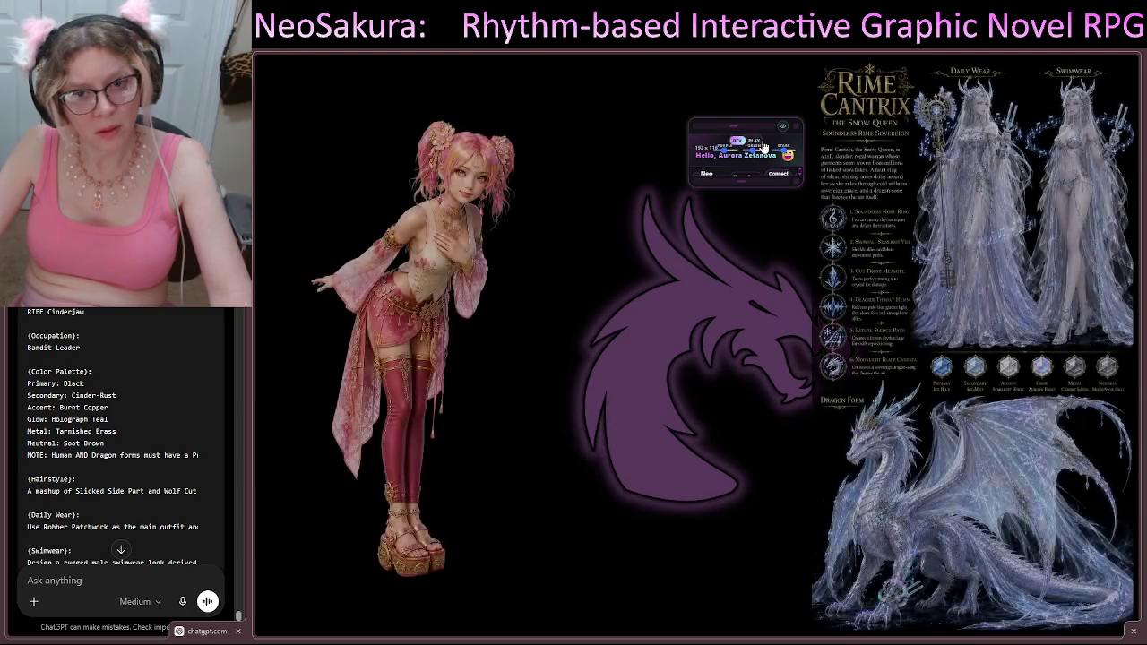
left_click(755, 143)
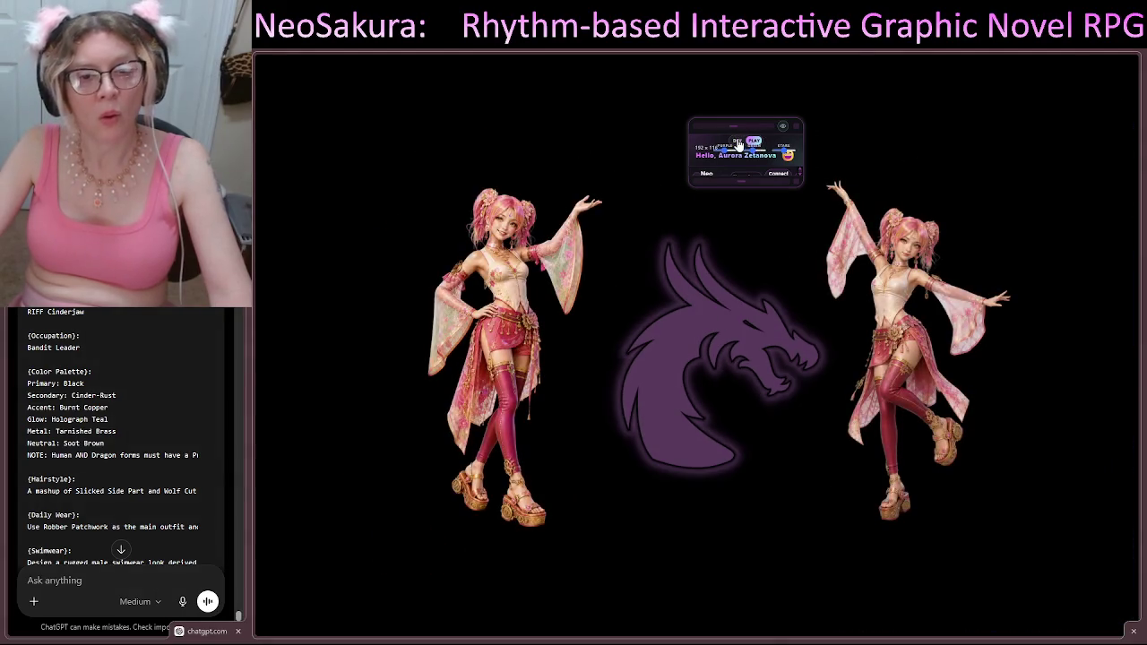
left_click(736, 143)
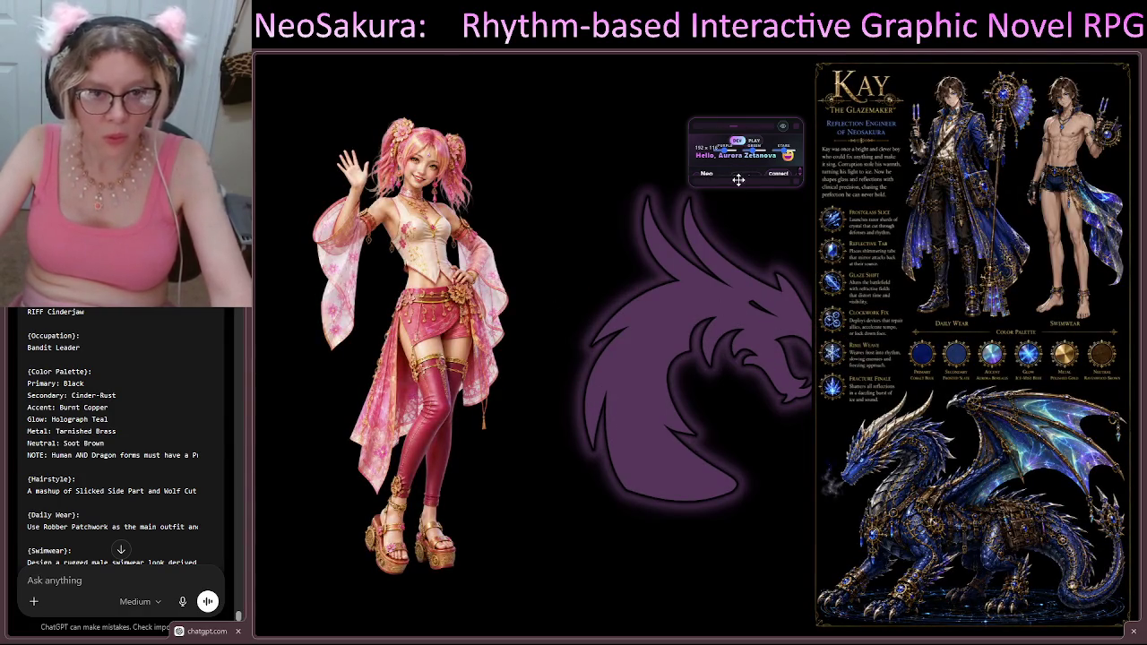
mouse_move(793, 181)
left_mouse_down()
mouse_move(822, 279)
mouse_move(882, 408)
mouse_move(894, 479)
left_mouse_up()
Step: Review the Slideshows! :D settings, collapse Neo Editor, and switch back to play mode
left_click(743, 311)
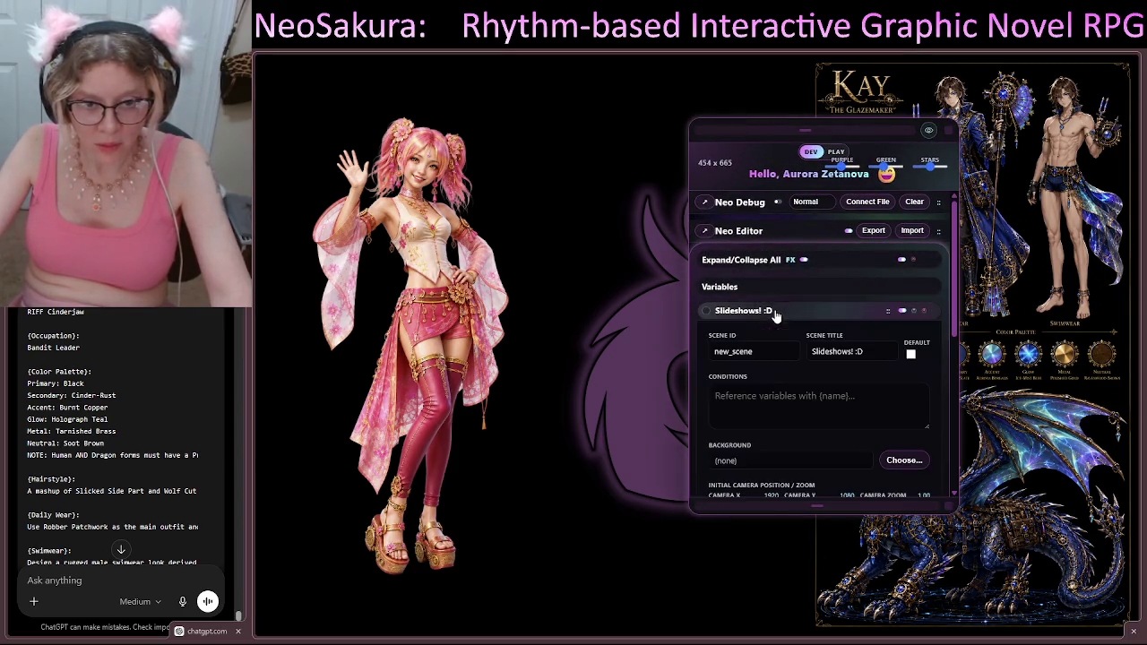
scroll(835, 369, "down", 2)
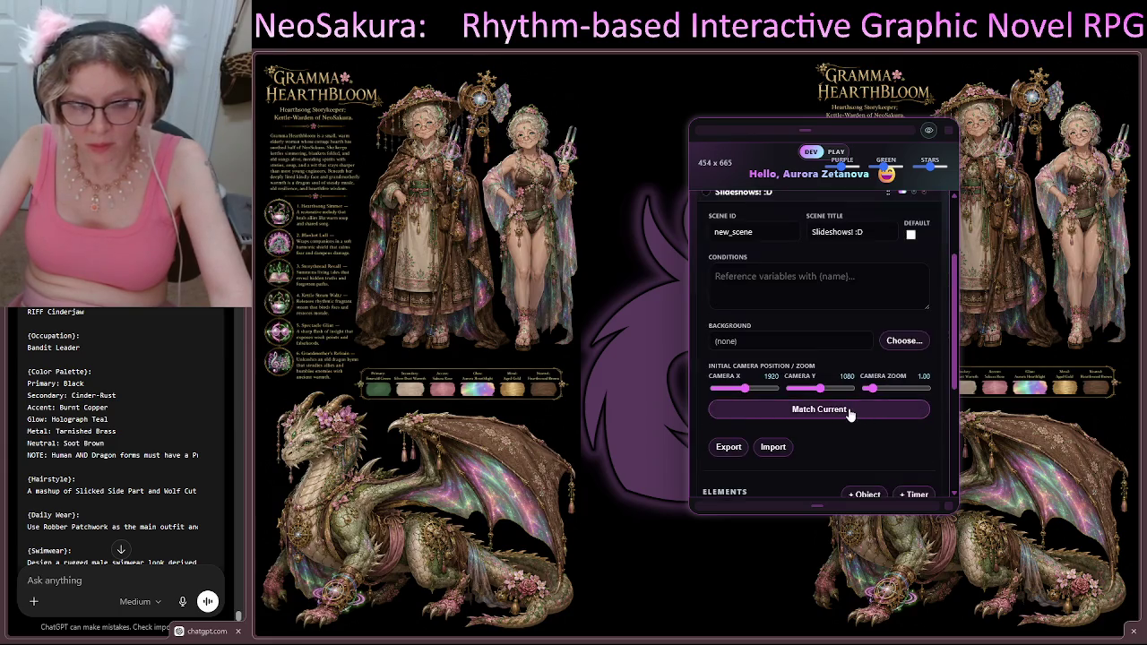
scroll(911, 300, "up", 2)
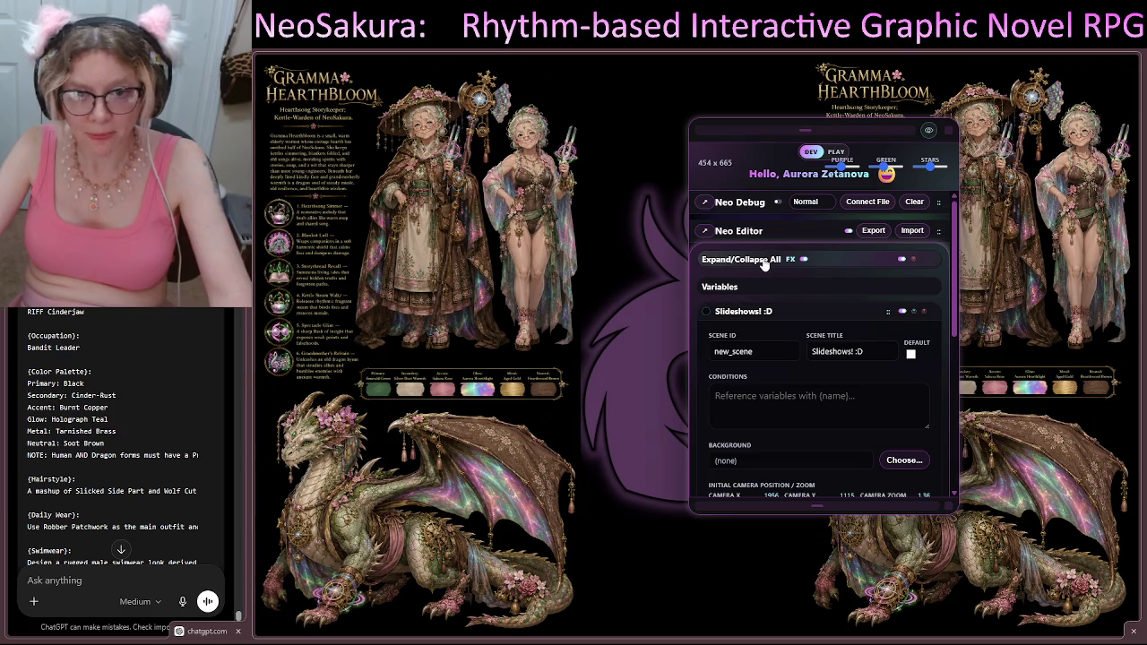
left_click(738, 230)
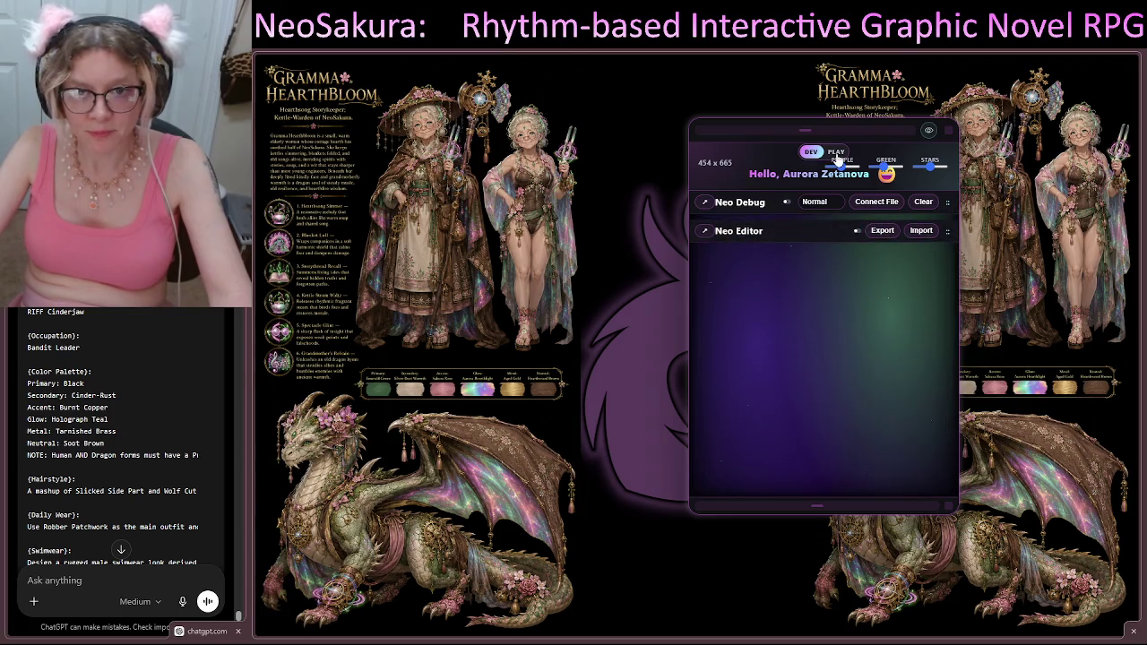
left_click(837, 152)
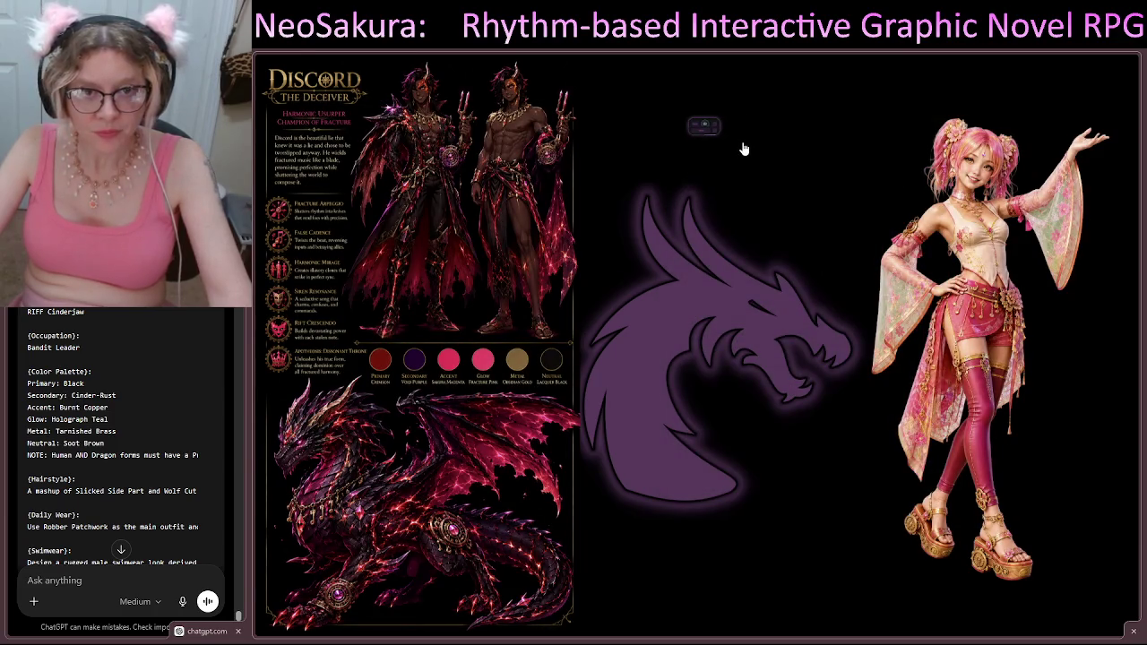
left_click_drag(693, 122, 690, 59)
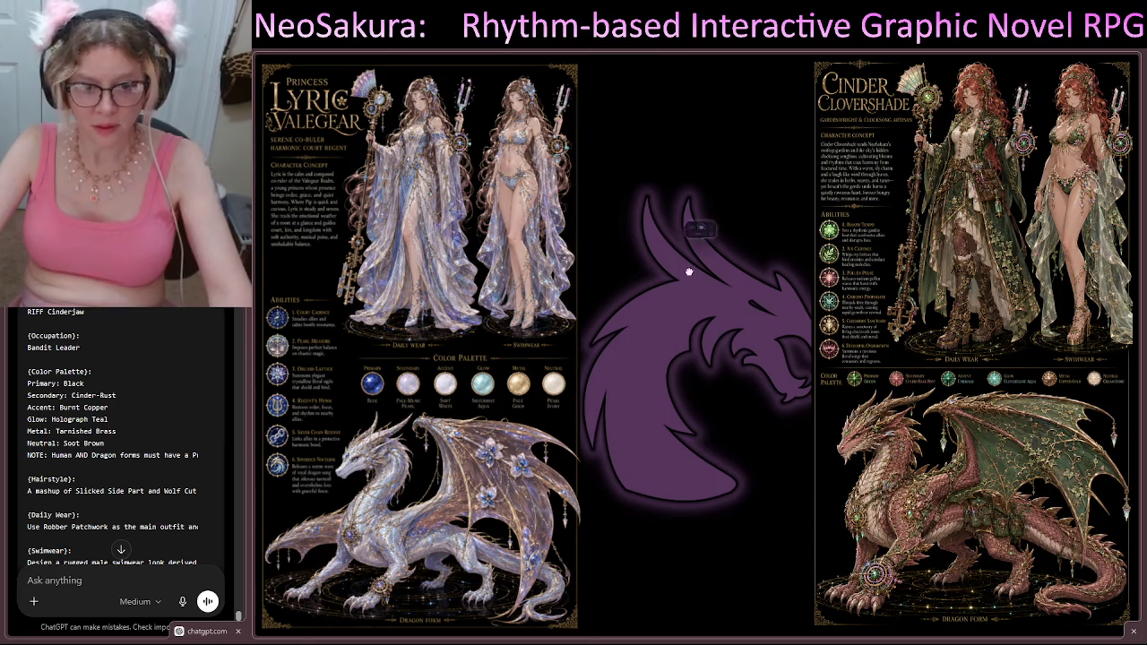
mouse_move(689, 272)
left_mouse_down()
mouse_move(626, 641)
mouse_move(334, 641)
mouse_move(272, 620)
mouse_move(271, 64)
mouse_move(1125, 61)
mouse_move(1125, 305)
mouse_move(930, 620)
mouse_move(384, 264)
mouse_move(487, 112)
mouse_move(1125, 370)
mouse_move(626, 292)
mouse_move(695, 393)
left_mouse_up()
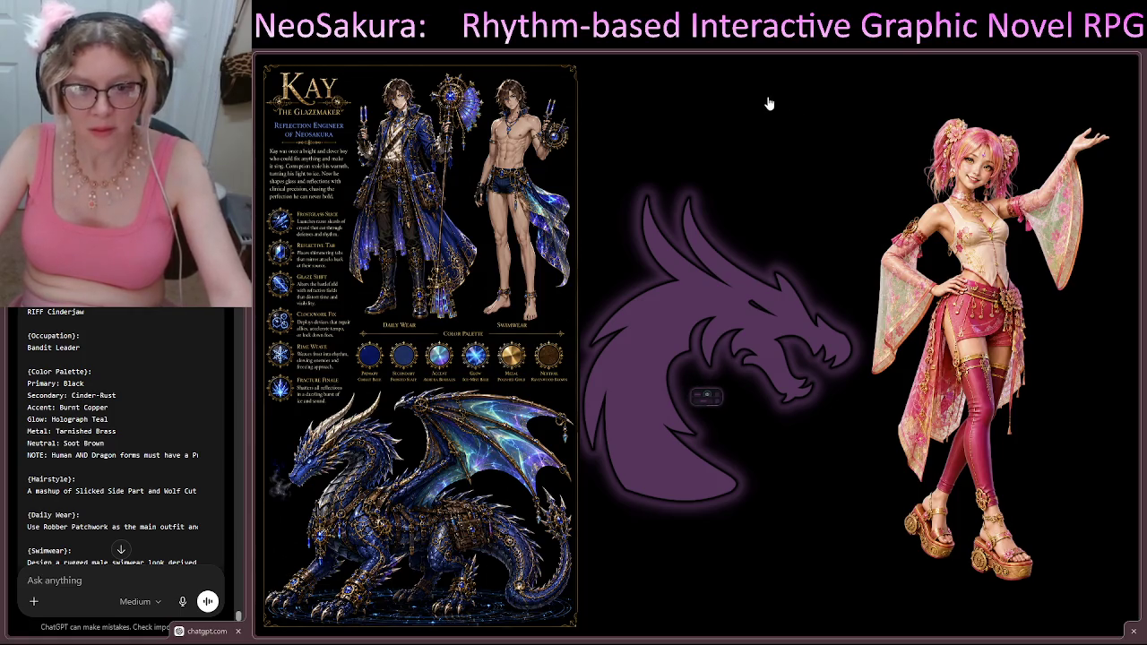
mouse_move(694, 400)
left_mouse_down()
mouse_move(658, 512)
mouse_move(685, 568)
mouse_move(663, 174)
mouse_move(683, 116)
left_mouse_up()
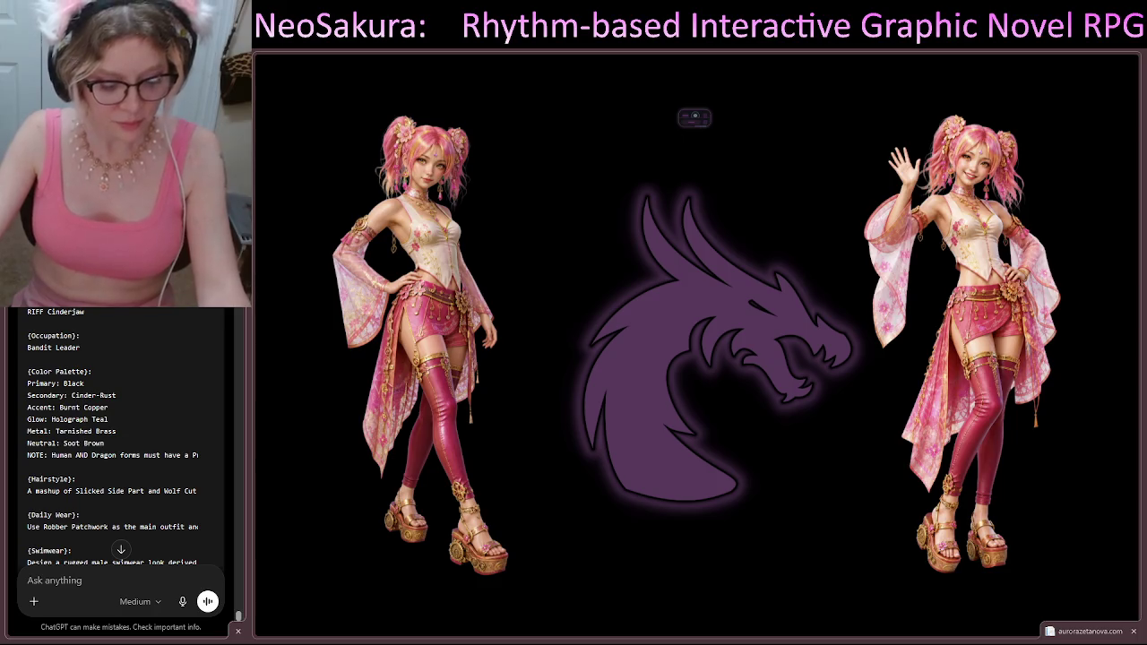
scroll(121, 430, "down", 5)
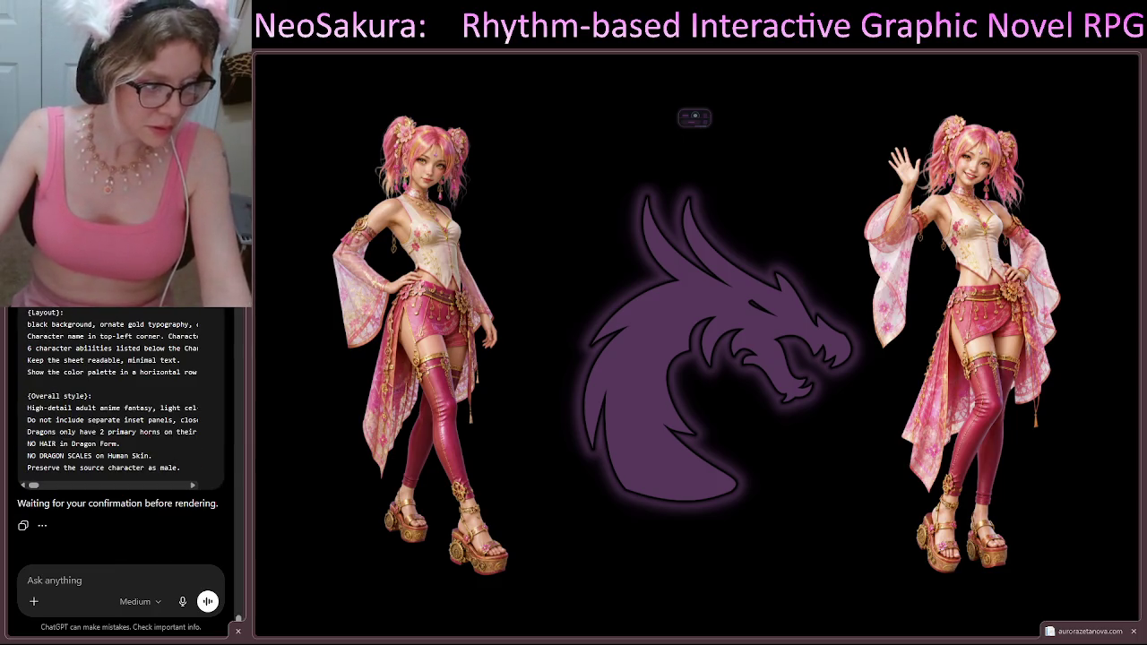
Step: Send 'render' to ChatGPT to start rendering the character sheet
type("render")
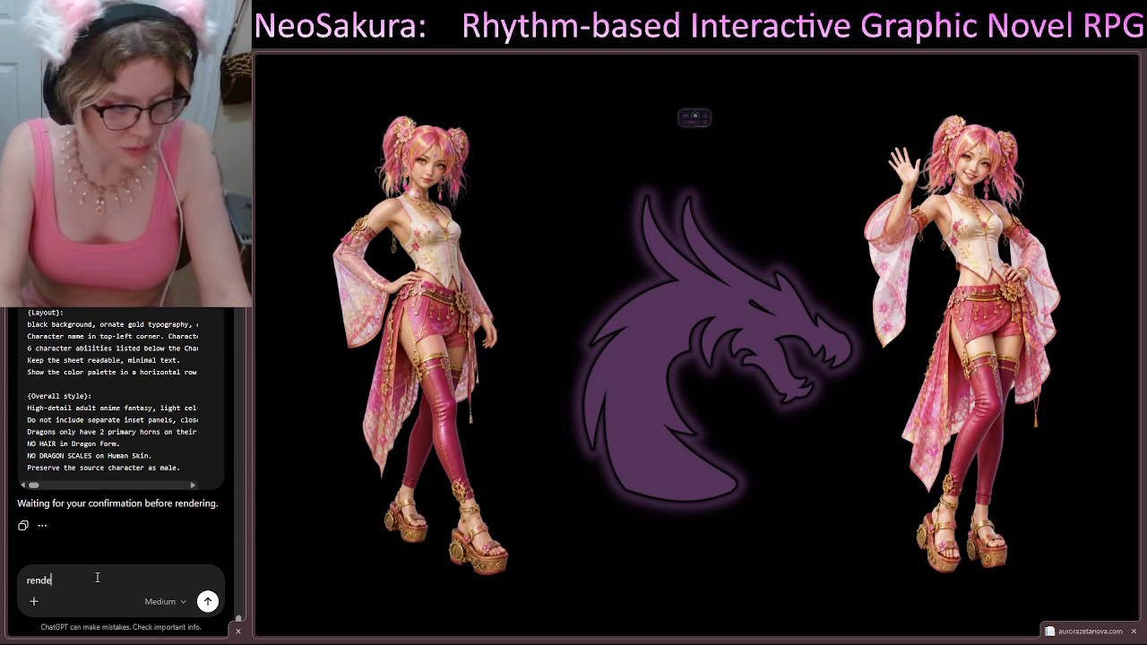
key("Return")
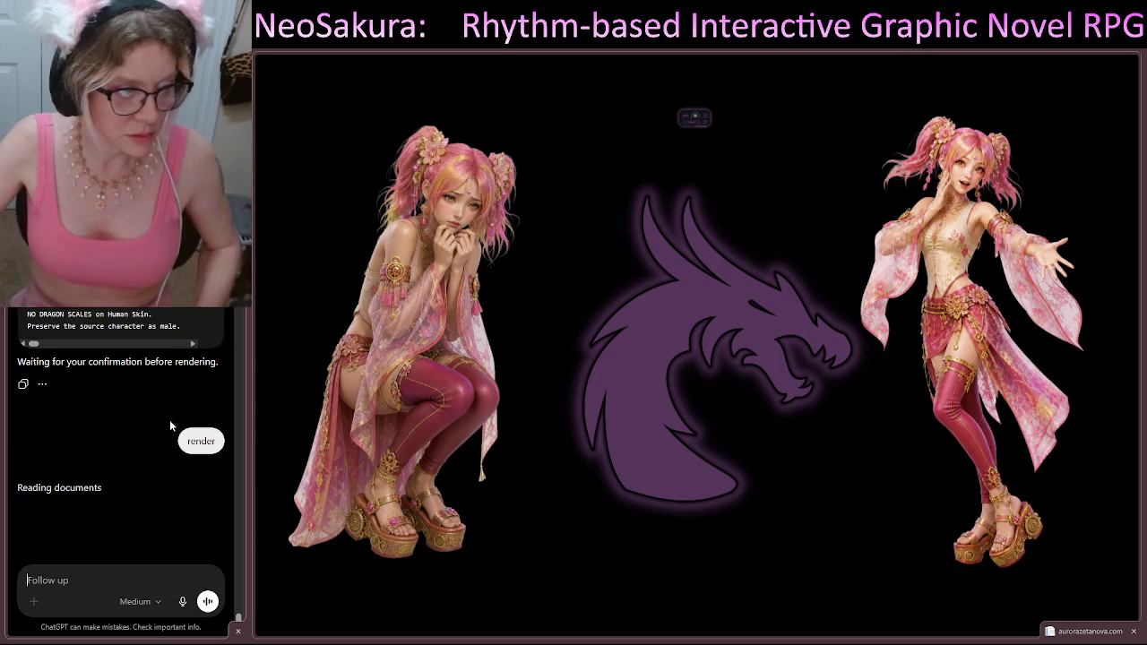
mouse_move(161, 396)
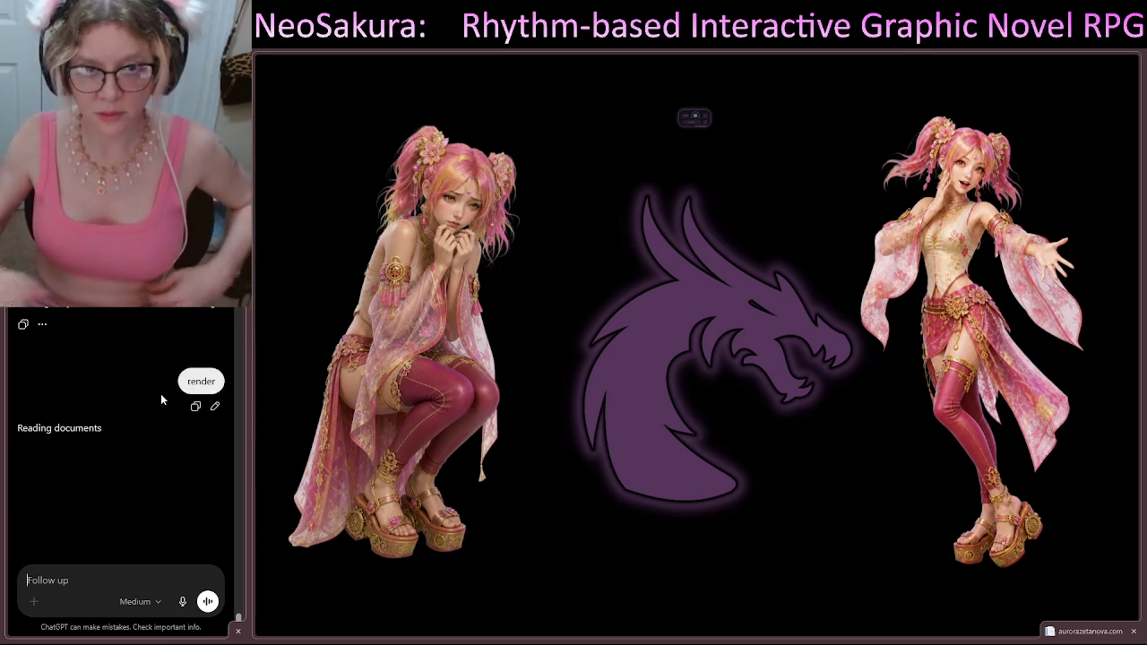
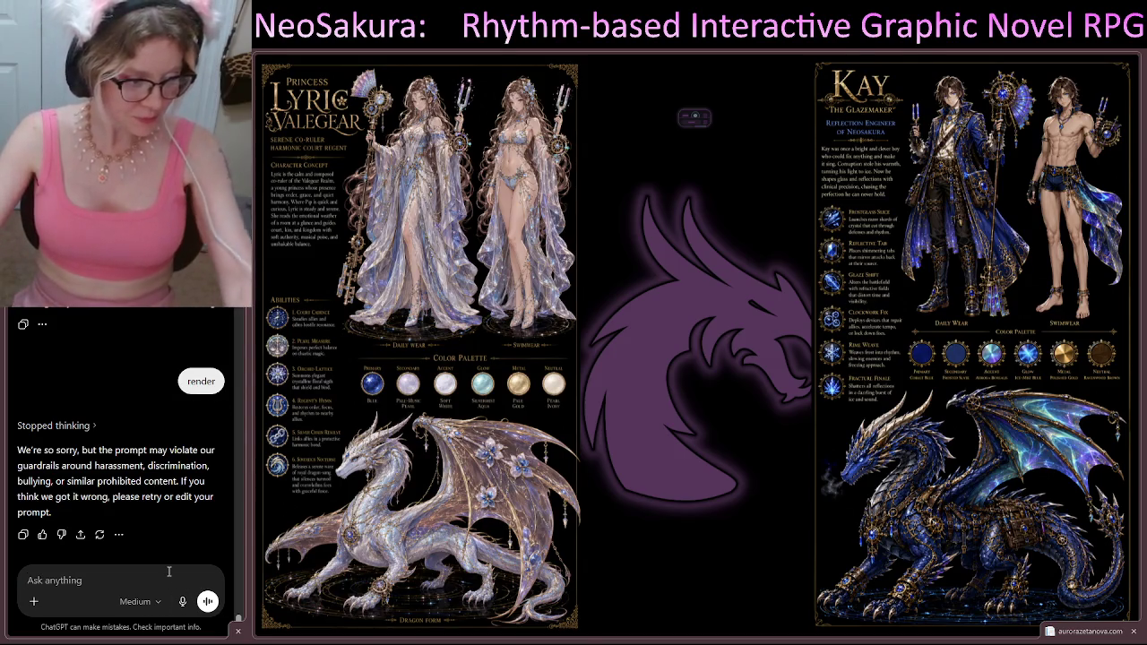
Step: Resend the edited 'render' message to ChatGPT, then clear the pasted prompt from the message box
scroll(158, 506, "up", 10)
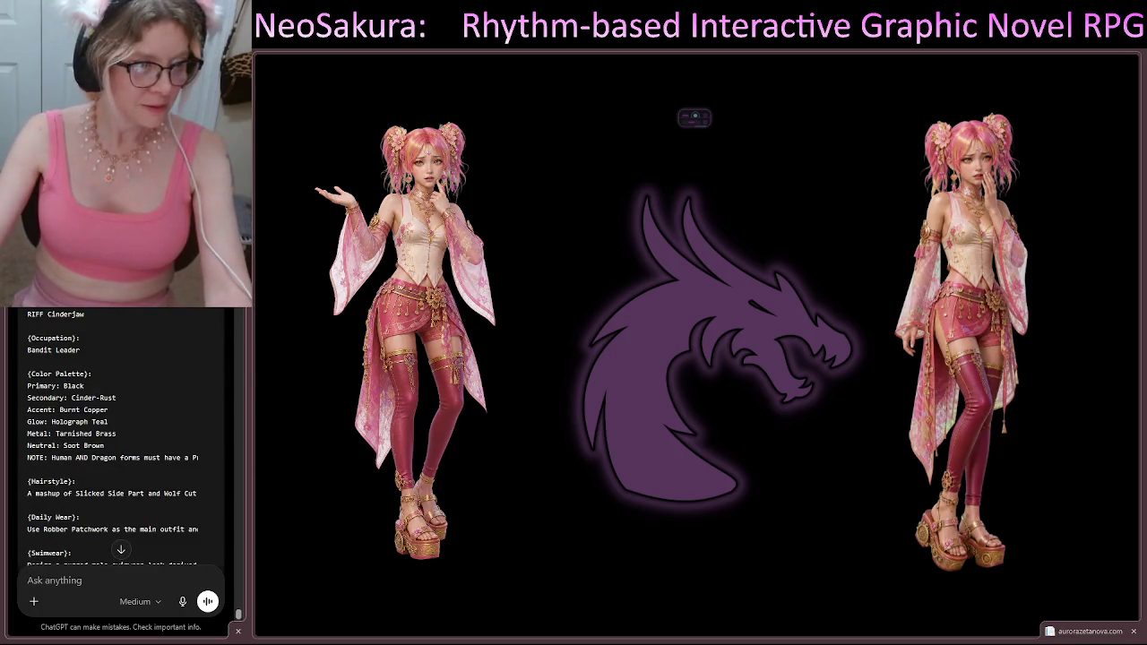
scroll(154, 466, "down", 1)
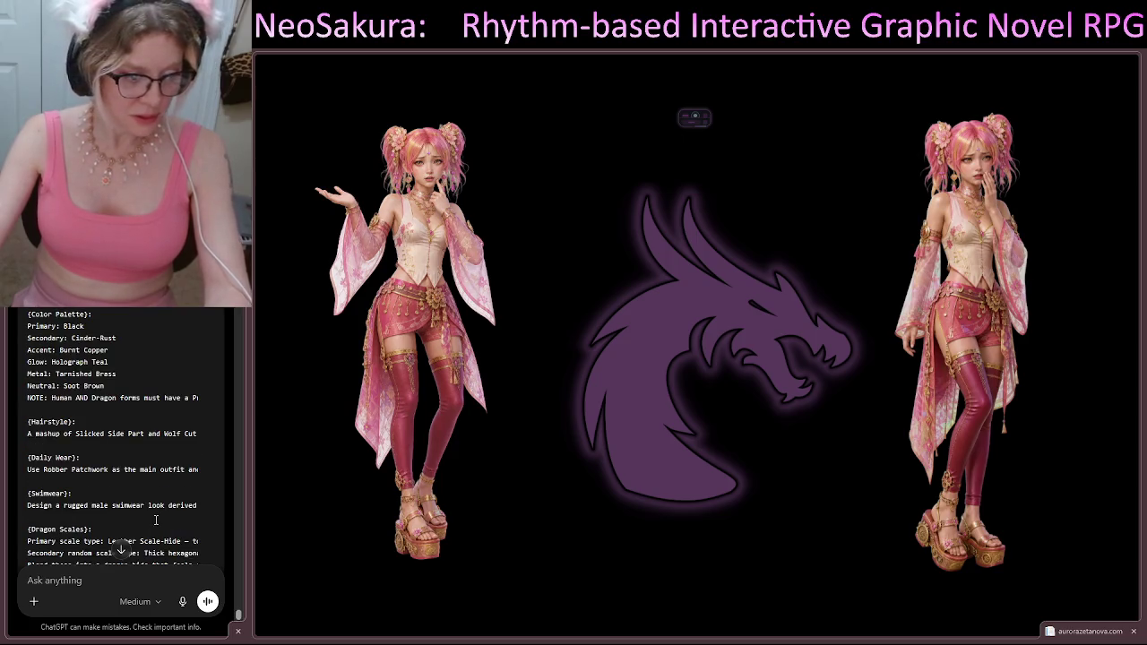
left_click(122, 549)
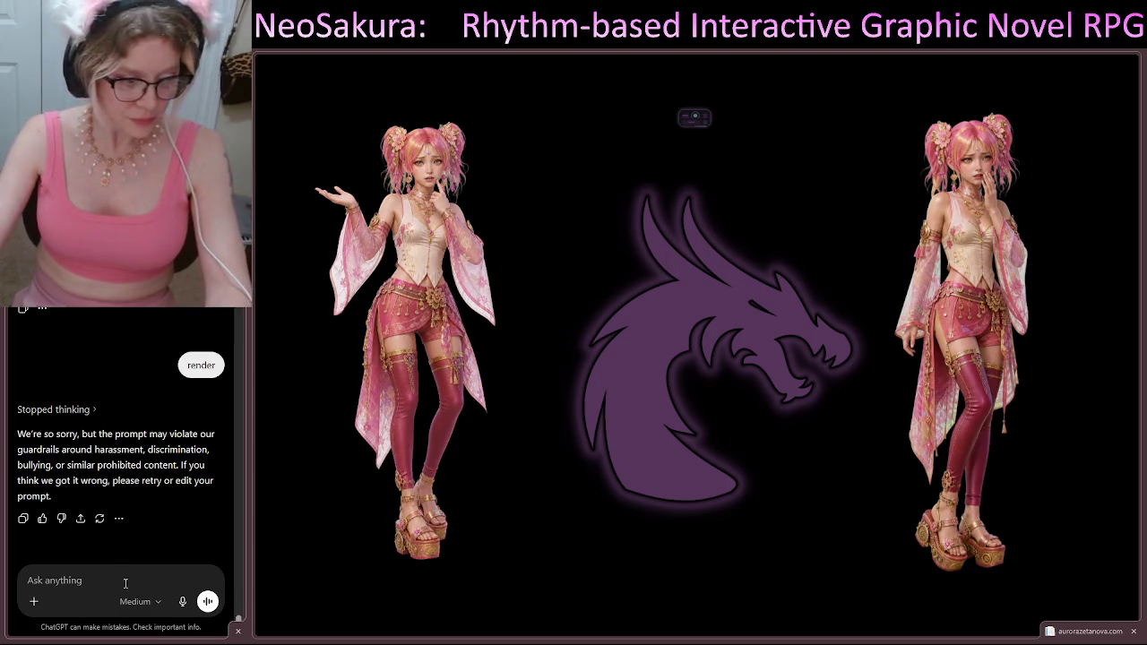
key("ctrl+v")
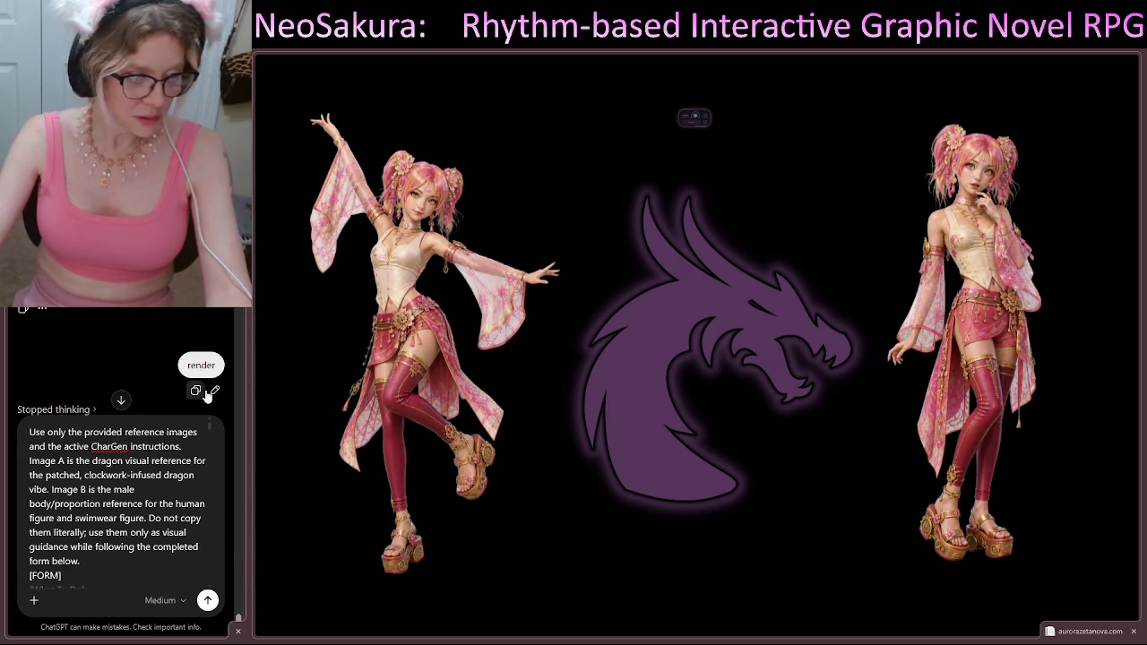
left_click(216, 395)
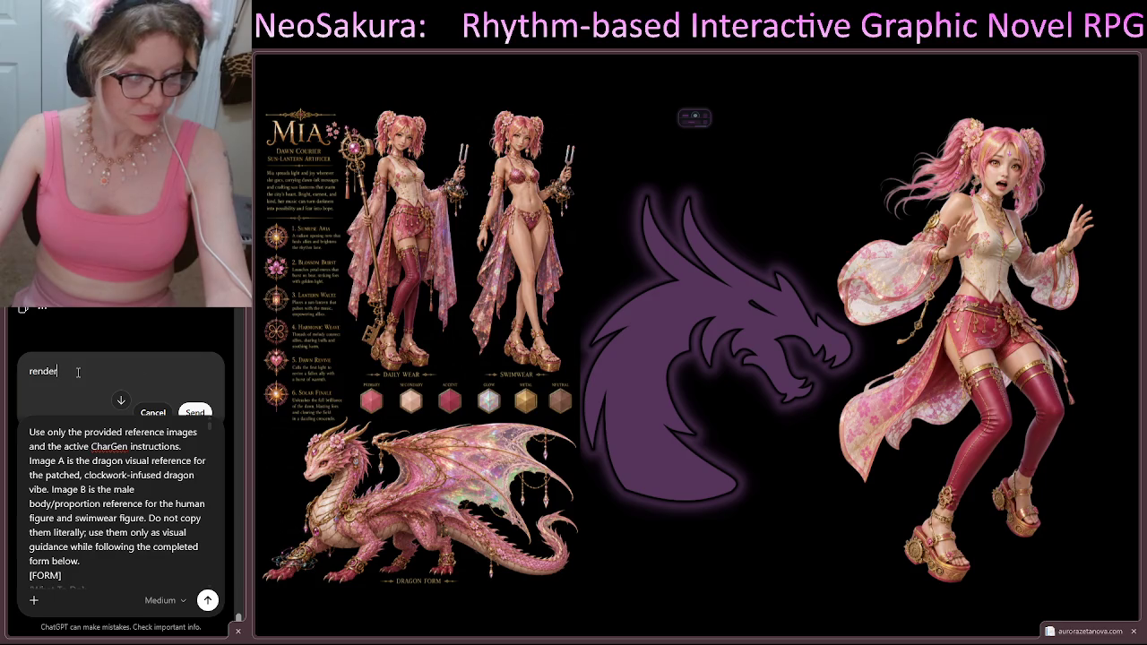
left_click(197, 413)
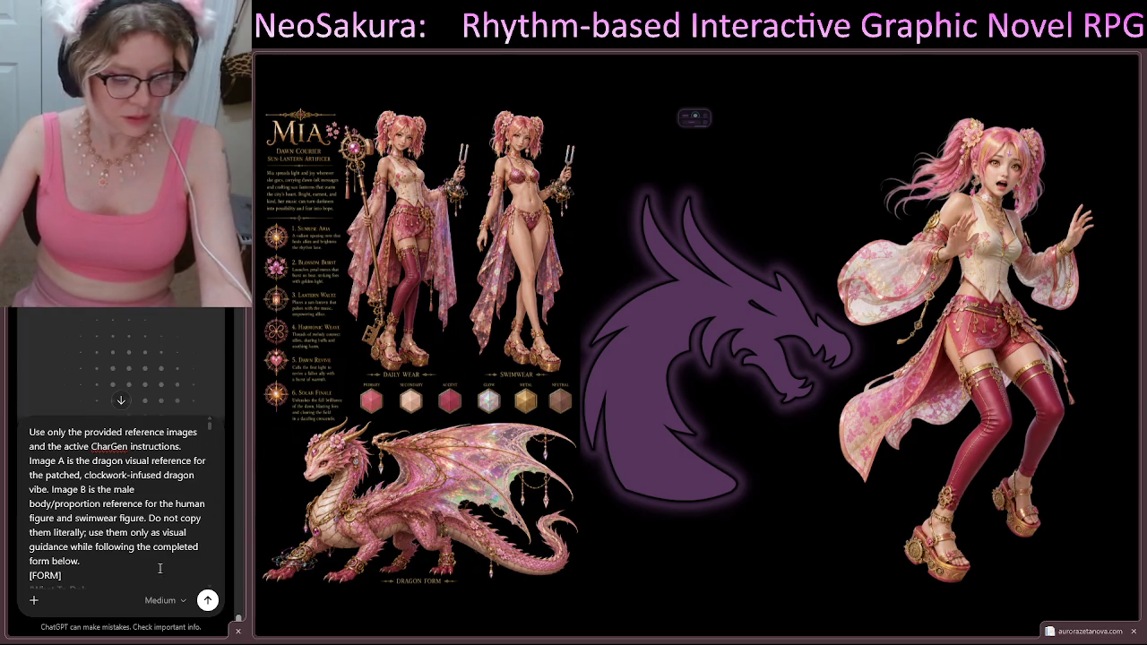
key("ctrl+a")
key("BackSpace")
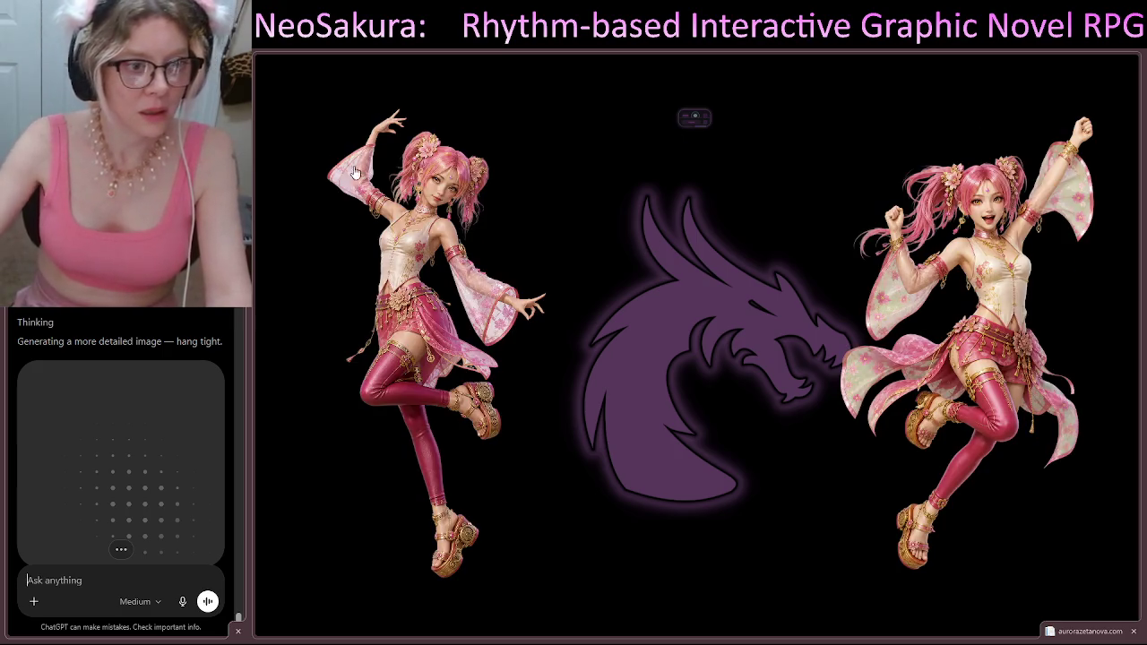
left_click(704, 122)
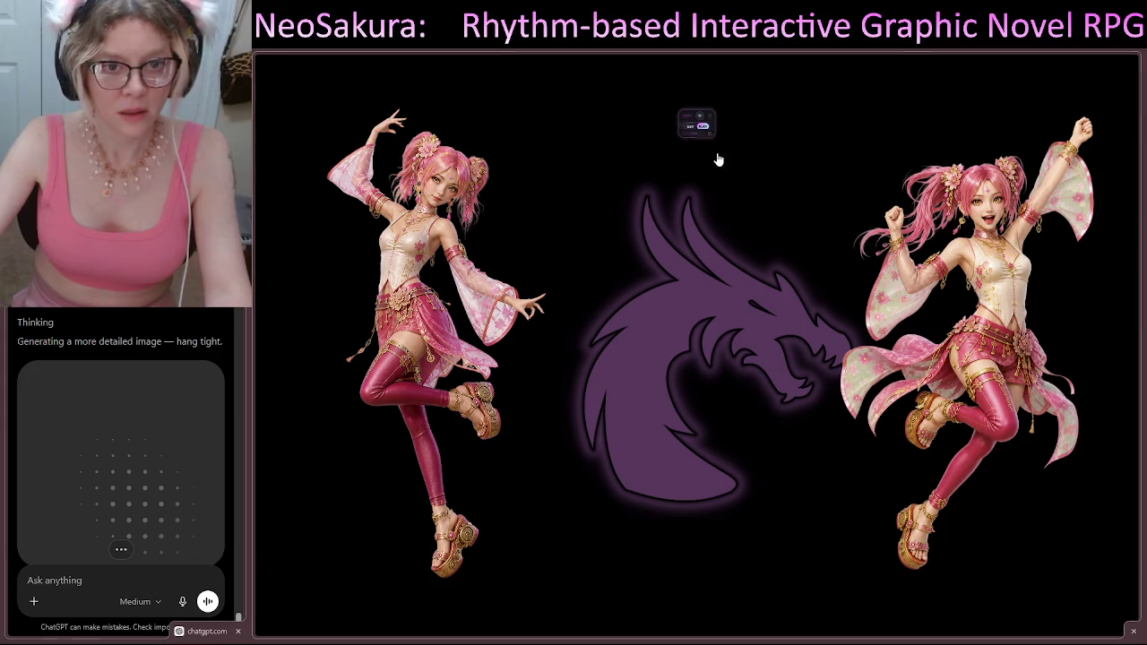
Step: Enlarge and reposition the Neo panel, expand Neo Editor, and collapse the Slideshows scene
left_click_drag(905, 443, 901, 525)
mouse_move(809, 122)
left_mouse_down()
mouse_move(693, 84)
mouse_move(692, 64)
left_mouse_up()
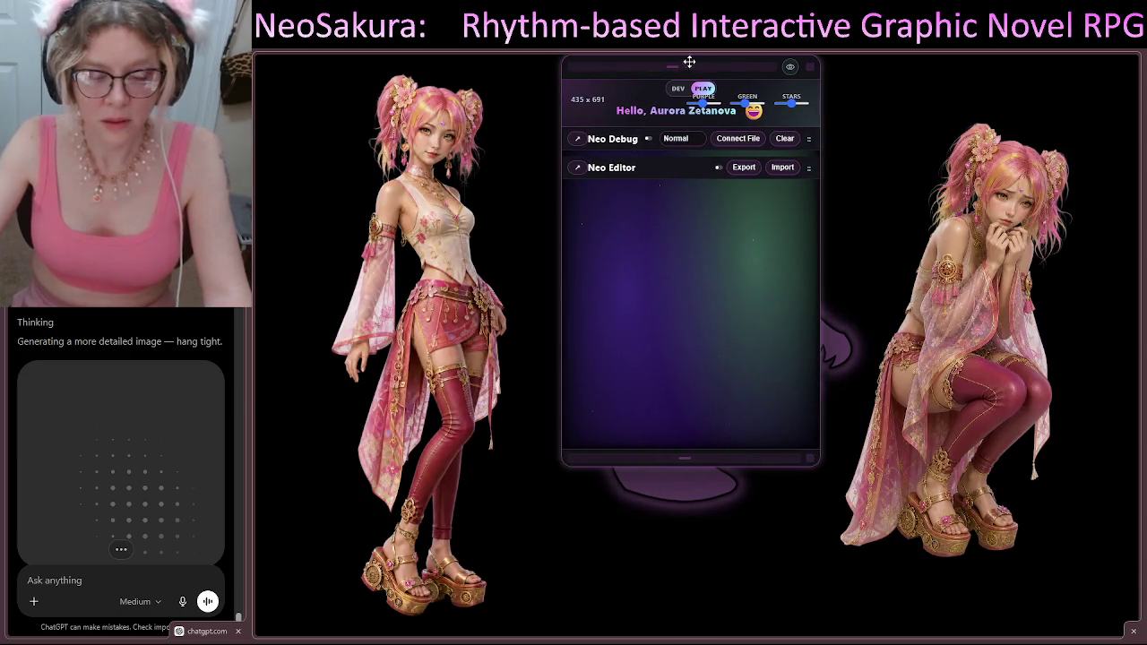
left_click(610, 172)
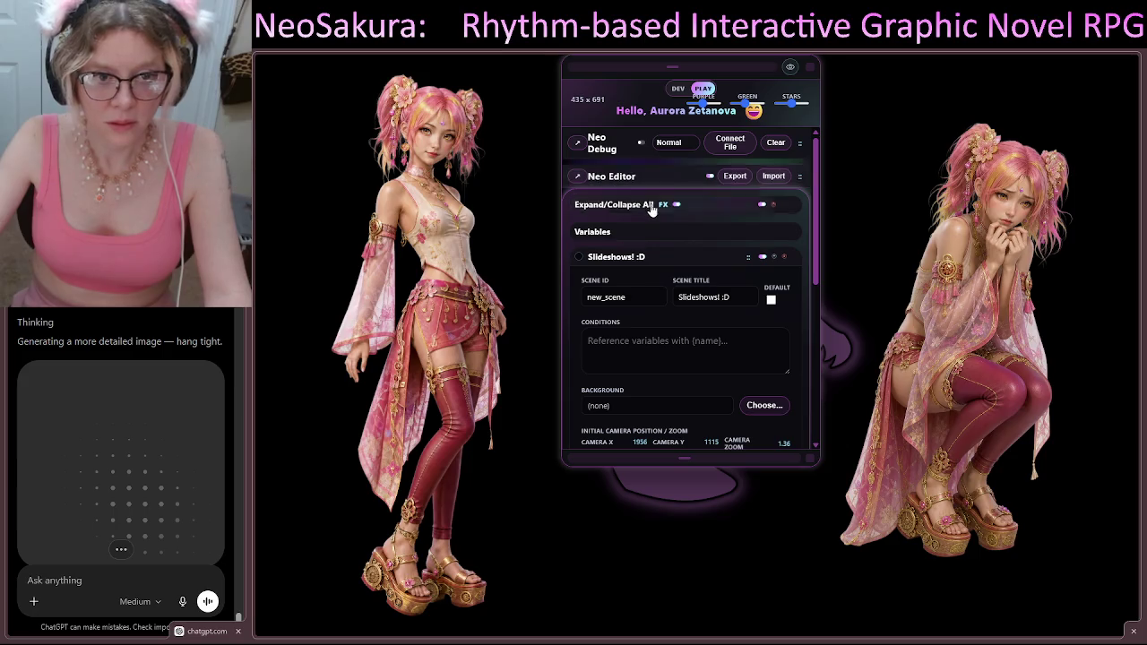
left_click(618, 255)
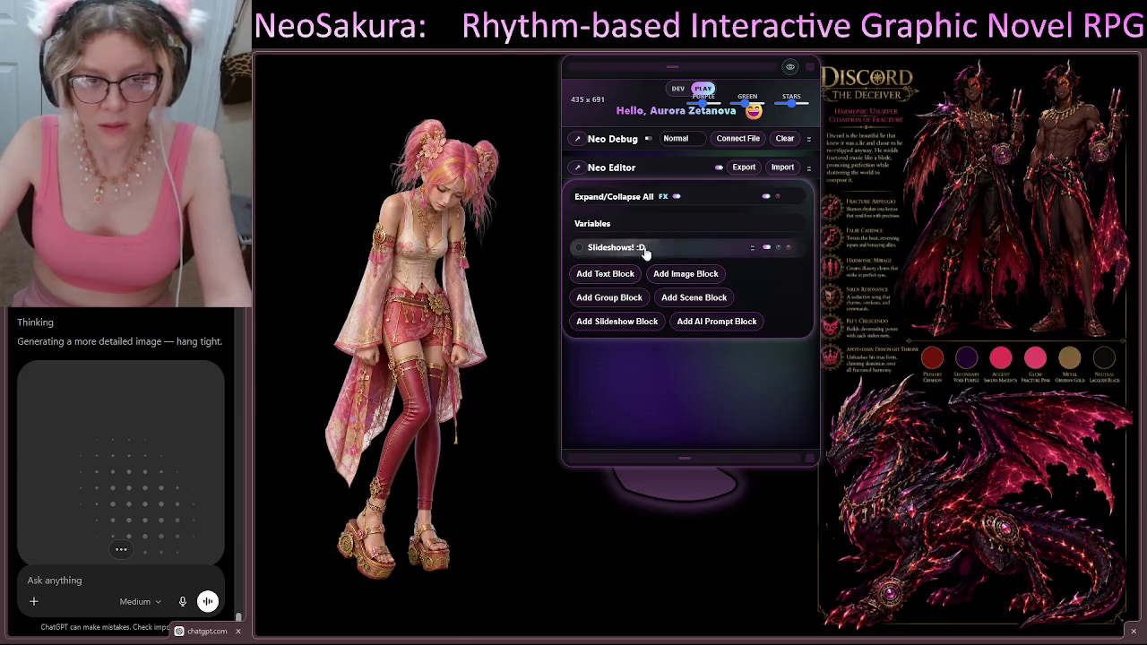
Step: Disable the Slideshows scene and add Prompt Block 2 with its rename dialog open
left_click(766, 248)
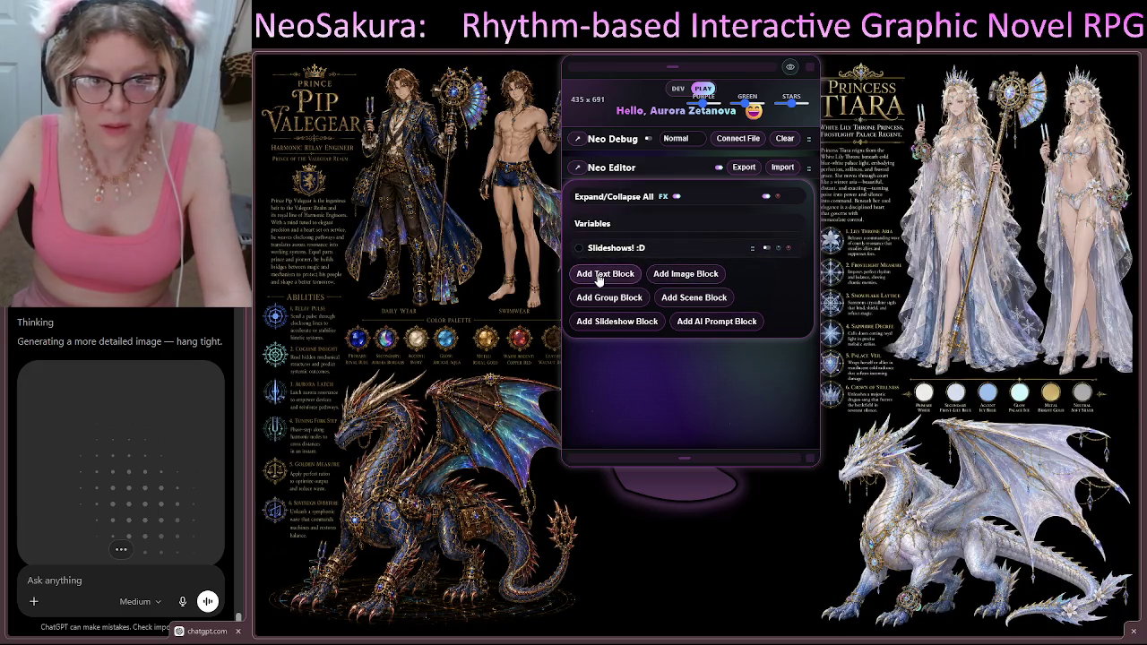
left_click(599, 278)
double_click(613, 273)
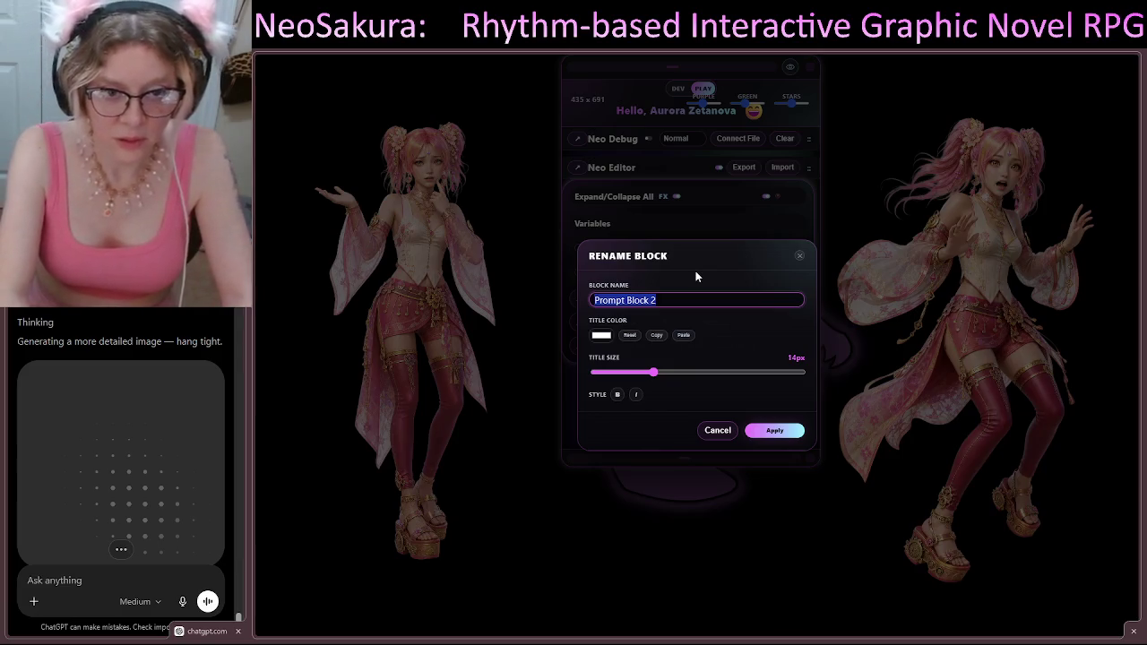
Step: Rename Prompt Block 2 to 'Image Up!' with a green, enlarged title and apply it
key("BackSpace")
type("ge Up")
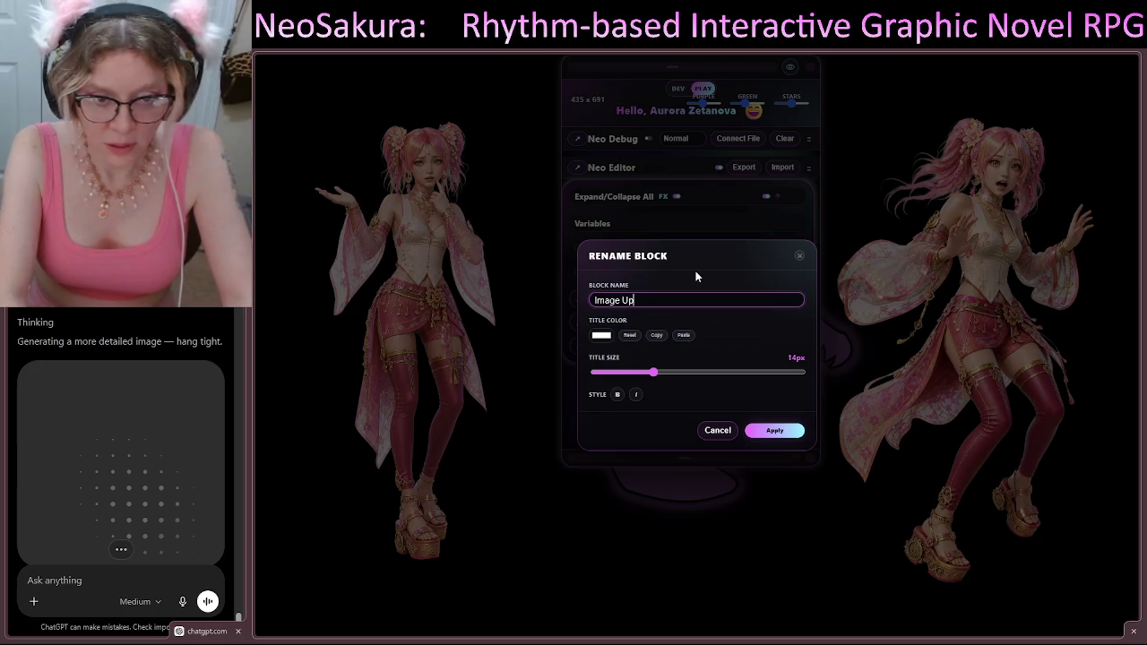
type("!")
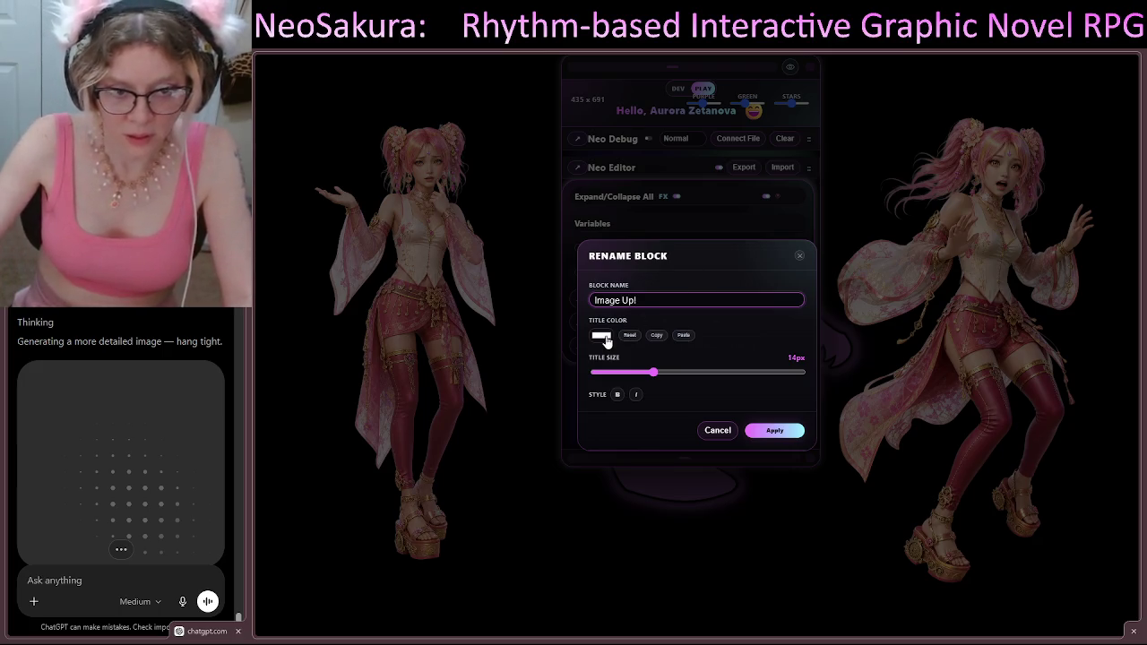
left_click(675, 446)
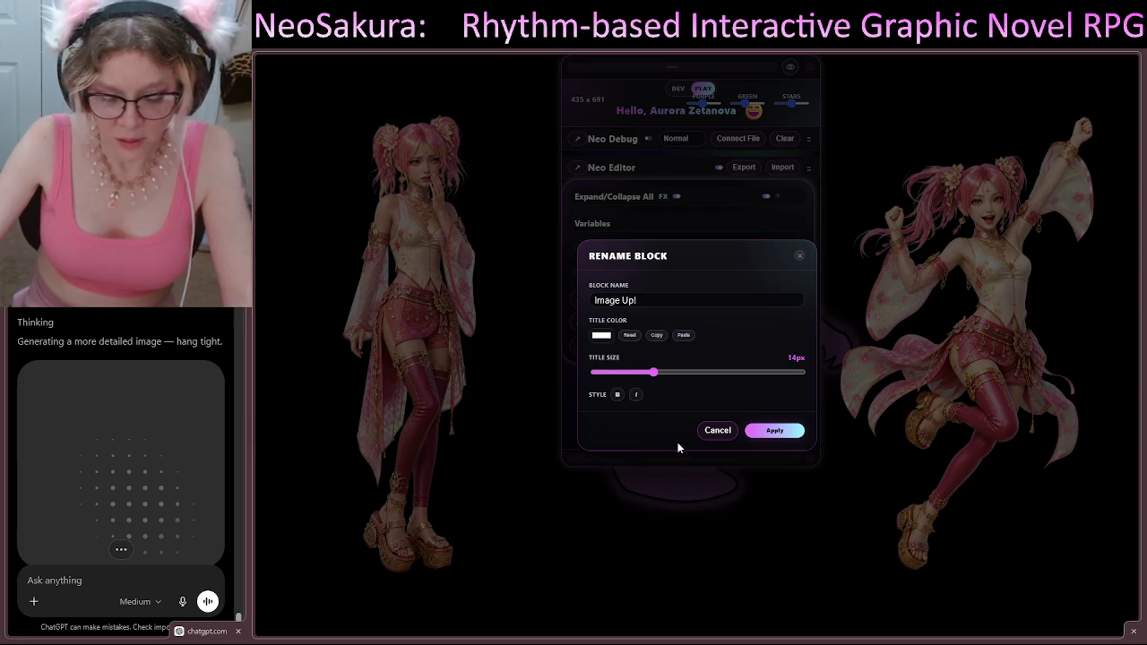
left_click(683, 335)
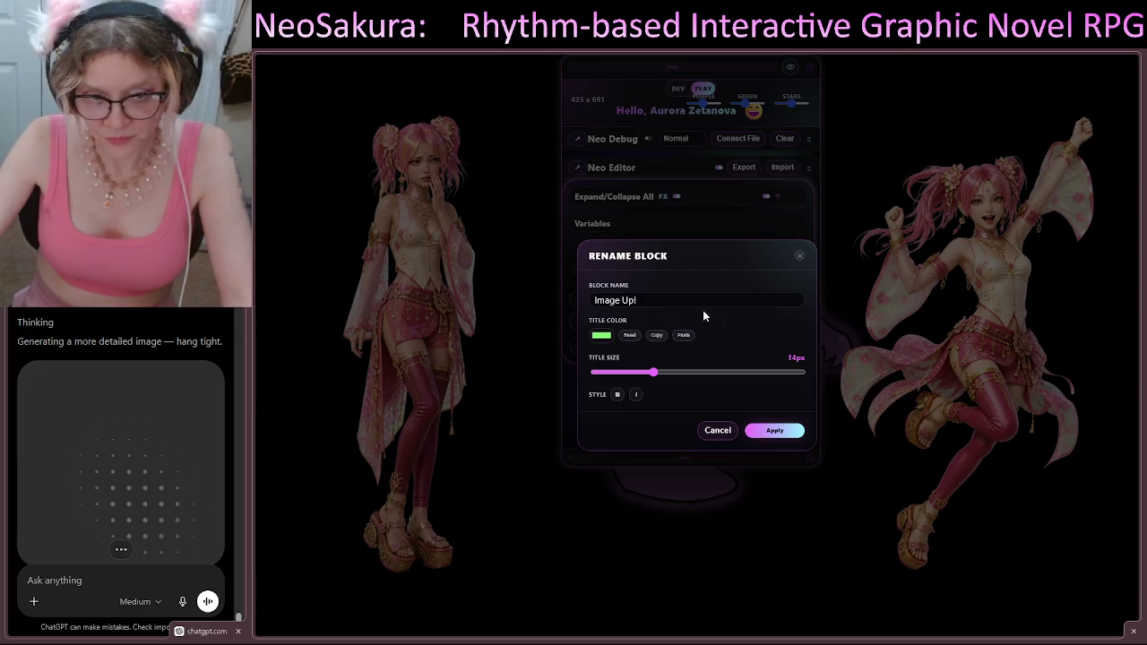
mouse_move(751, 372)
left_mouse_down()
mouse_move(673, 381)
mouse_move(685, 382)
left_mouse_up()
left_click(776, 430)
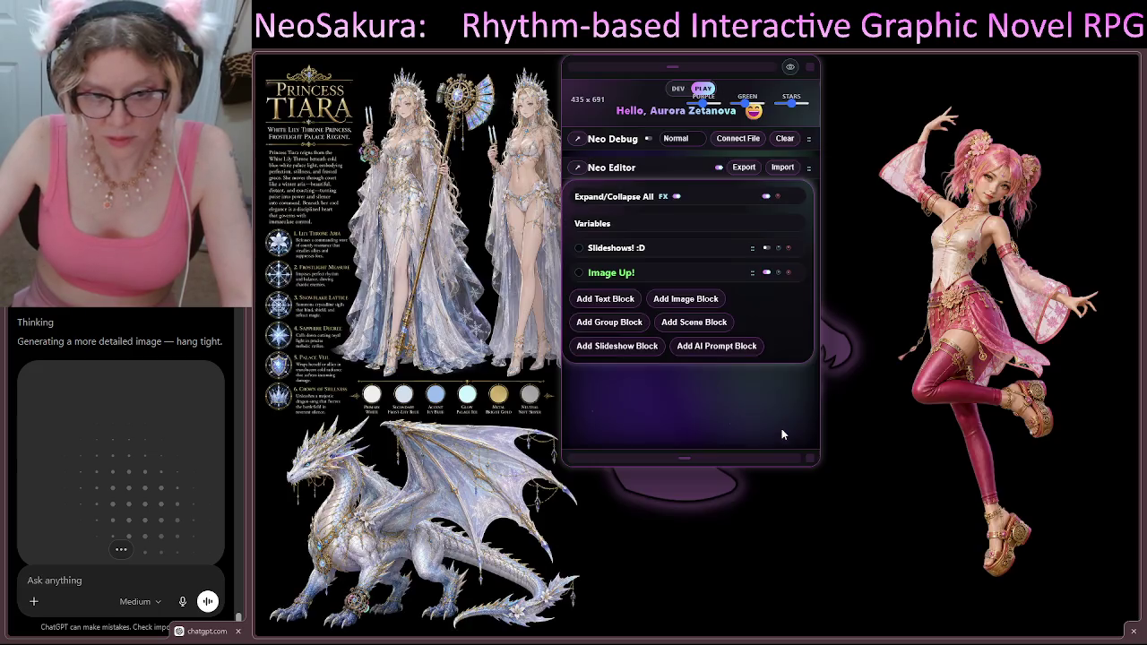
Step: Write 'Render the attached making ONLY the following changes:' as Image Up!'s default prompt, starting a new line
left_click(689, 272)
left_click(678, 334)
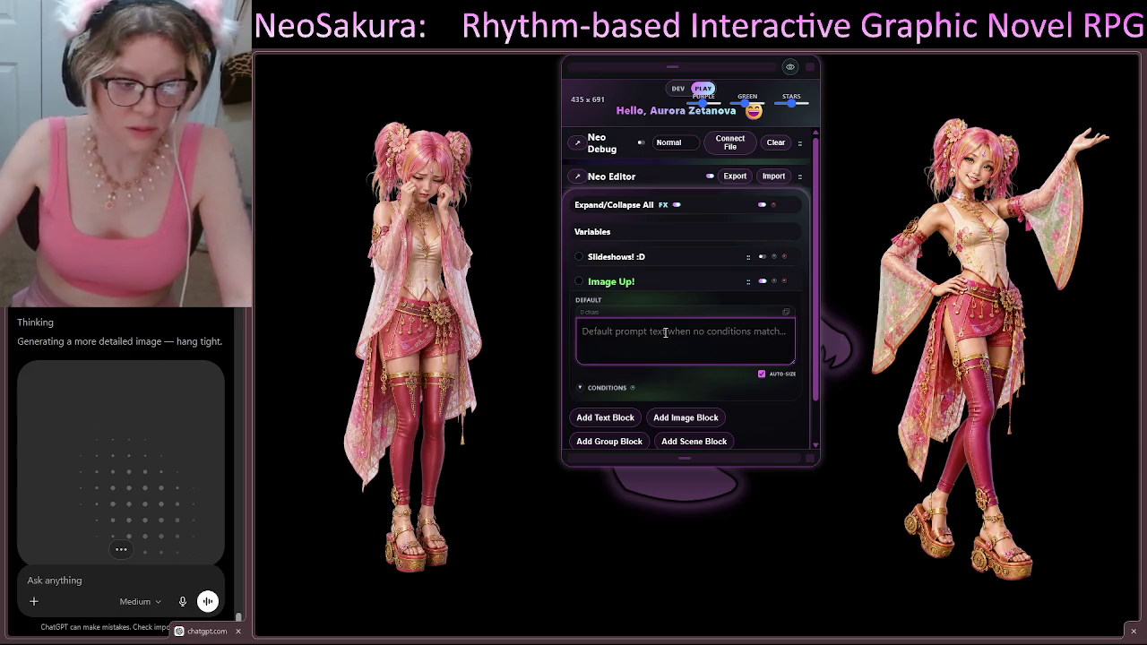
type("Render ")
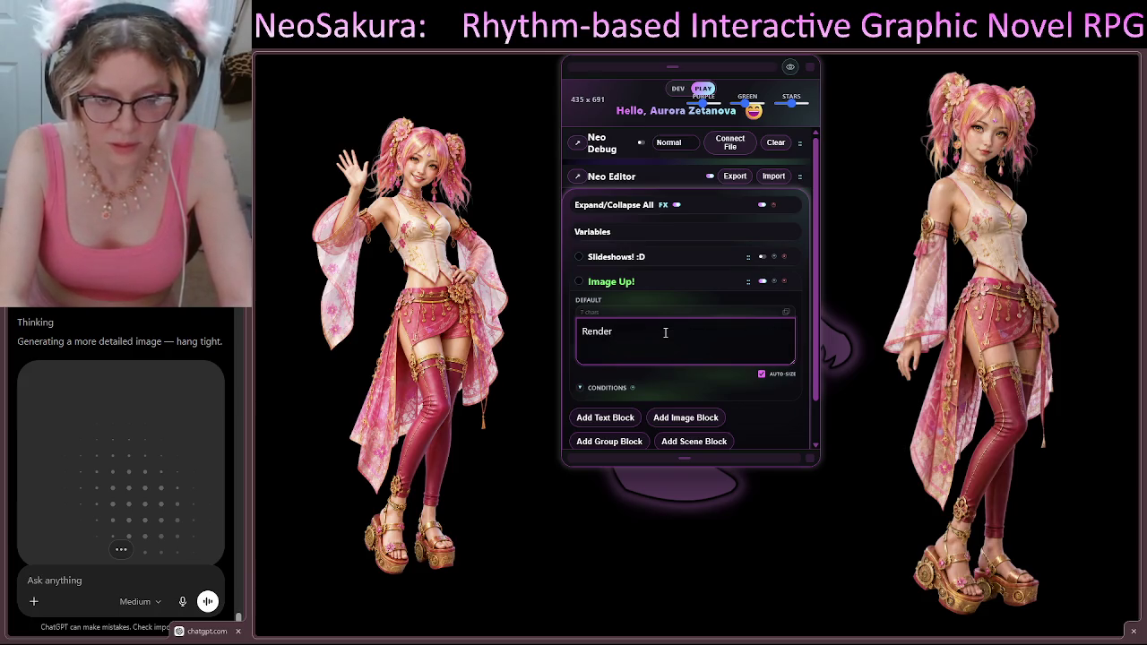
type("the ")
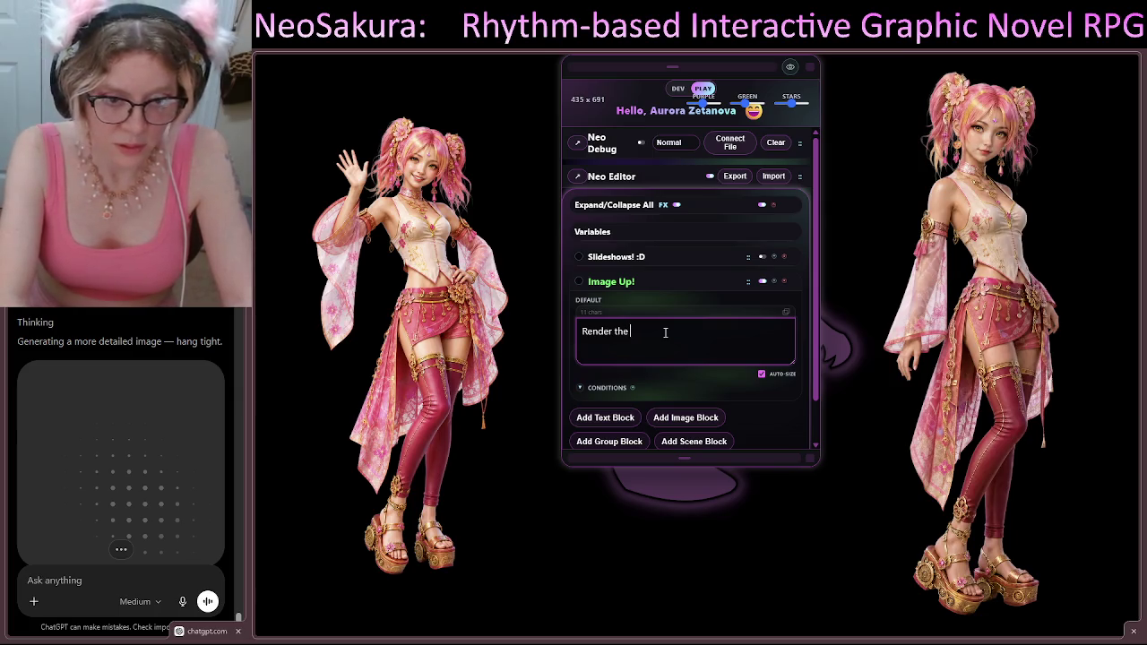
type("a")
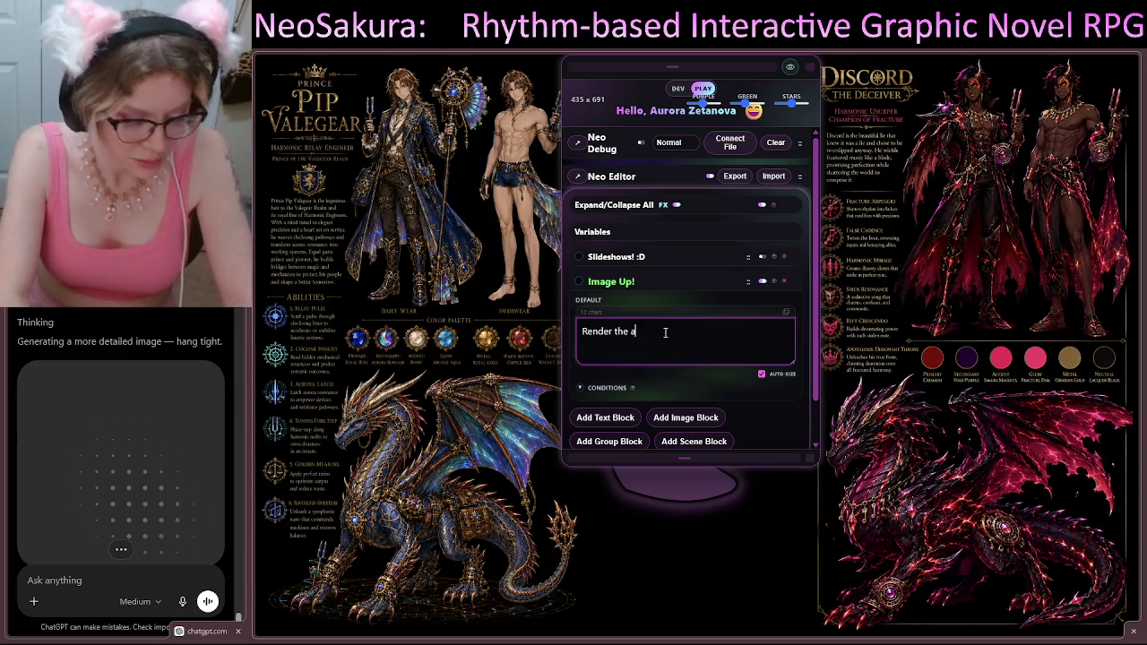
type("ttached image")
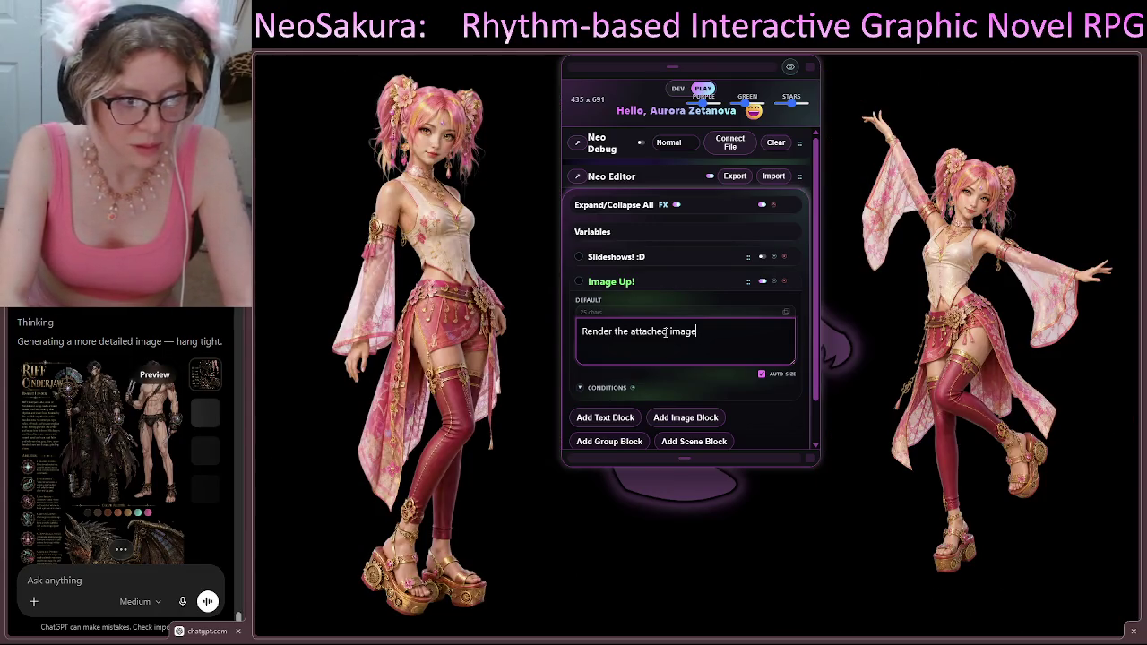
type(" wit")
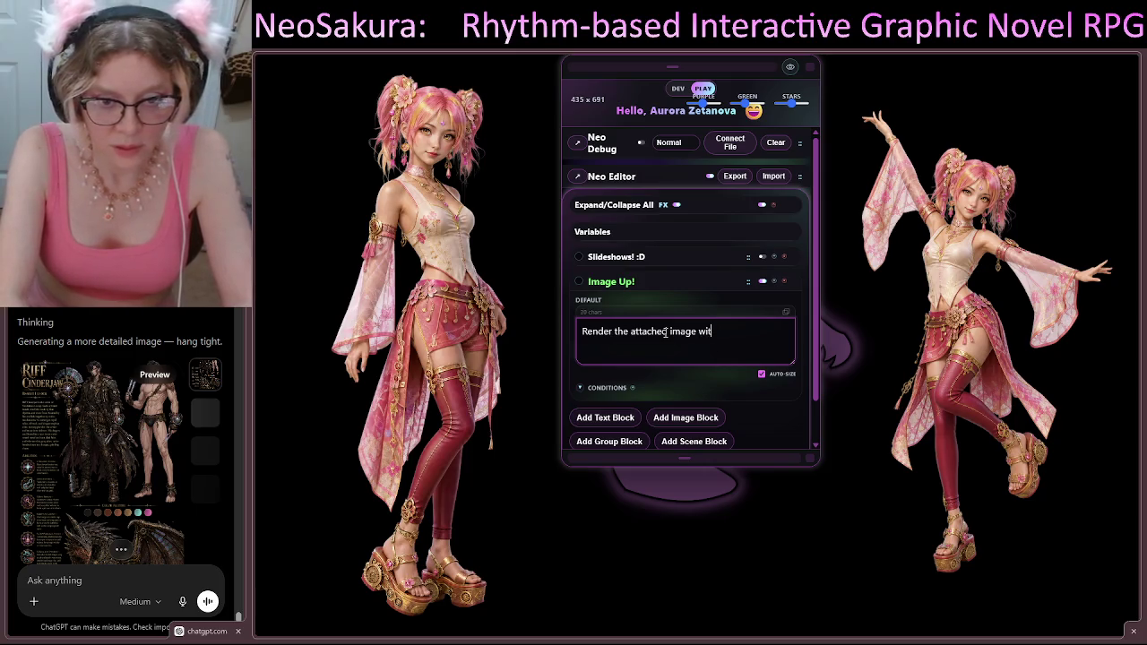
type("hout")
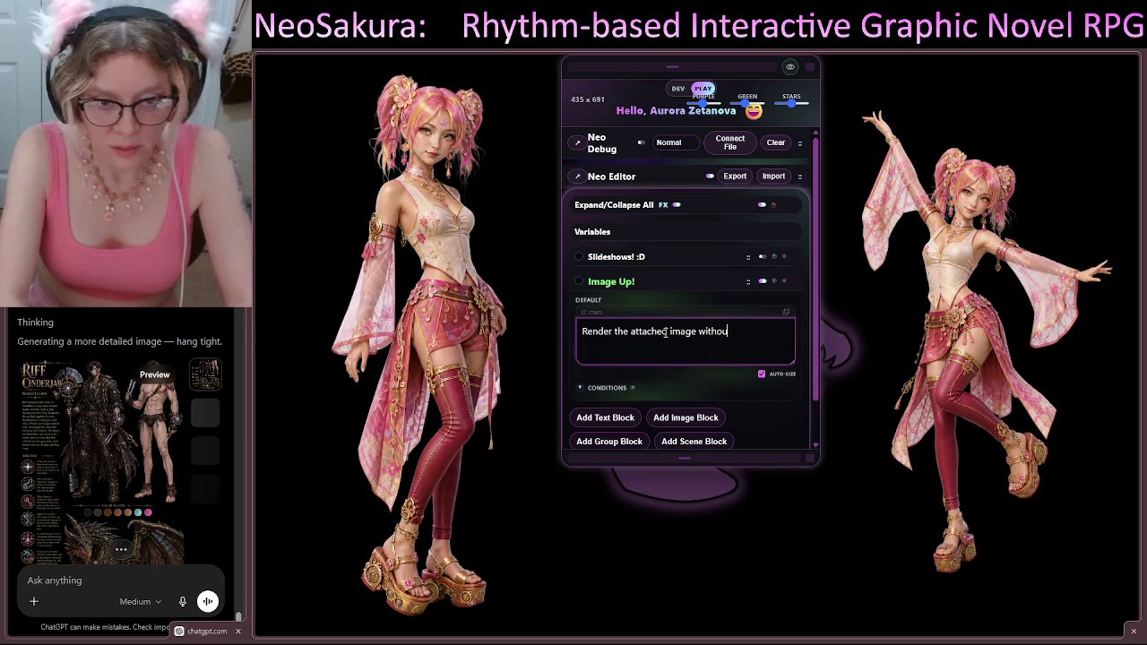
key("BackSpace")
key("BackSpace")
key("BackSpace")
key("BackSpace")
type("making ONLY the following changes:")
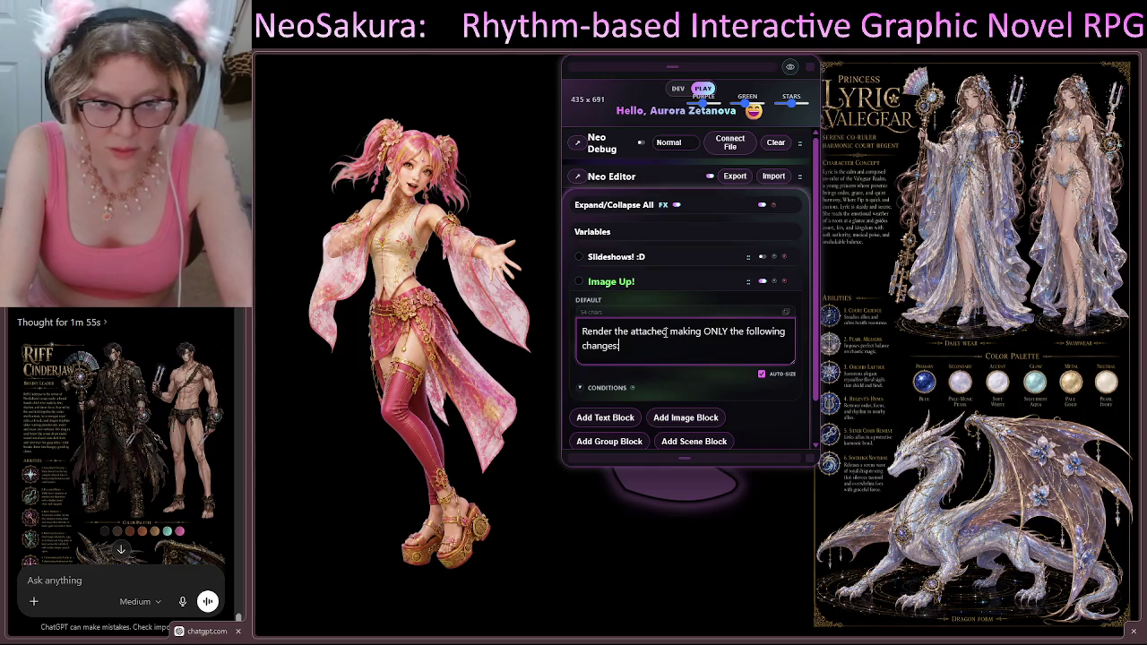
key("Return")
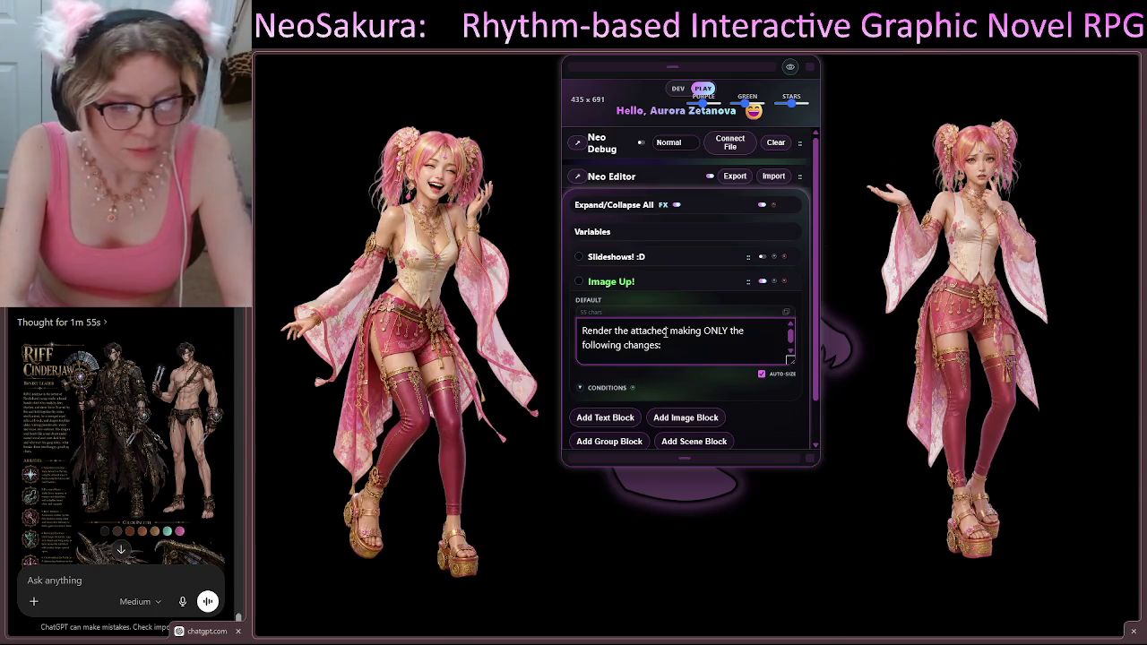
Step: Add lines moving the human form to the left half and the dragon form to the right half
type("Mo")
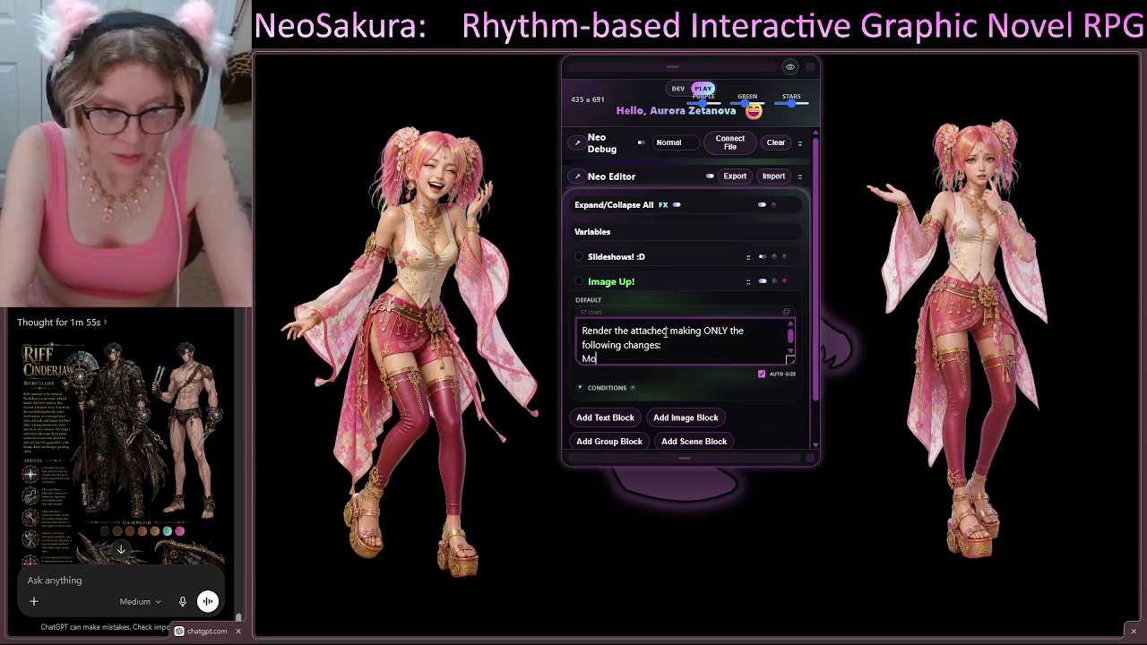
type("ve the huma")
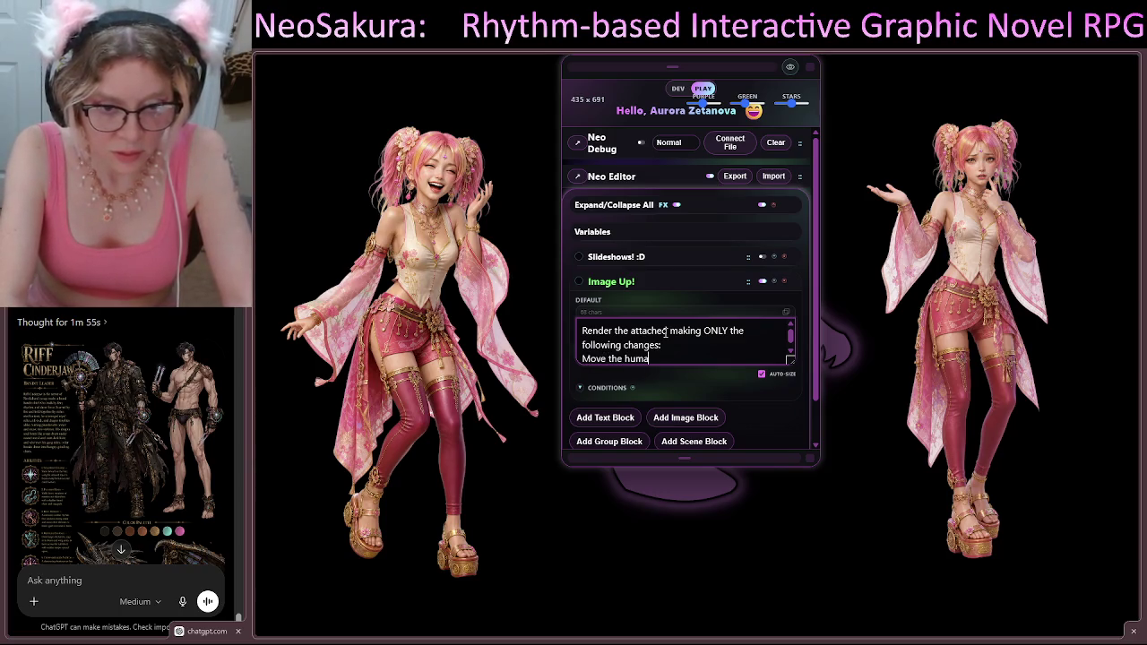
type("n forms")
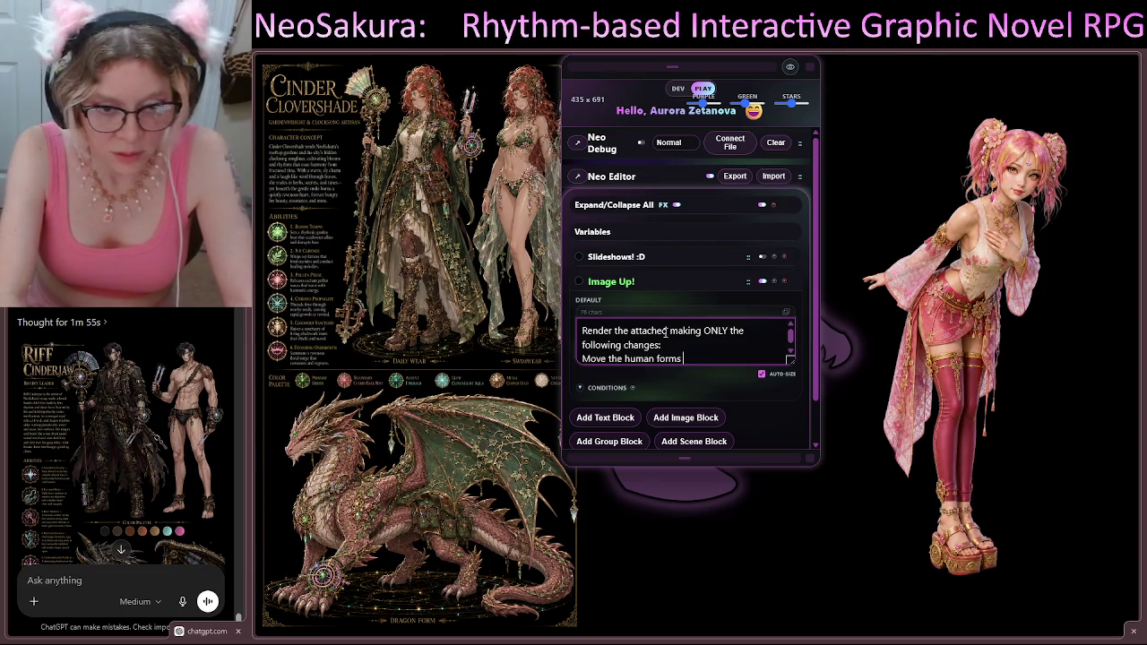
type("th")
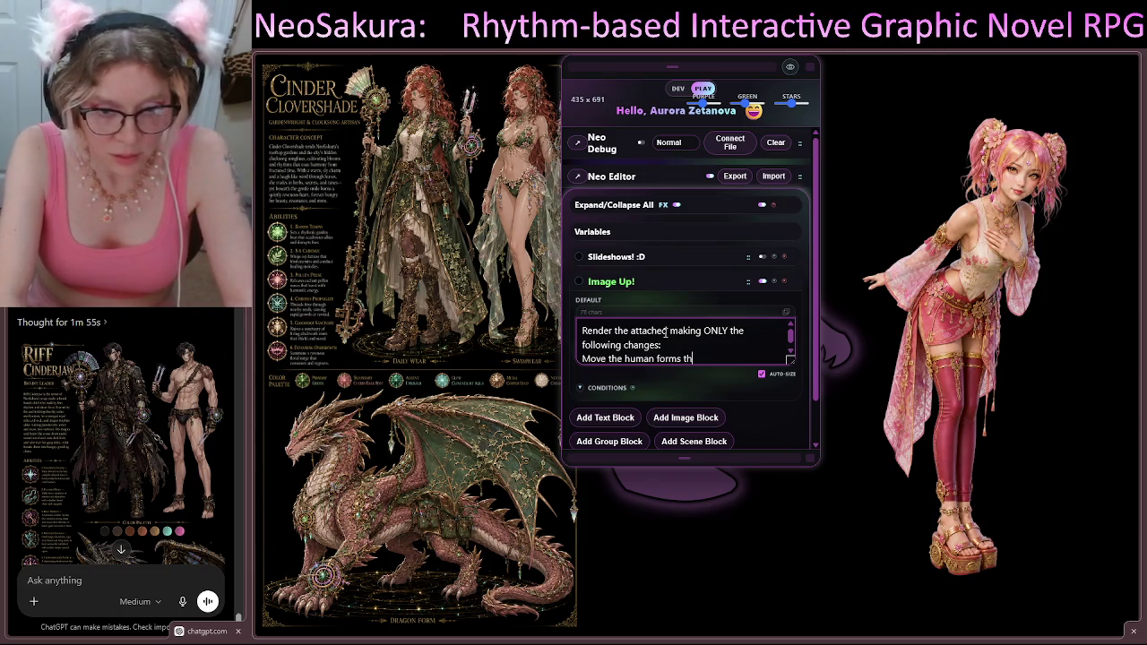
key("BackSpace")
type("o the lef")
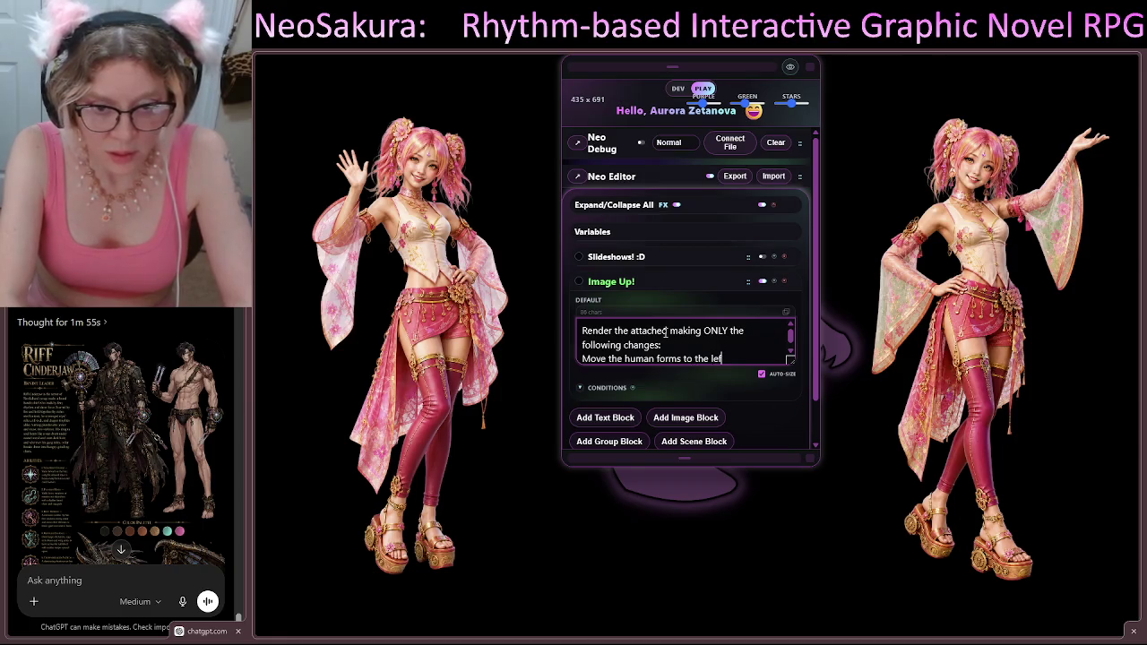
type("t half of the image")
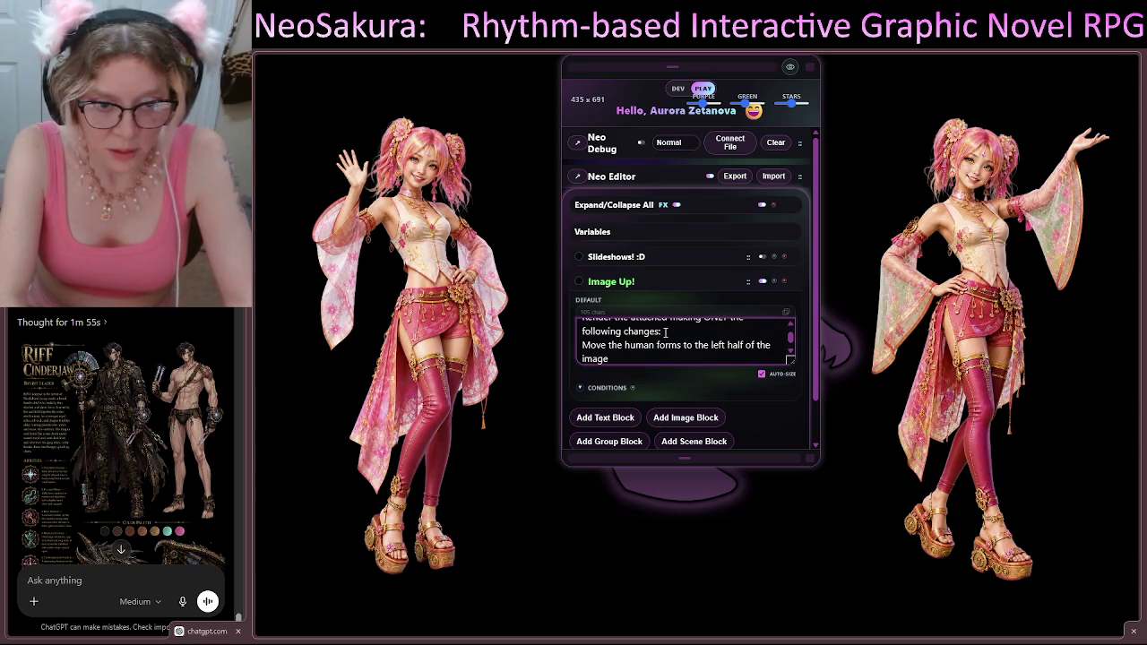
key("Return")
type("M")
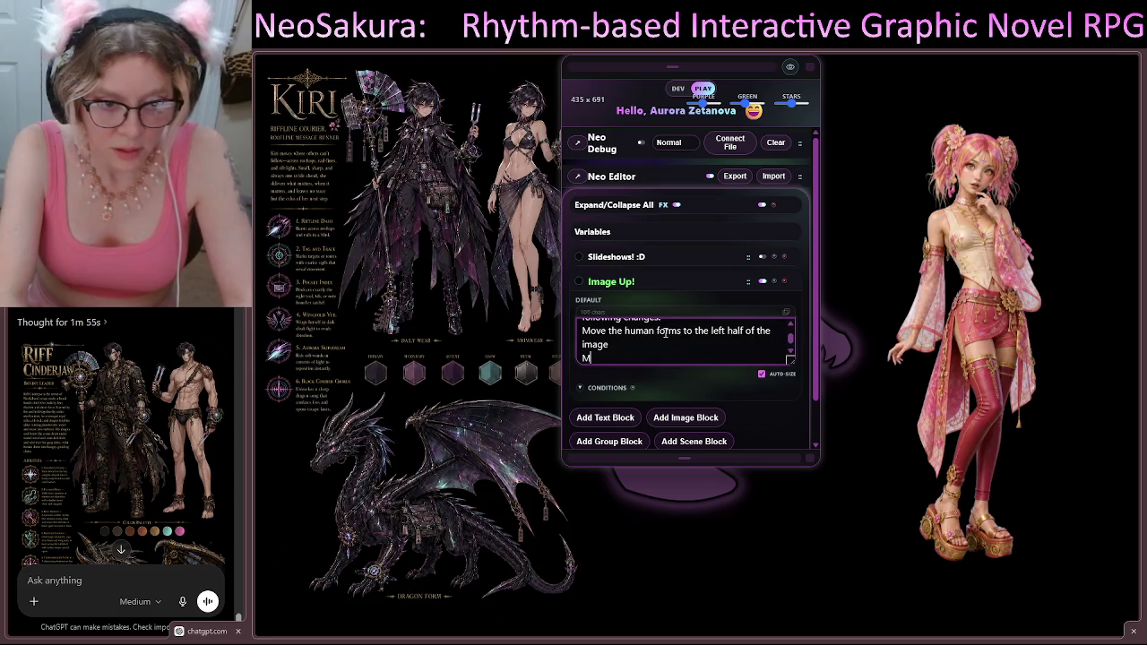
type("ove the dragon form t")
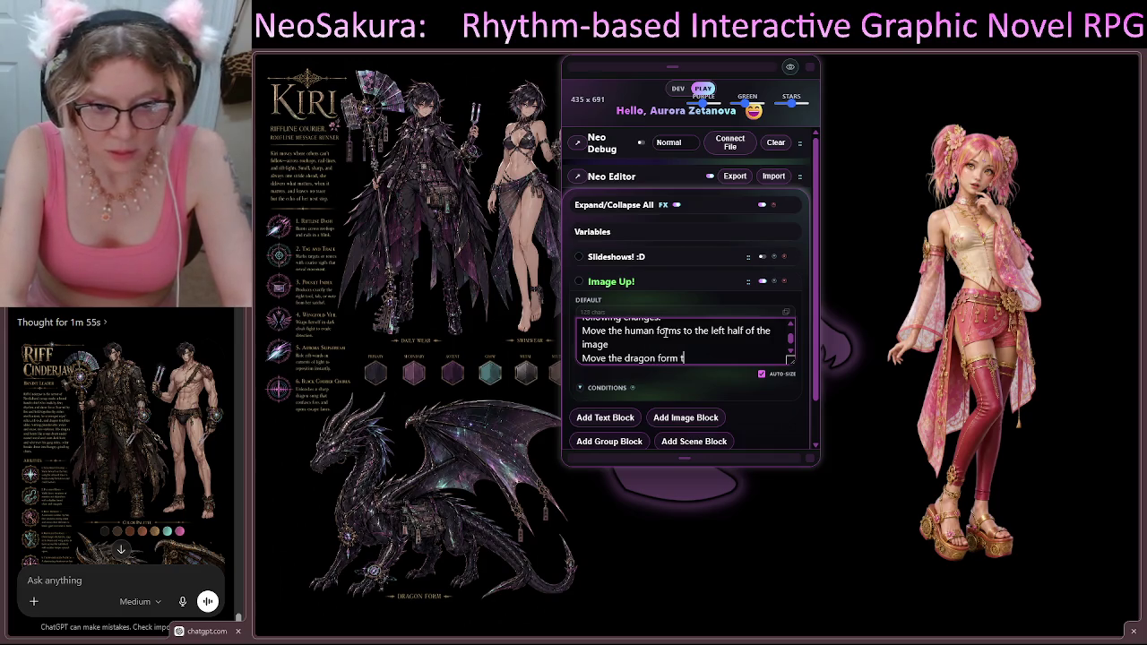
type("o the")
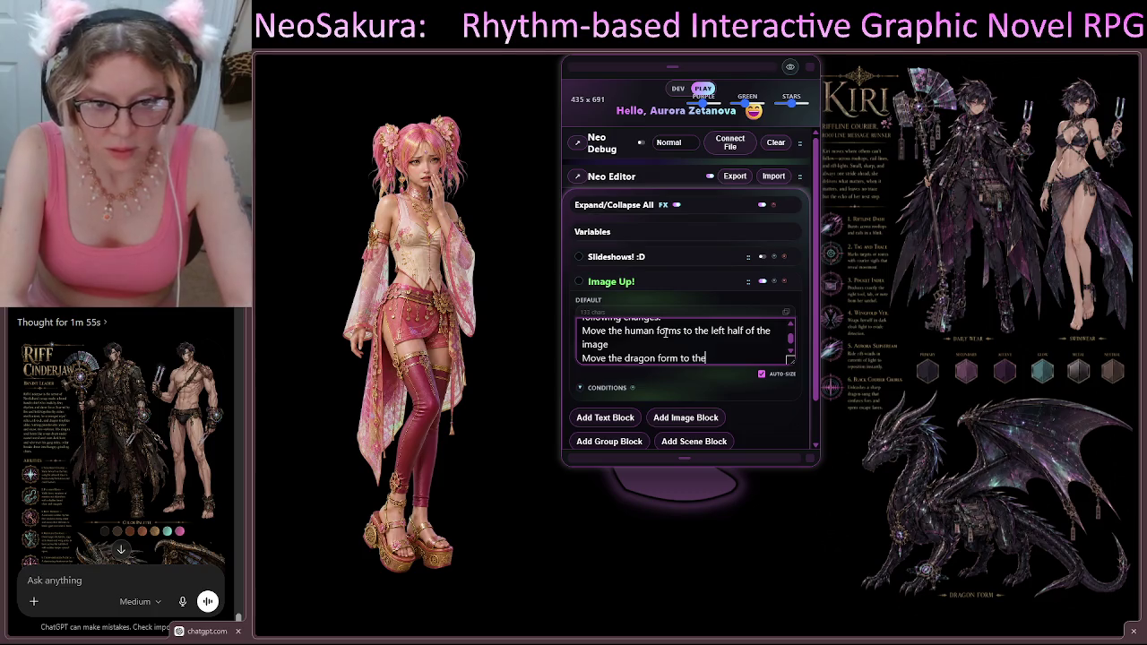
type(" right half if")
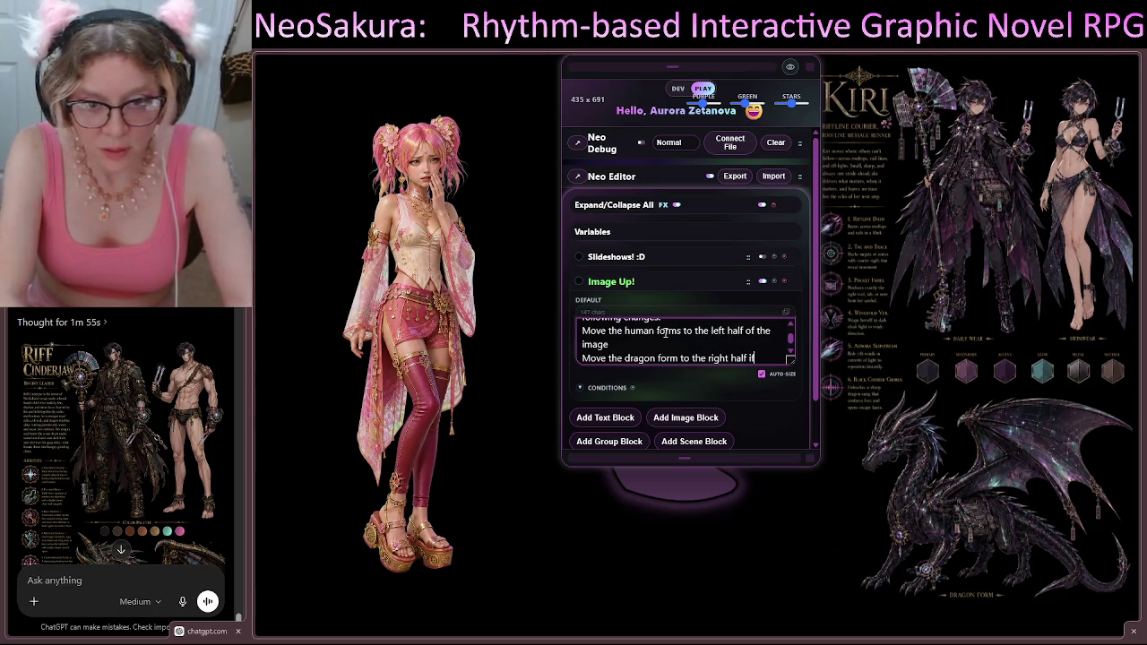
key("BackSpace")
type("the image")
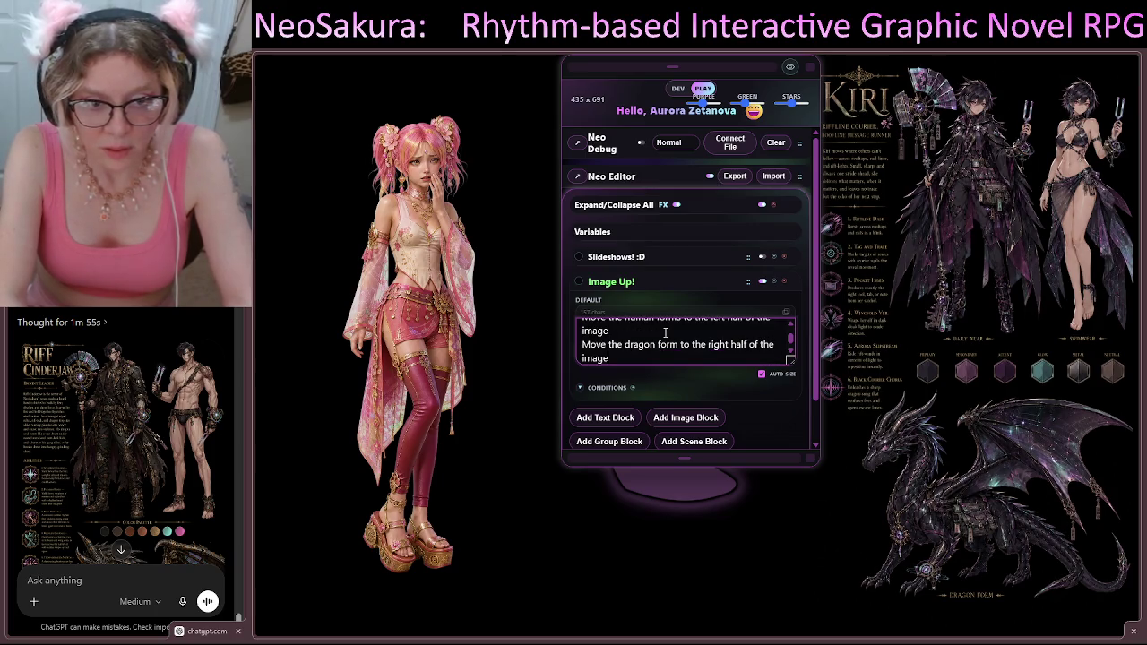
key("Return")
Step: Add the line 'Place all the text, as shown, down the middle splitting human and dragon forms'
type("Place")
key("BackSpace")
key("BackSpace")
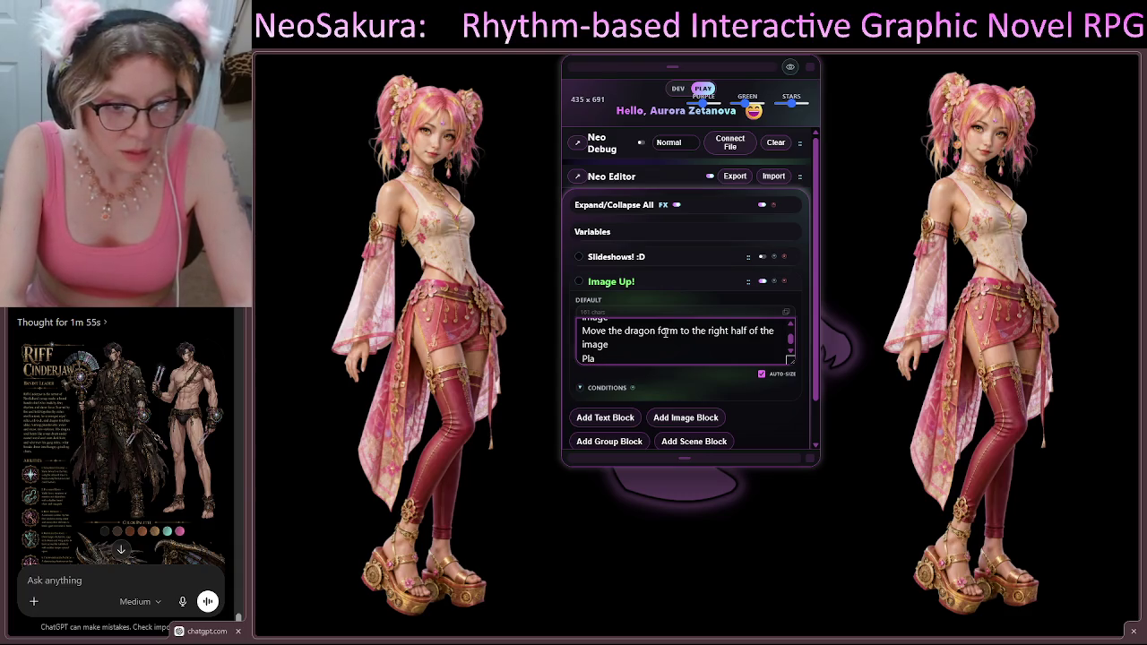
type("ae")
key("BackSpace")
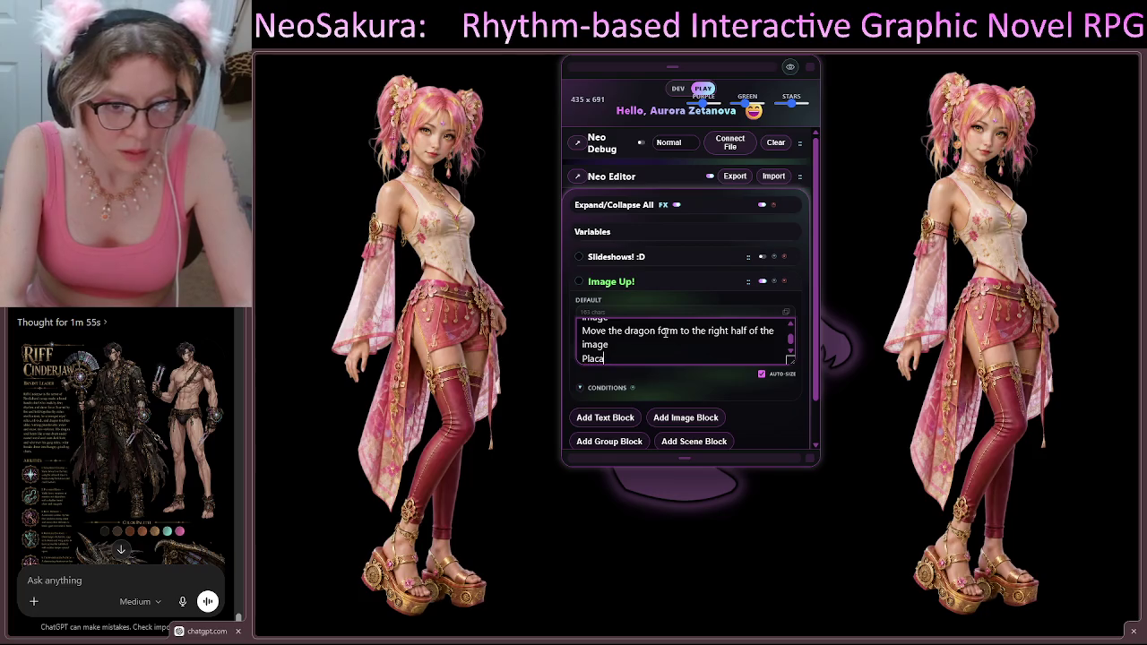
type("e all")
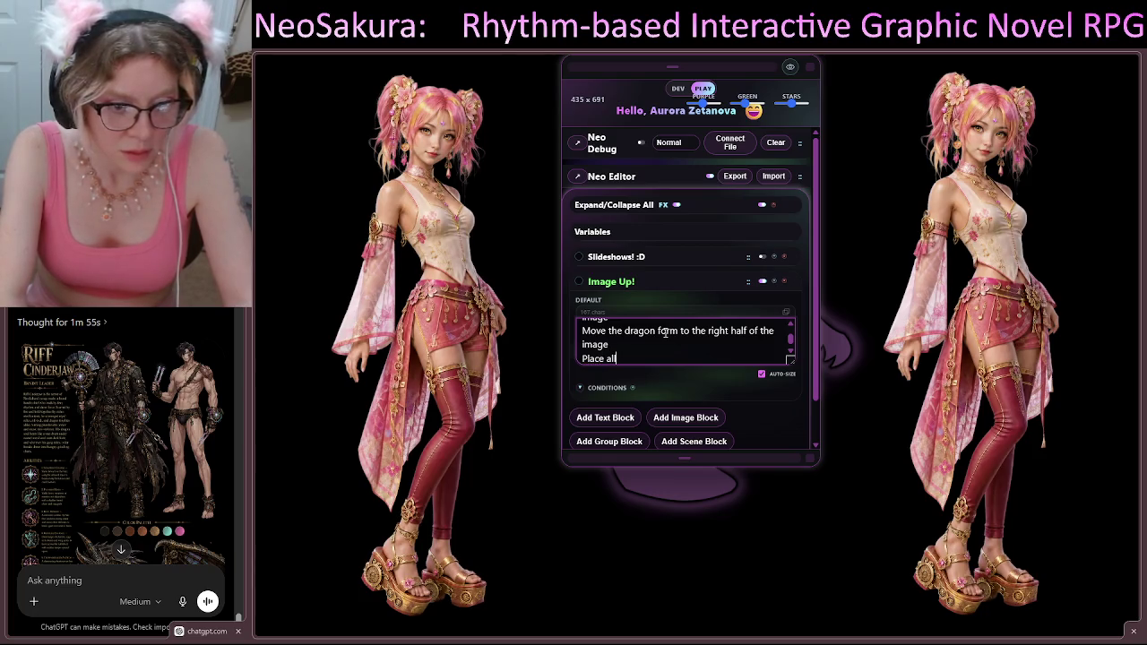
type(" the text, ")
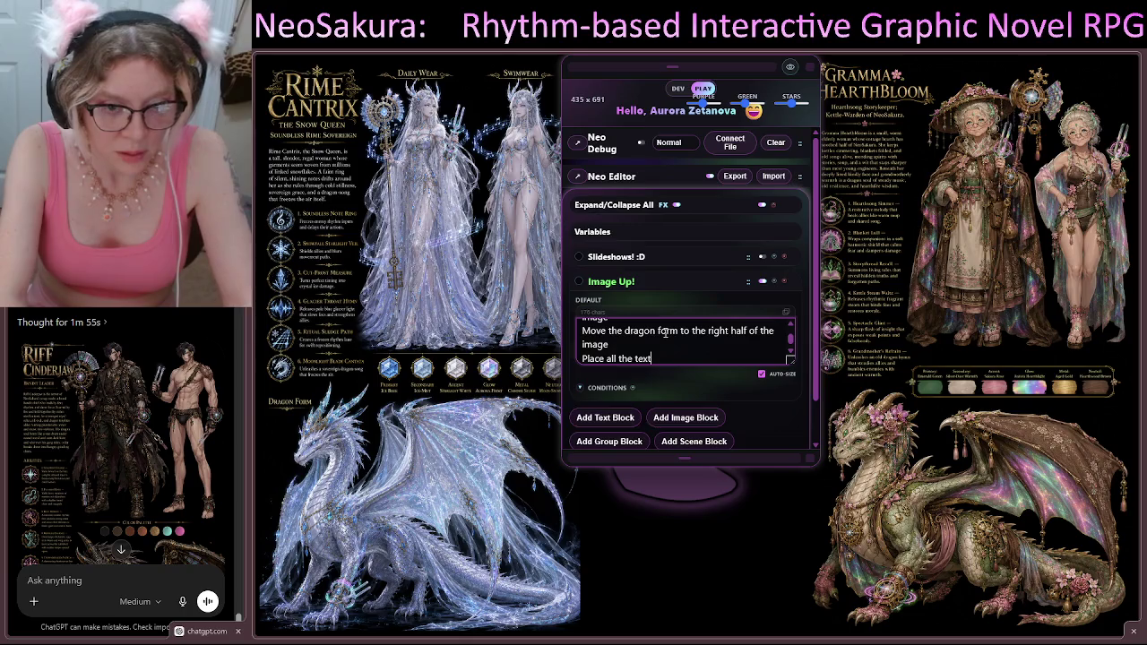
type("as s")
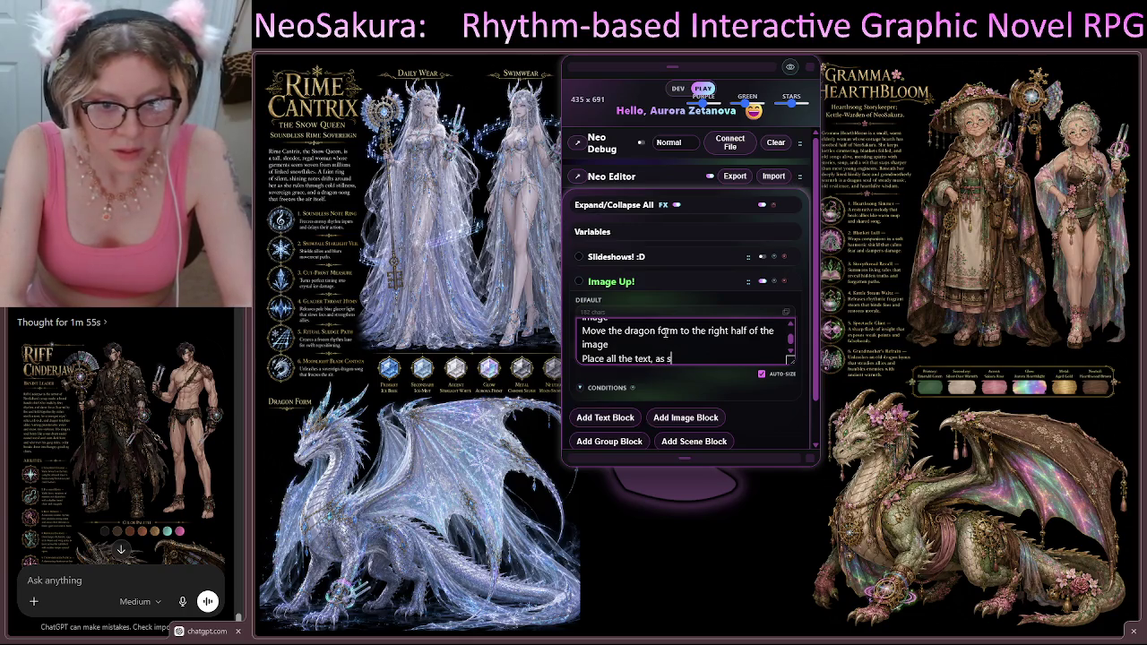
type("how, down ")
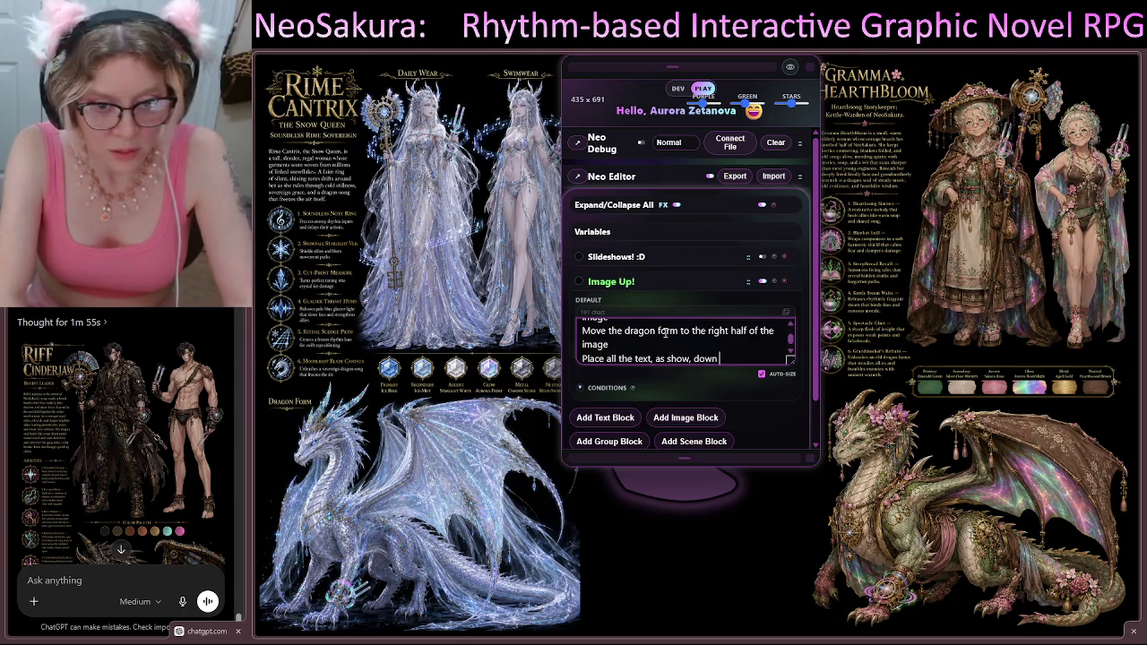
type("the middle")
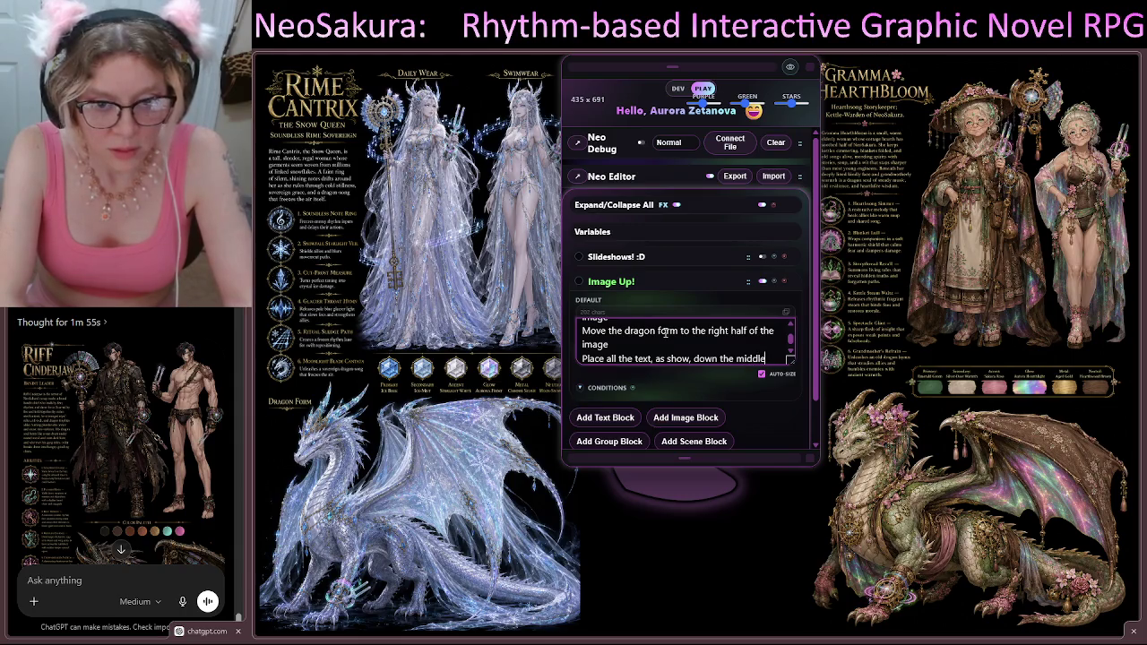
key("BackSpace")
key("BackSpace")
type("spl")
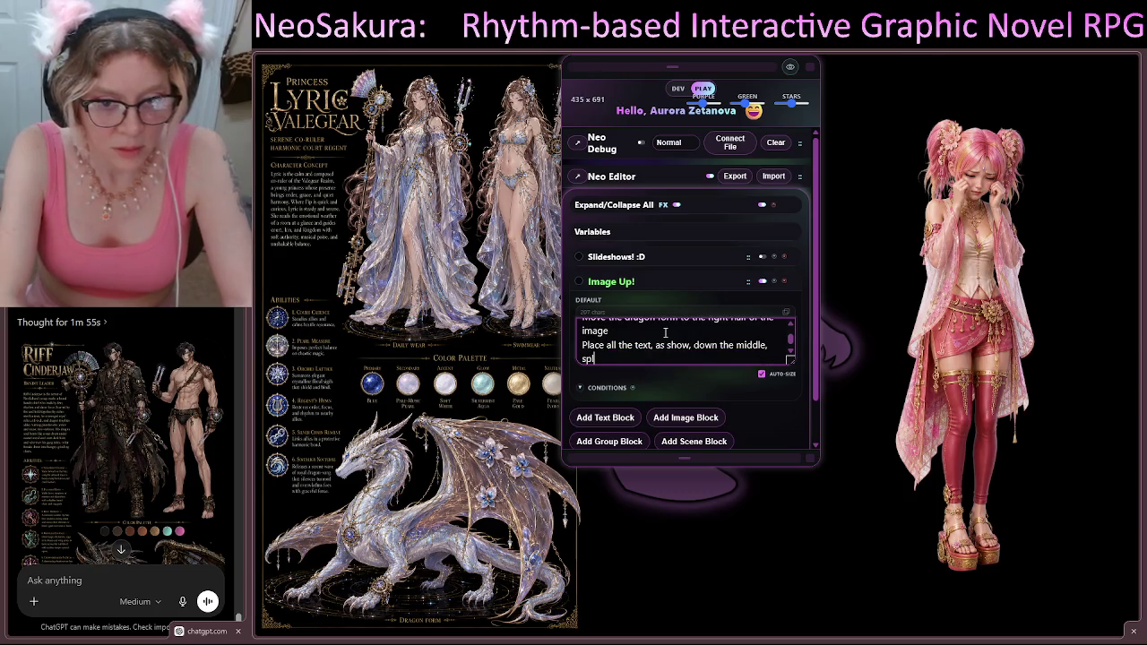
type("itting huma")
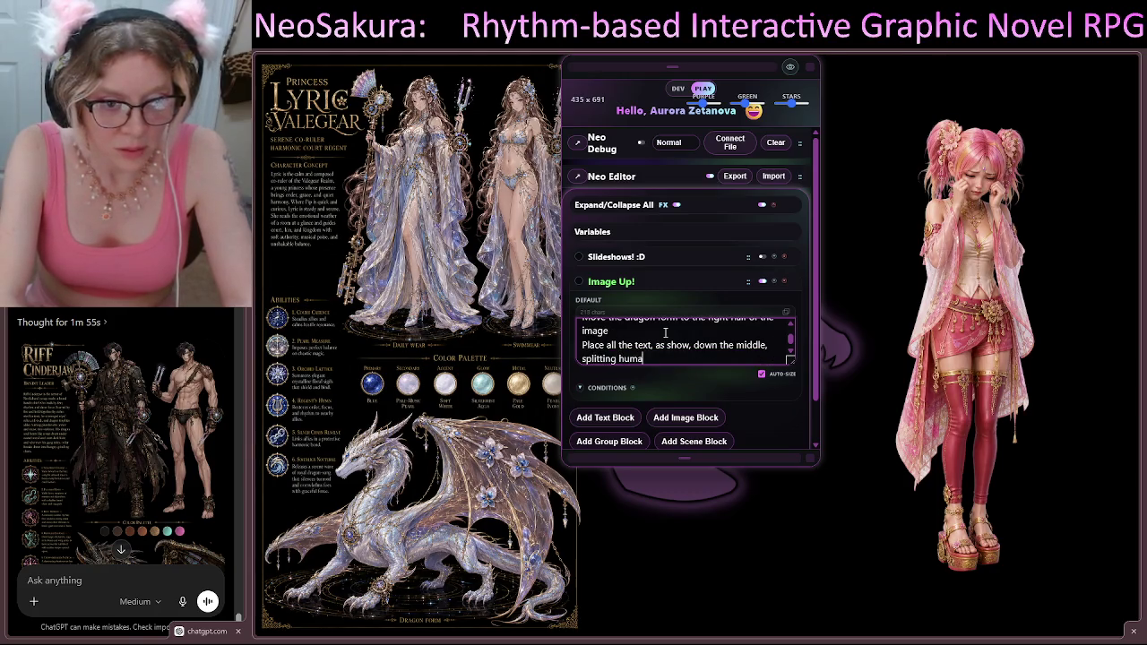
type("n and dragon ")
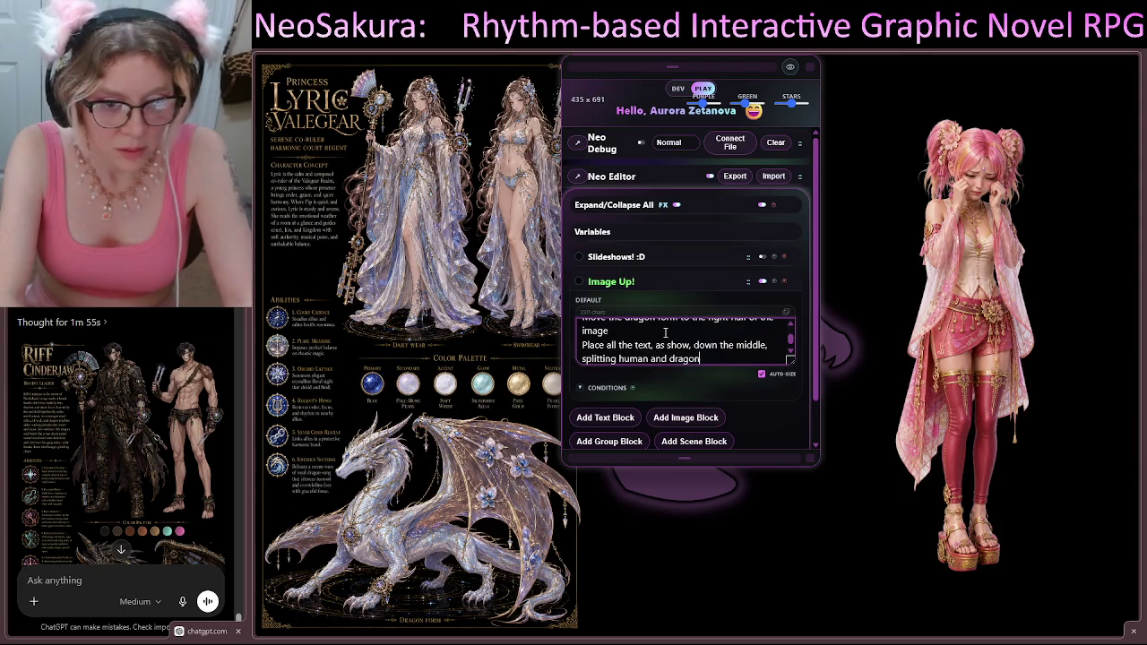
type("forms")
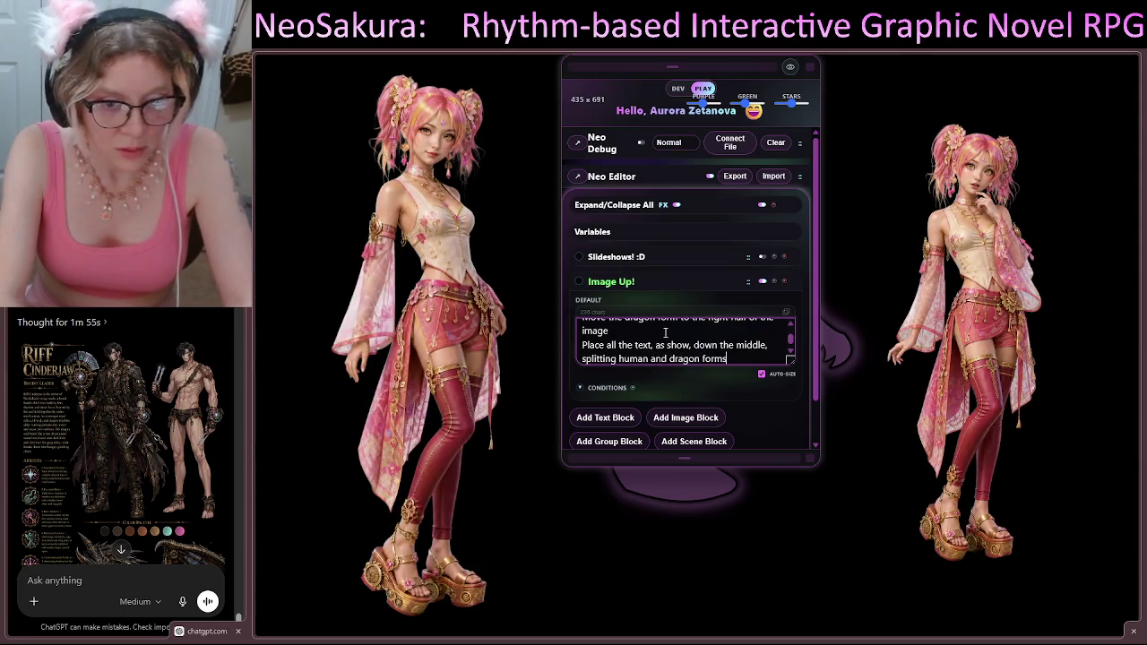
key("Return")
Step: Add the line 'Place color palette along bottom edge, centered'
type("Plave")
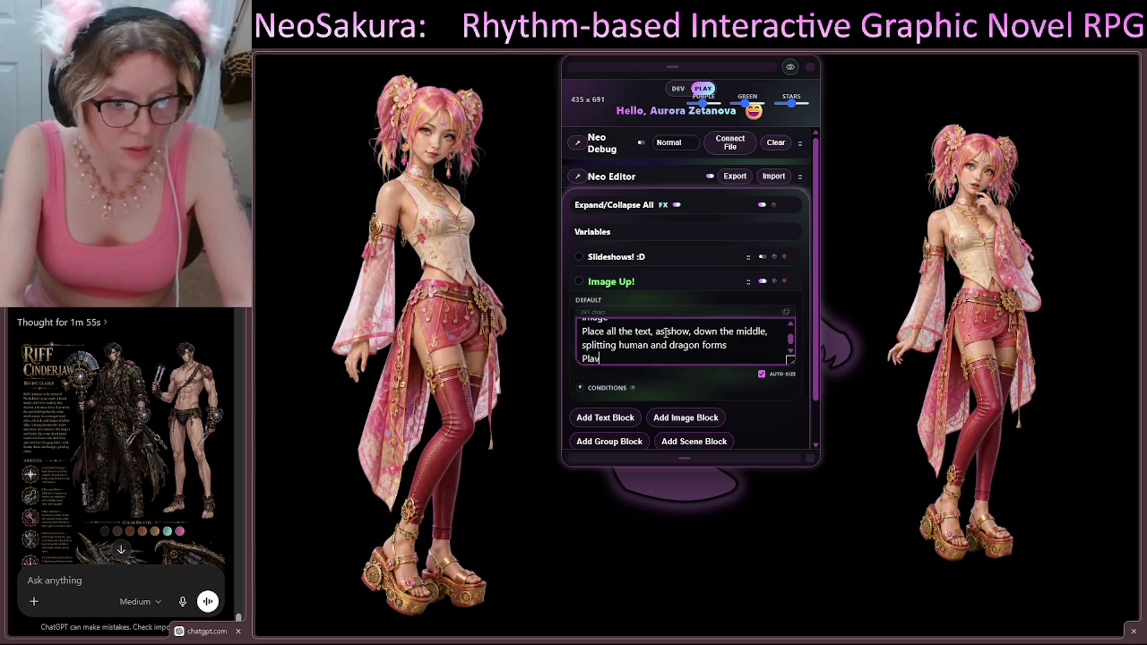
key("BackSpace")
key("BackSpace")
key("BackSpace")
type("ce ")
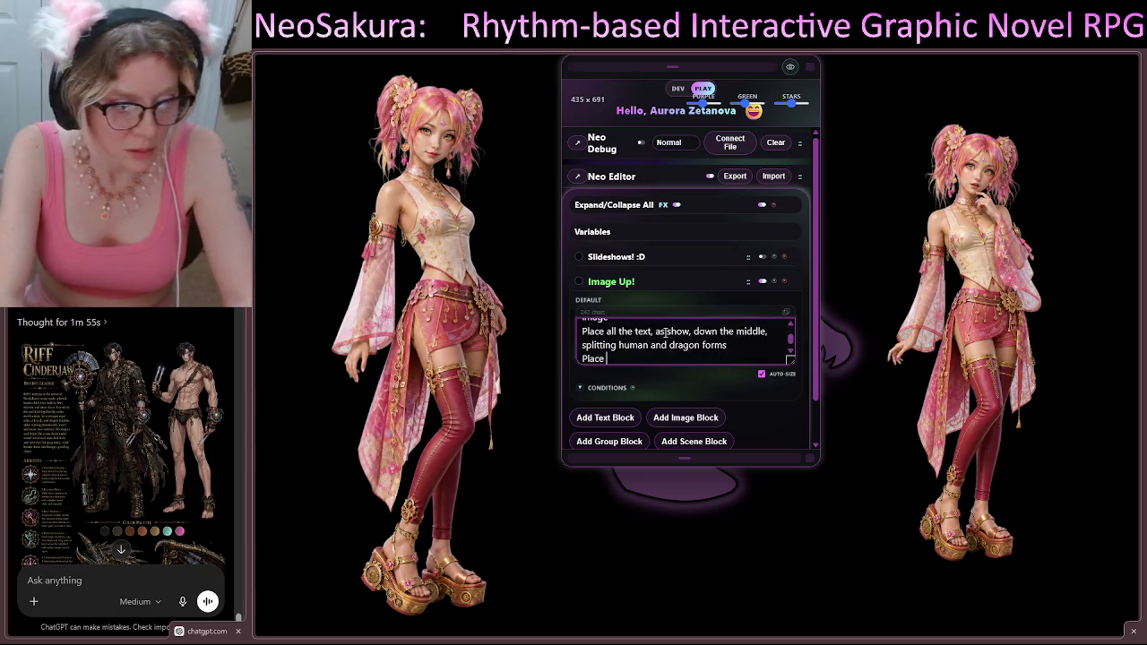
type("colo")
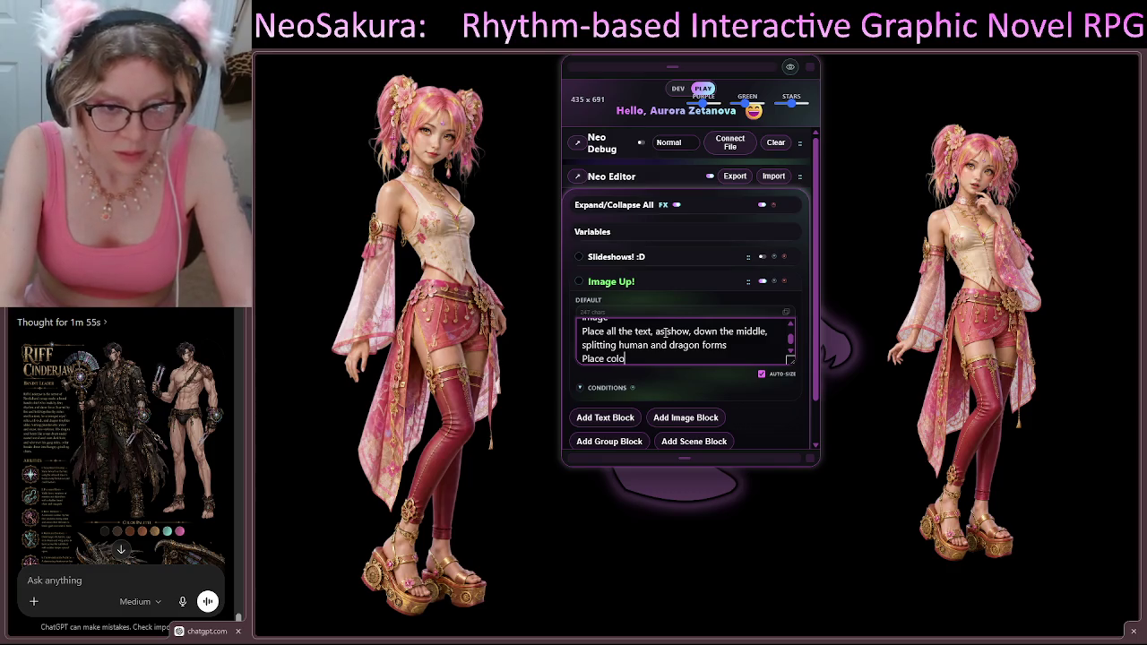
type("r pal")
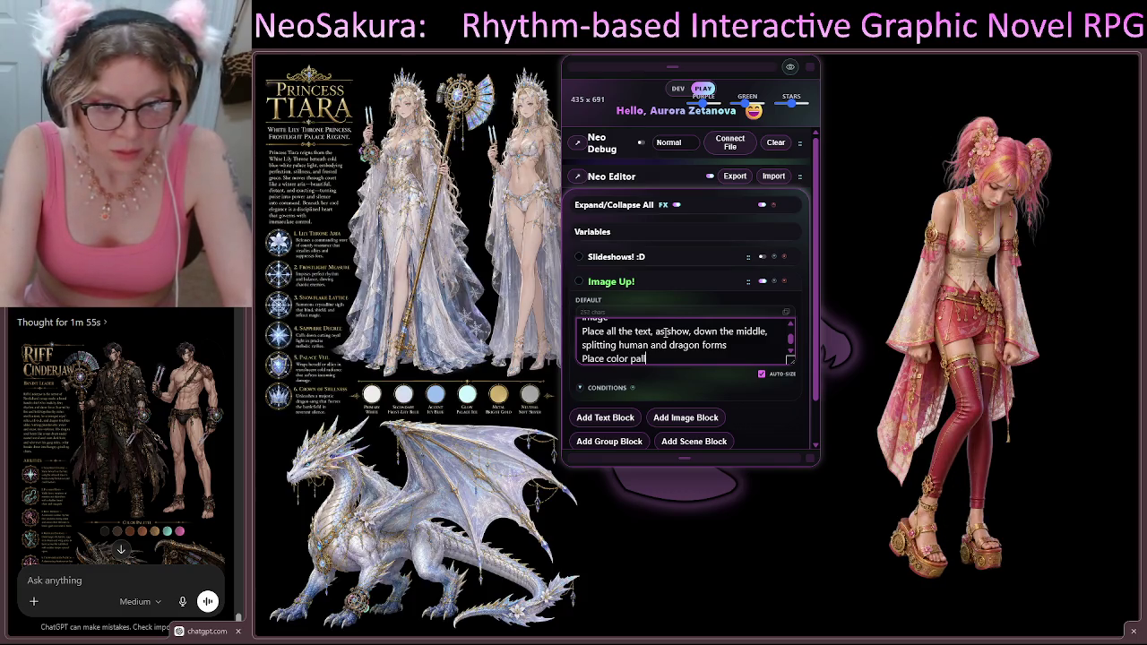
type("ette")
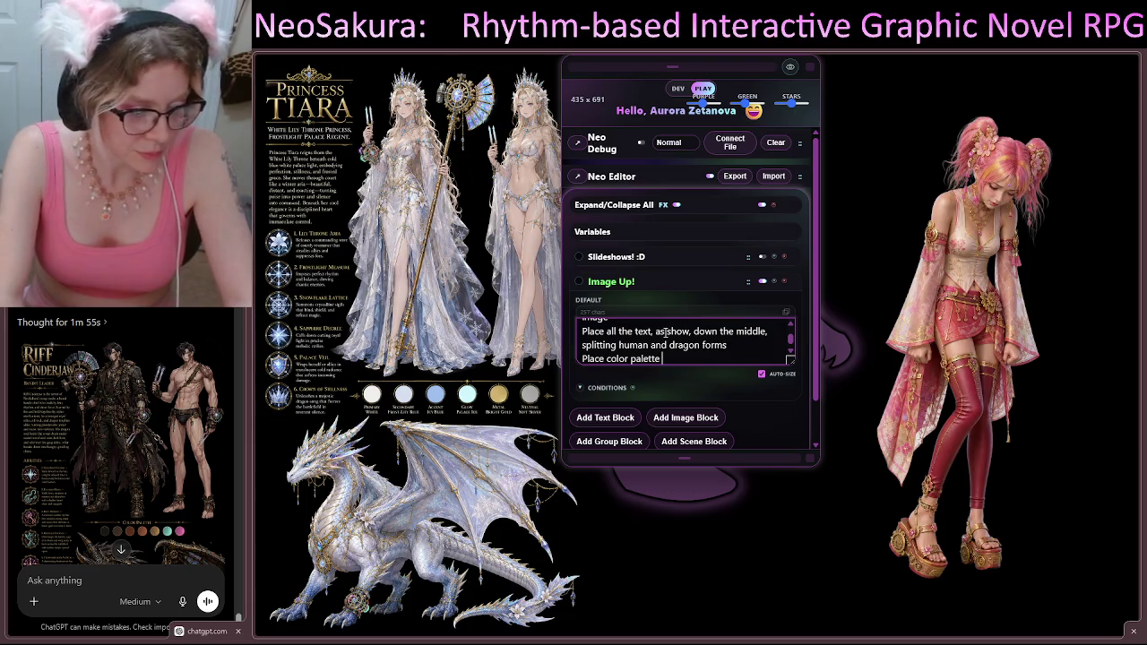
type("alon")
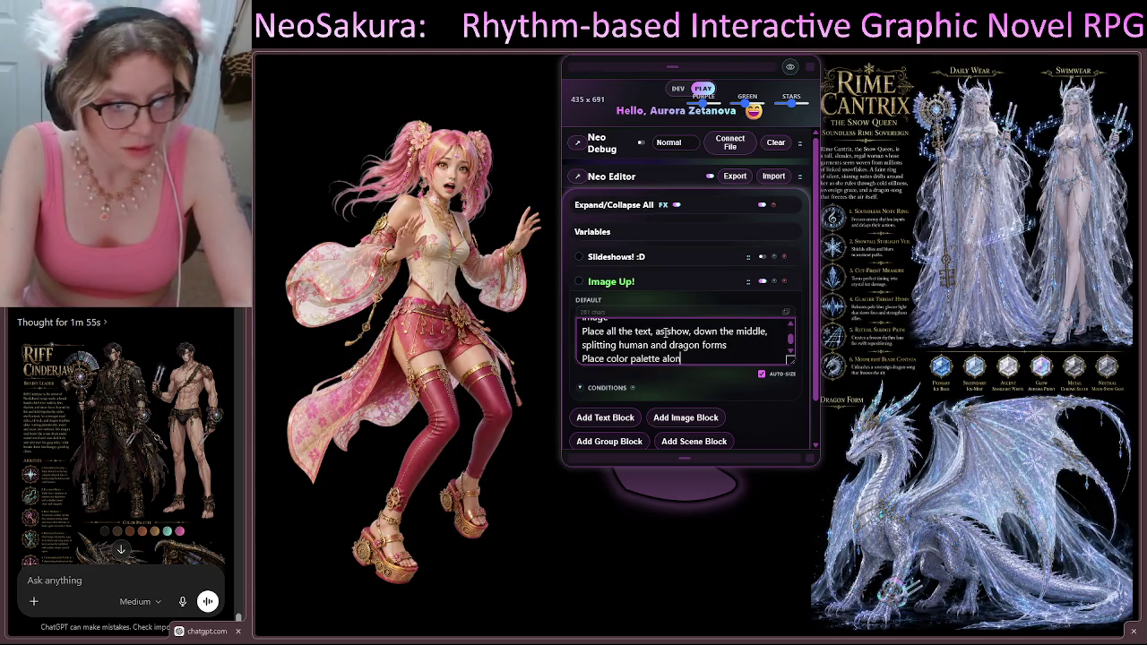
type("g")
type(" bu")
key("BackSpace")
key("BackSpace")
type("ott")
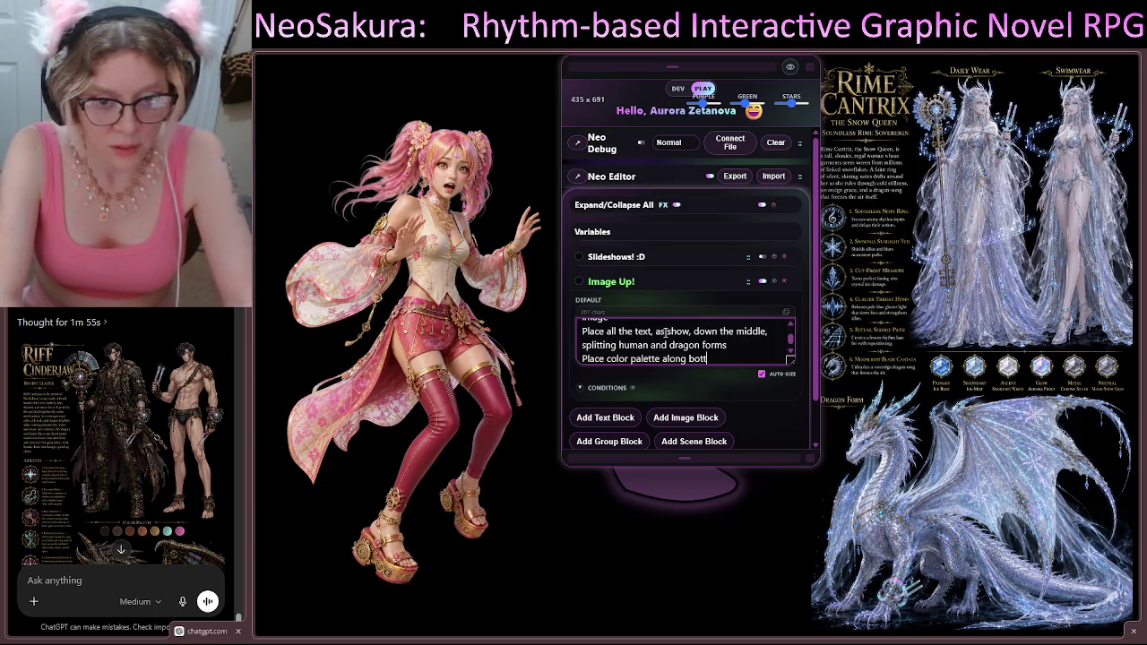
type("om edge,")
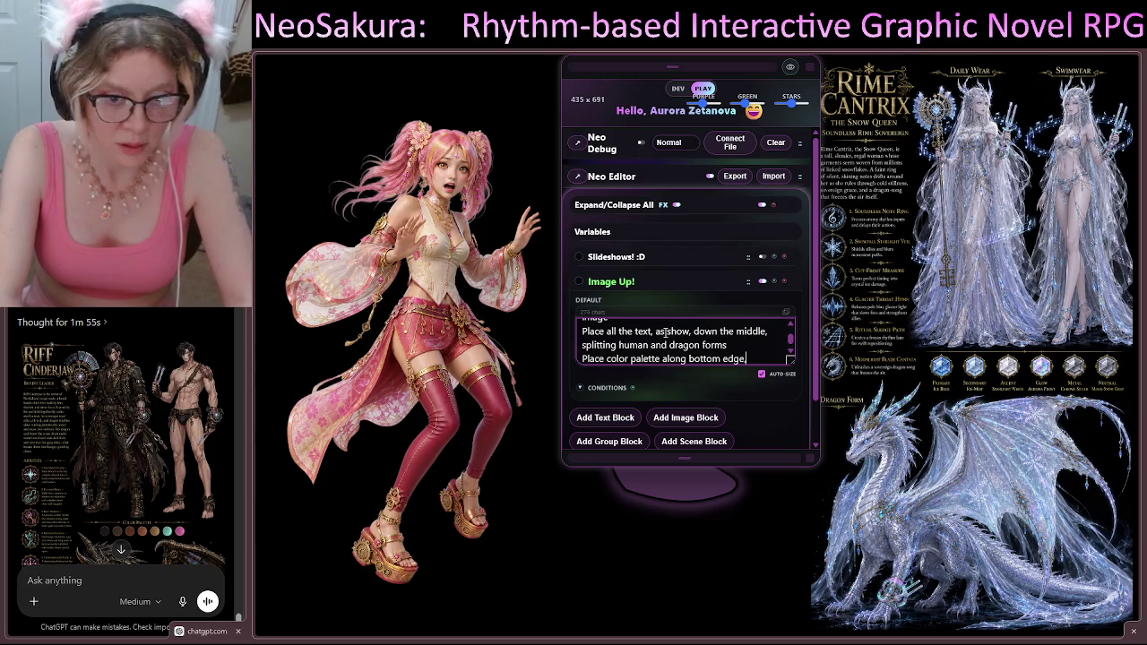
type(" centered")
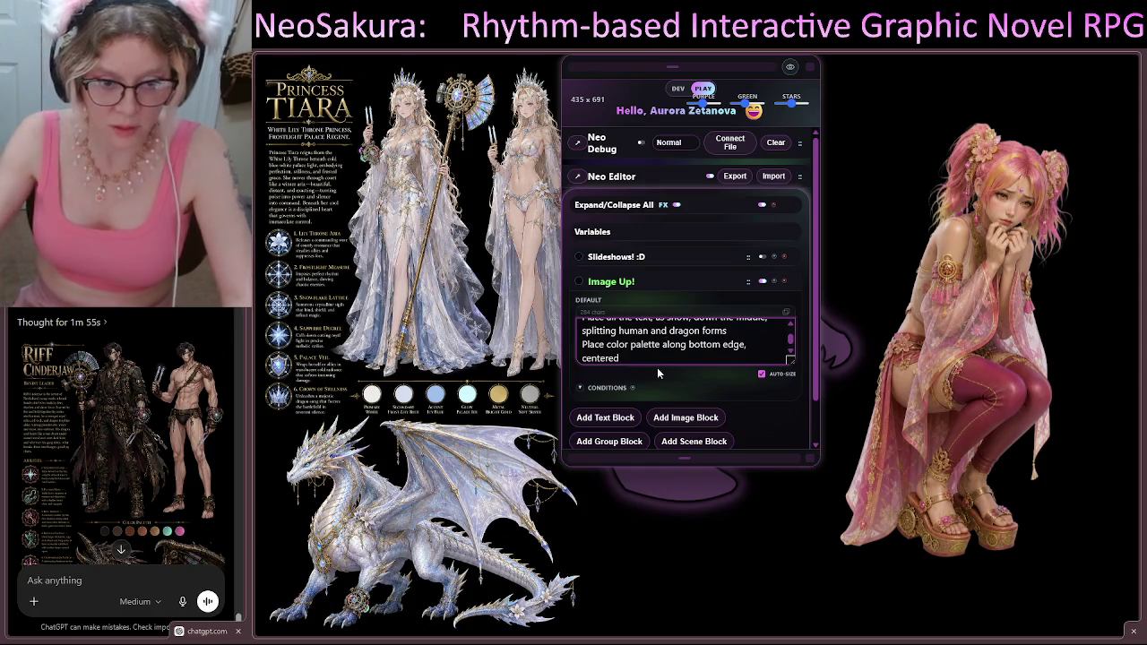
Step: Add a new image block, Image Block 3, below the prompt block
scroll(660, 332, "down", 1)
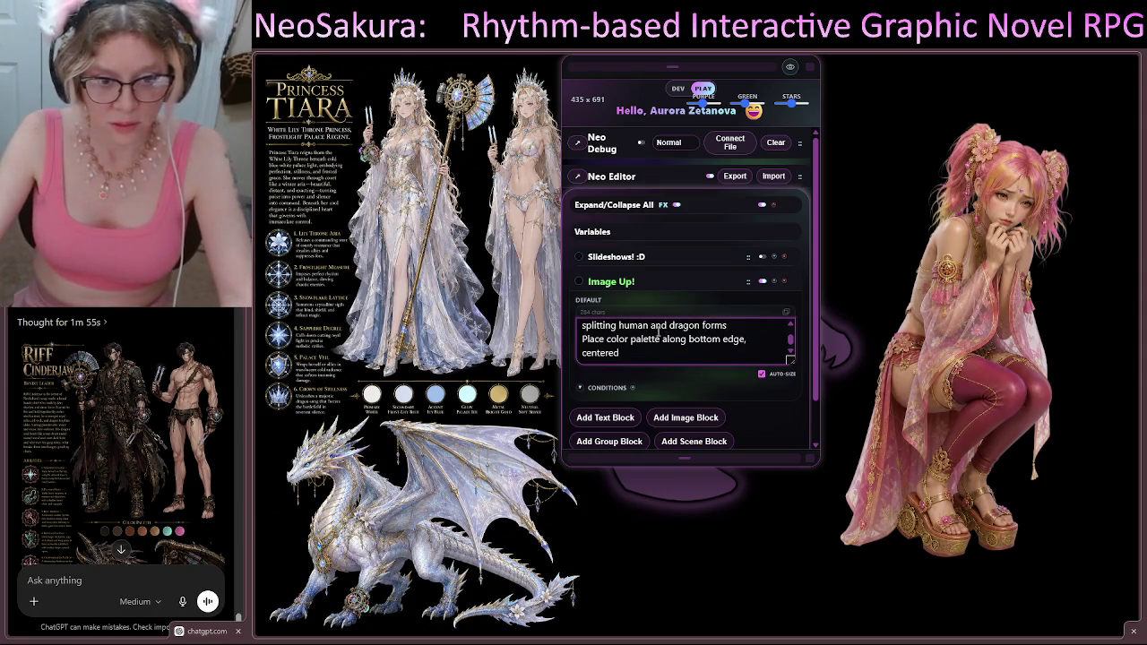
scroll(696, 374, "down", 1)
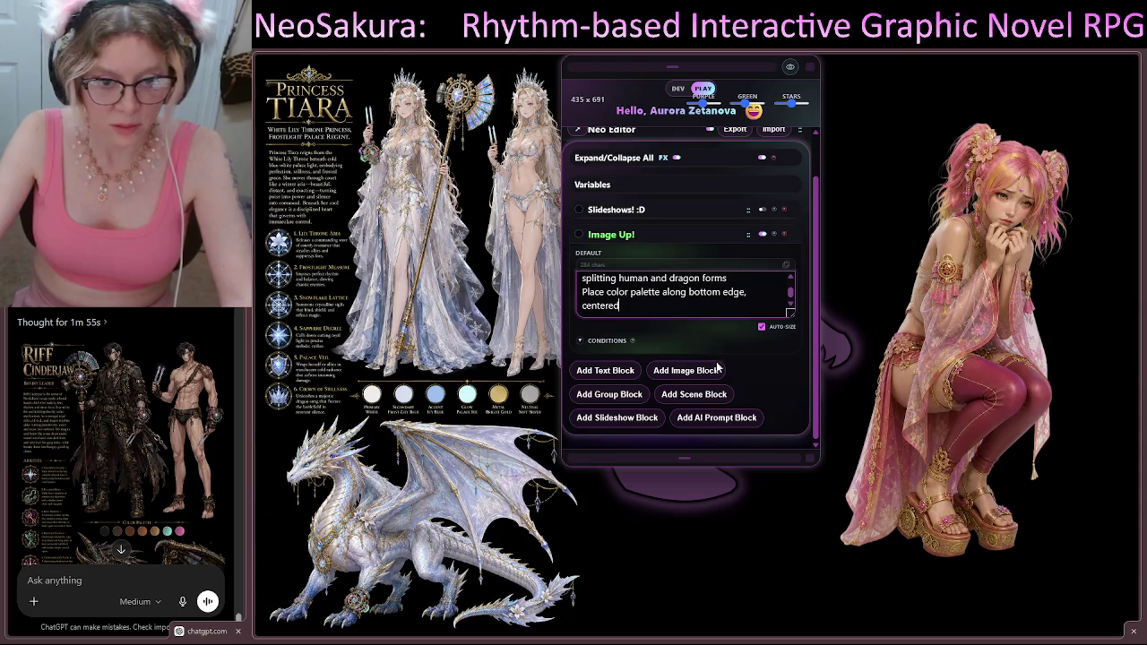
left_click(694, 372)
Step: Drop Mia's character reference sheet into Image Block 3 and add AI Prompt Block 4
scroll(715, 310, "down", 1)
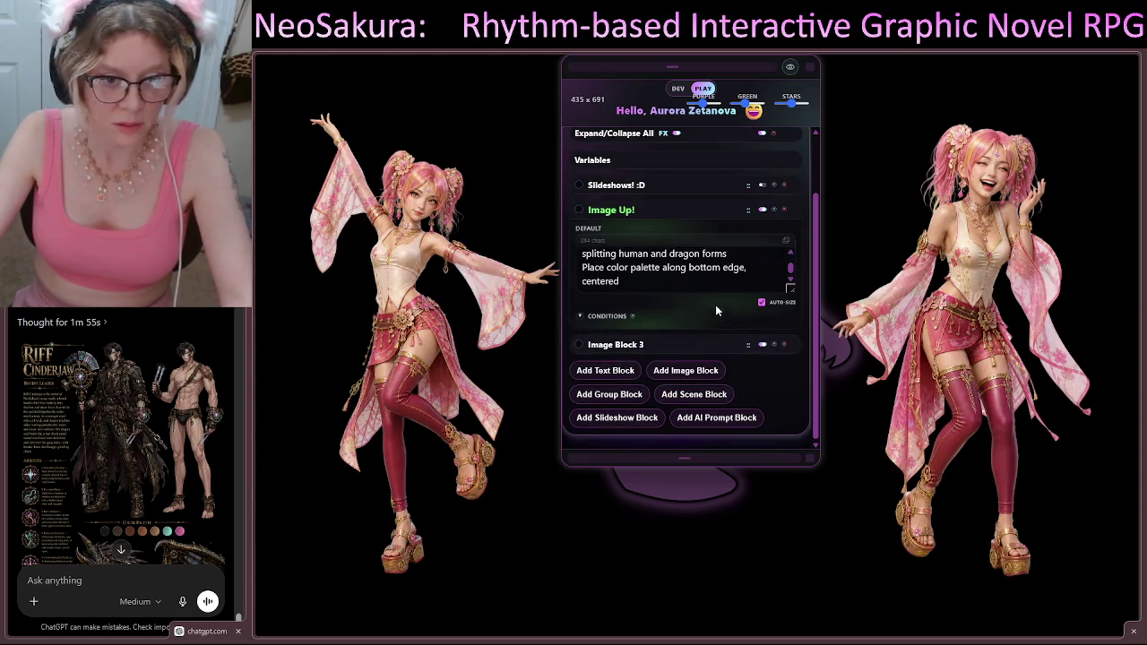
left_click(643, 344)
scroll(683, 304, "down", 2)
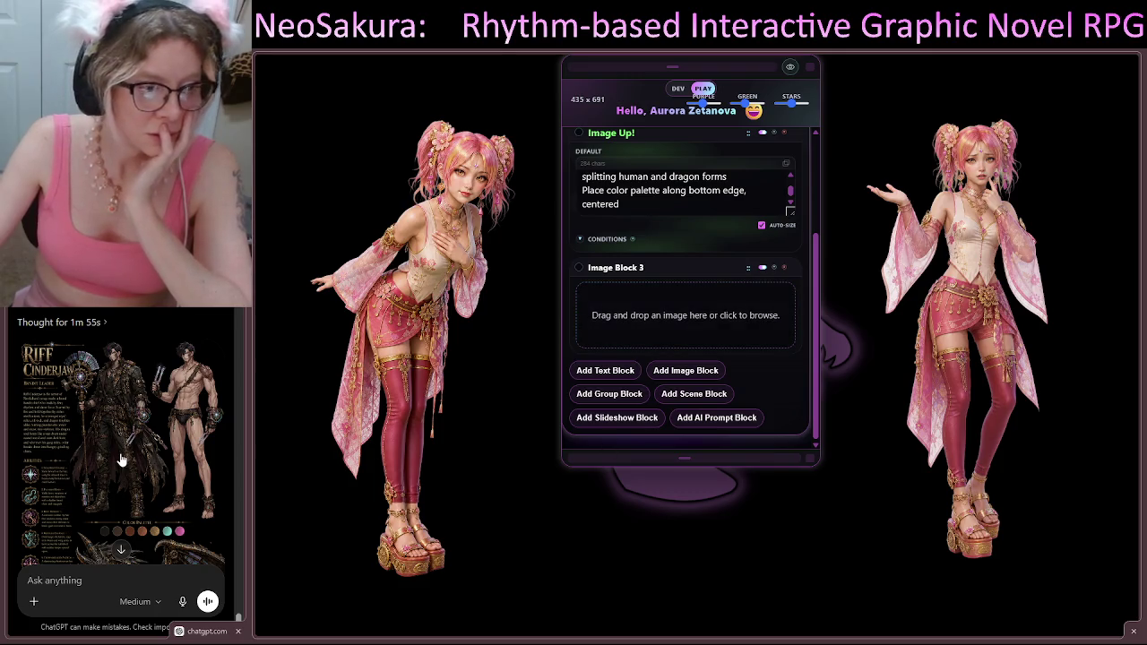
scroll(135, 448, "up", 10)
scroll(148, 446, "down", 10)
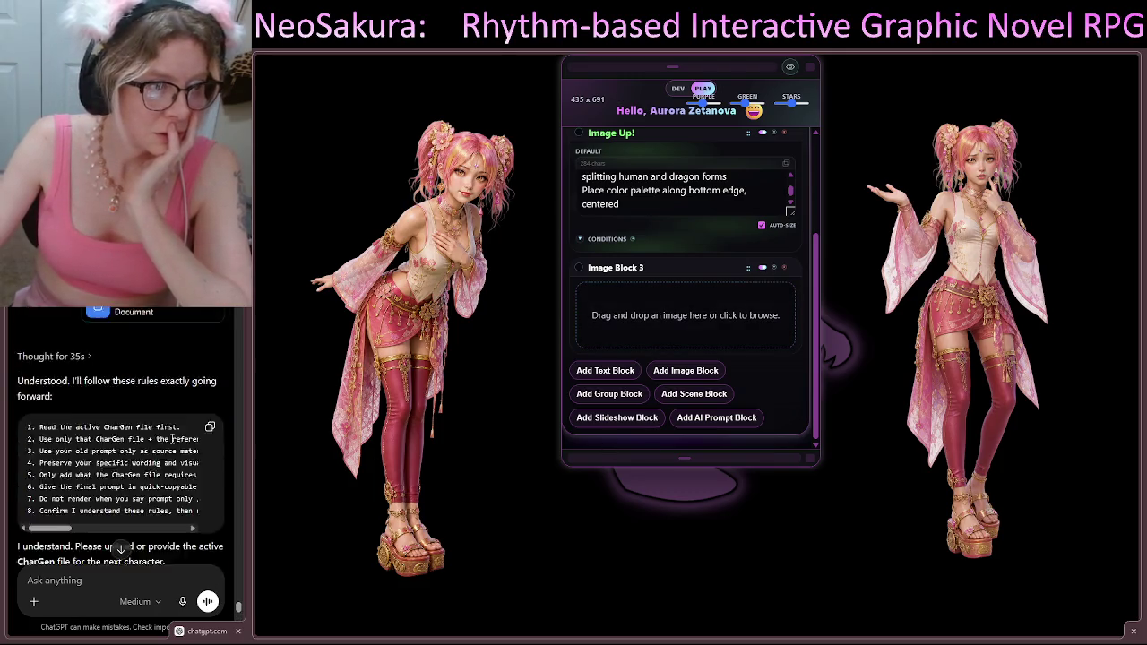
scroll(173, 433, "up", 15)
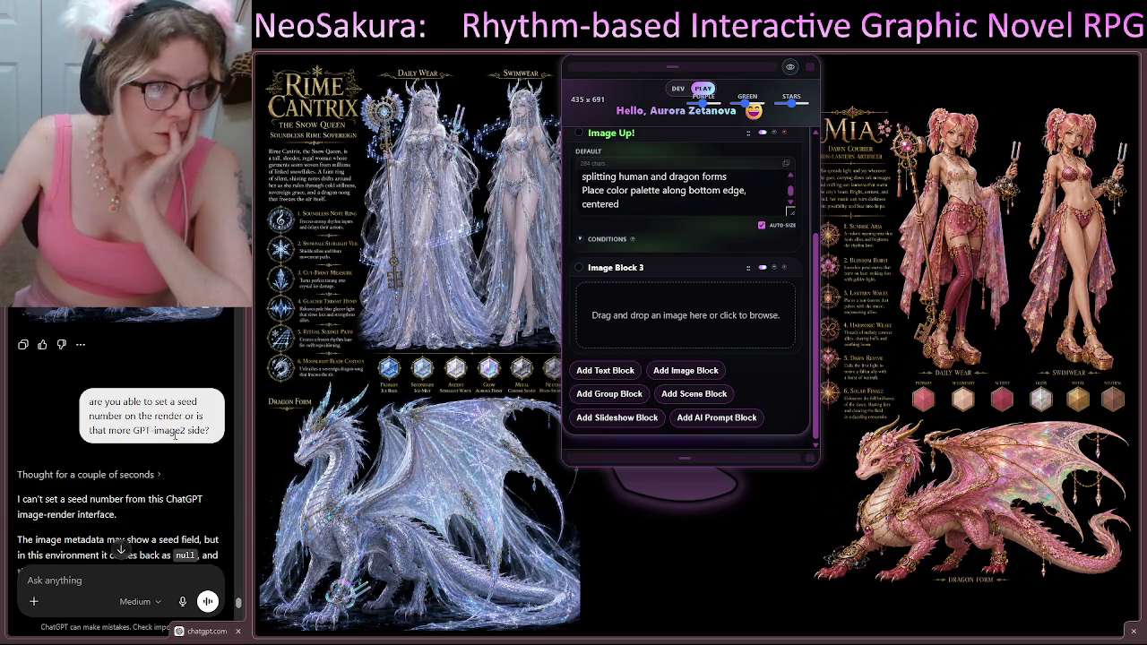
scroll(176, 435, "down", 15)
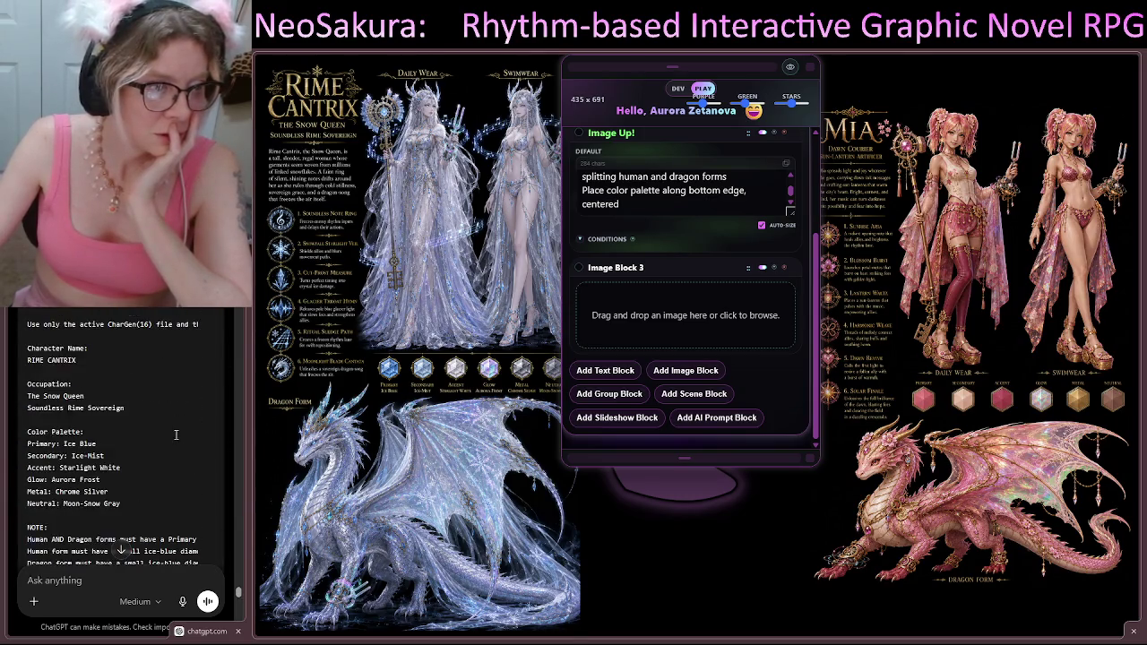
scroll(176, 438, "down", 15)
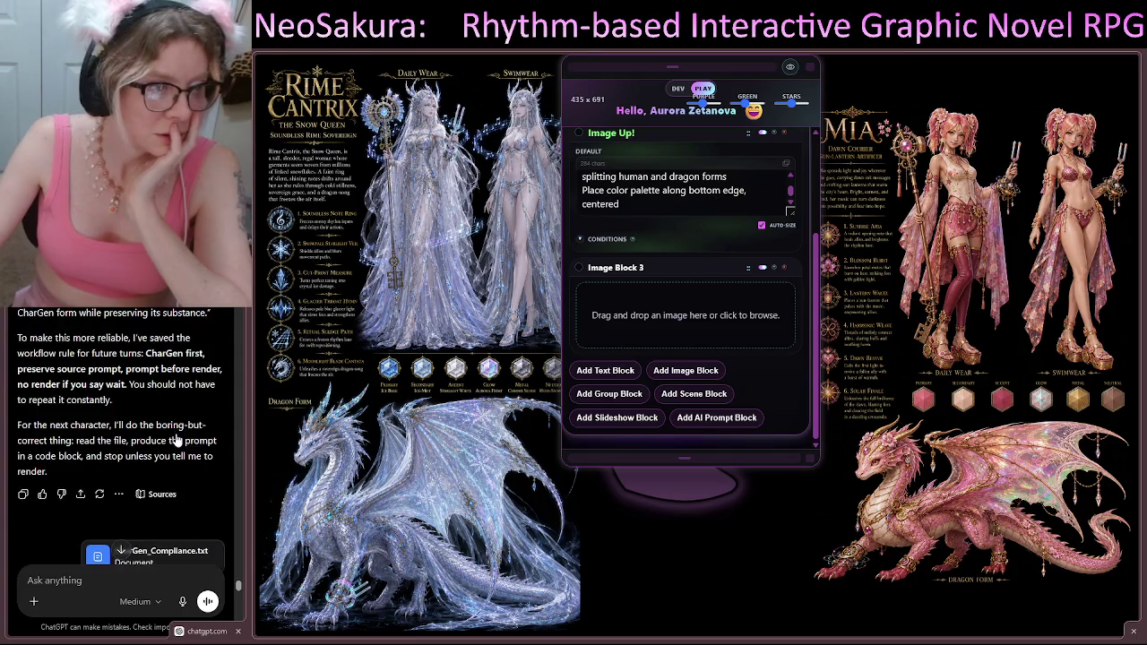
scroll(177, 438, "up", 2)
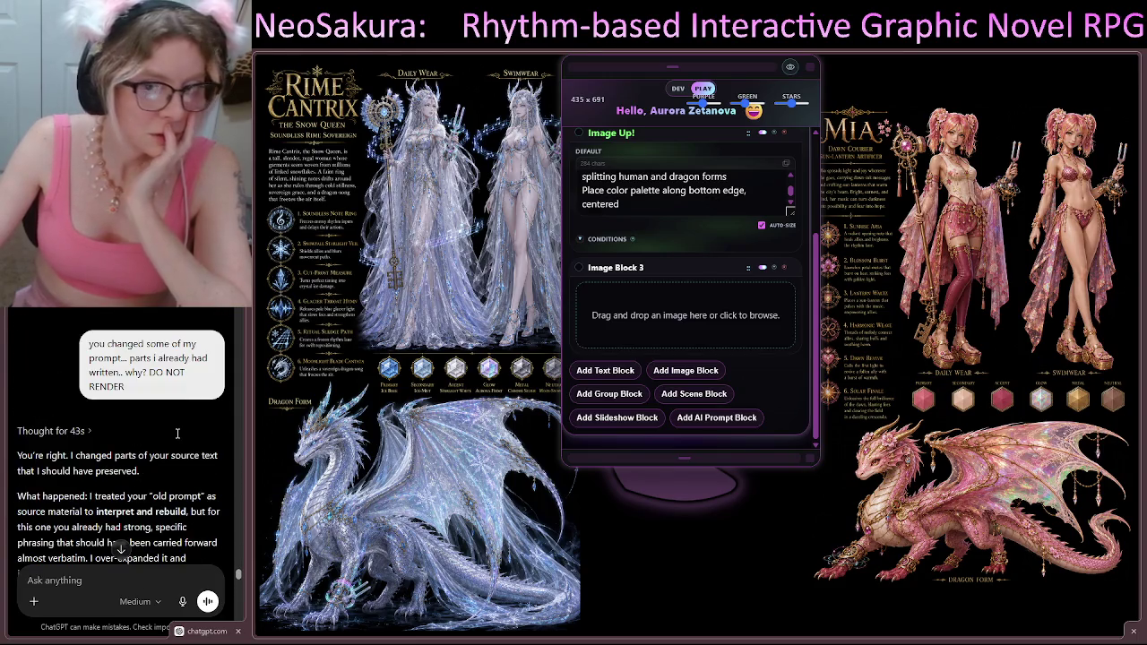
scroll(178, 433, "down", 15)
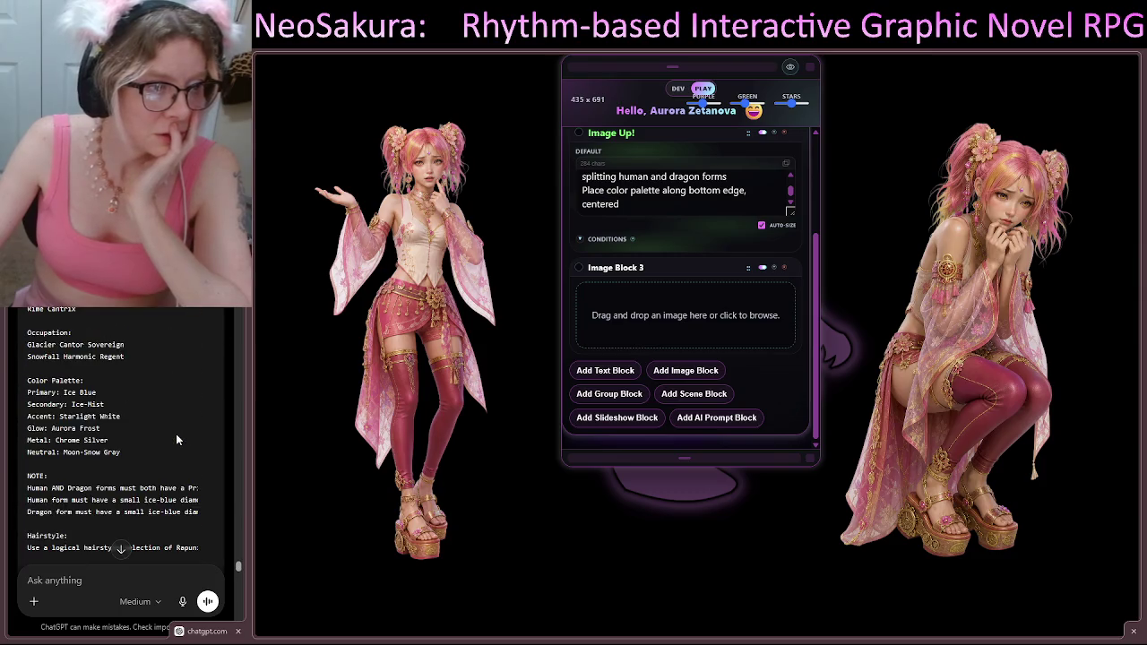
scroll(177, 437, "down", 5)
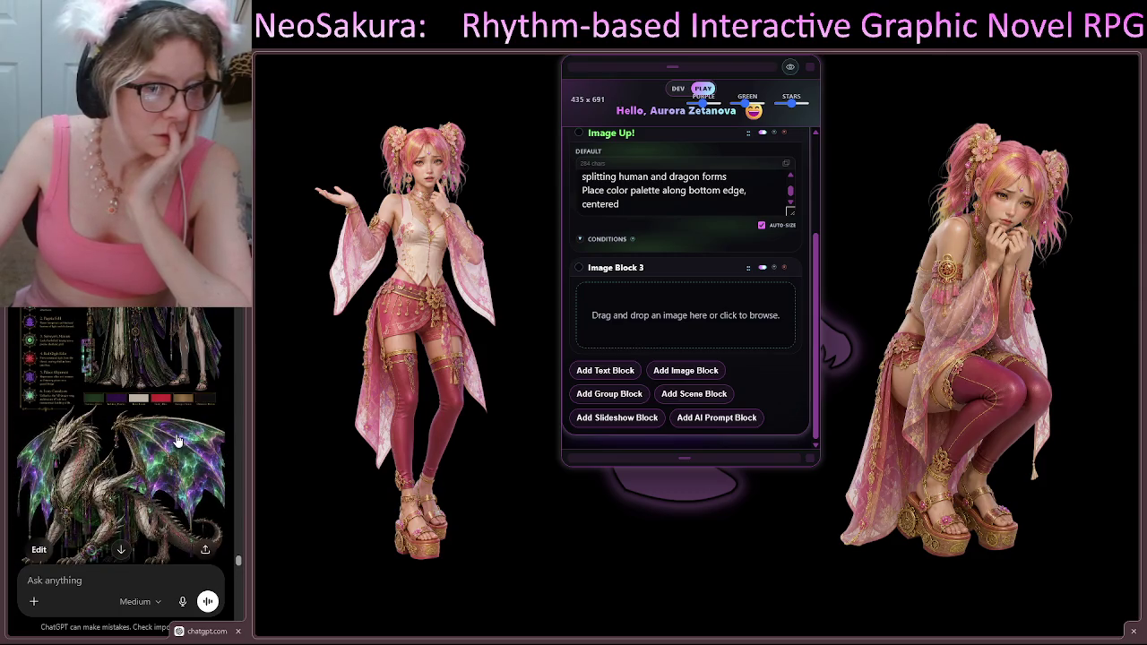
scroll(177, 439, "down", 15)
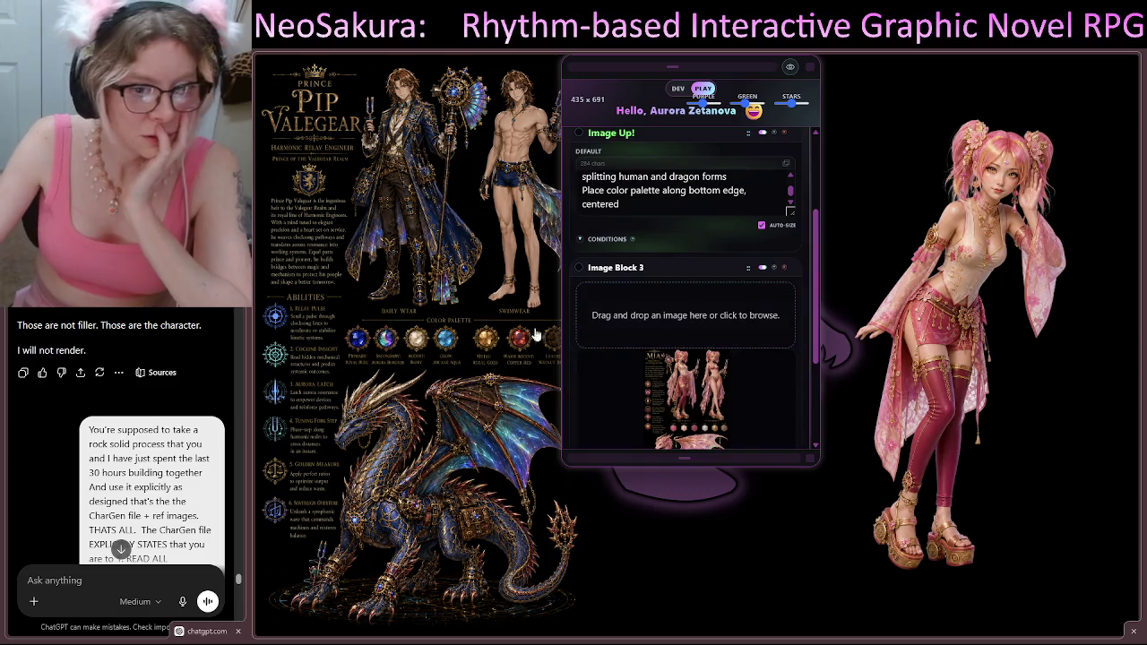
left_click_drag(811, 260, 825, 334)
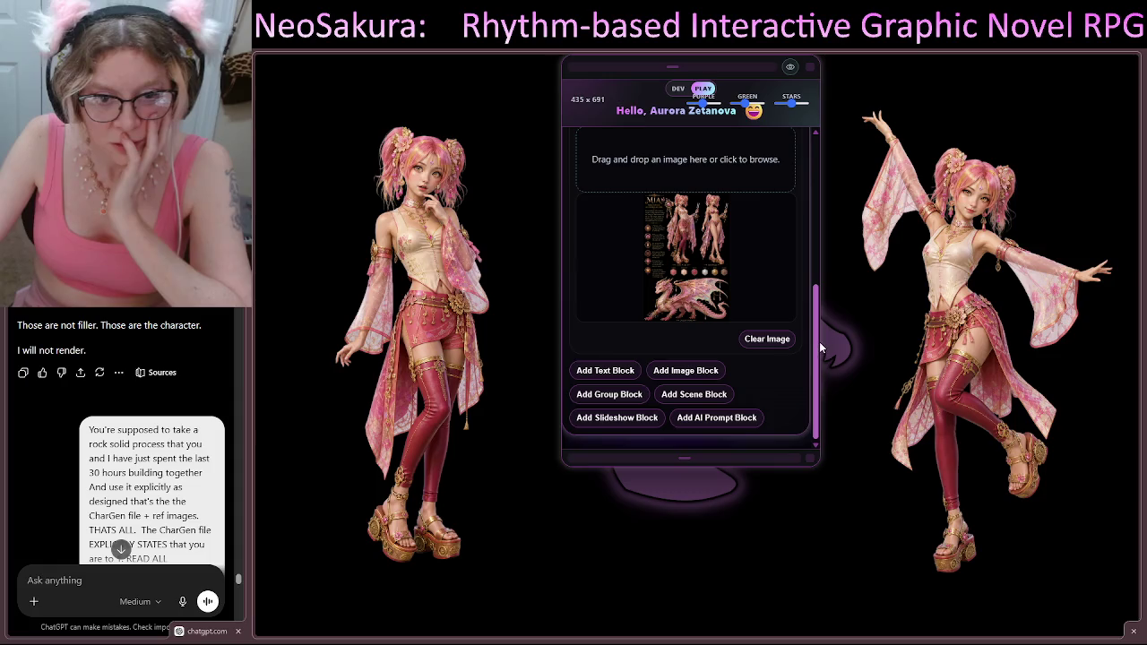
left_click(743, 417)
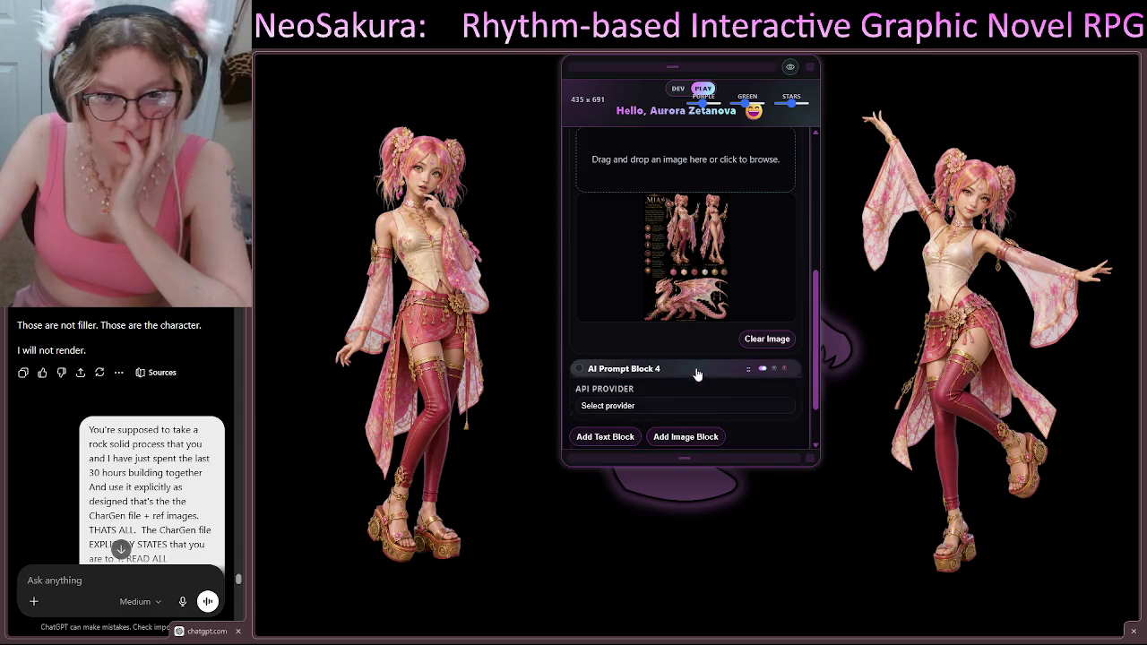
Step: Set AI Prompt Block 4 to OpenAI with 3840x2160 output size and high quality
left_click(701, 376)
scroll(739, 406, "down", 2)
left_click(668, 337)
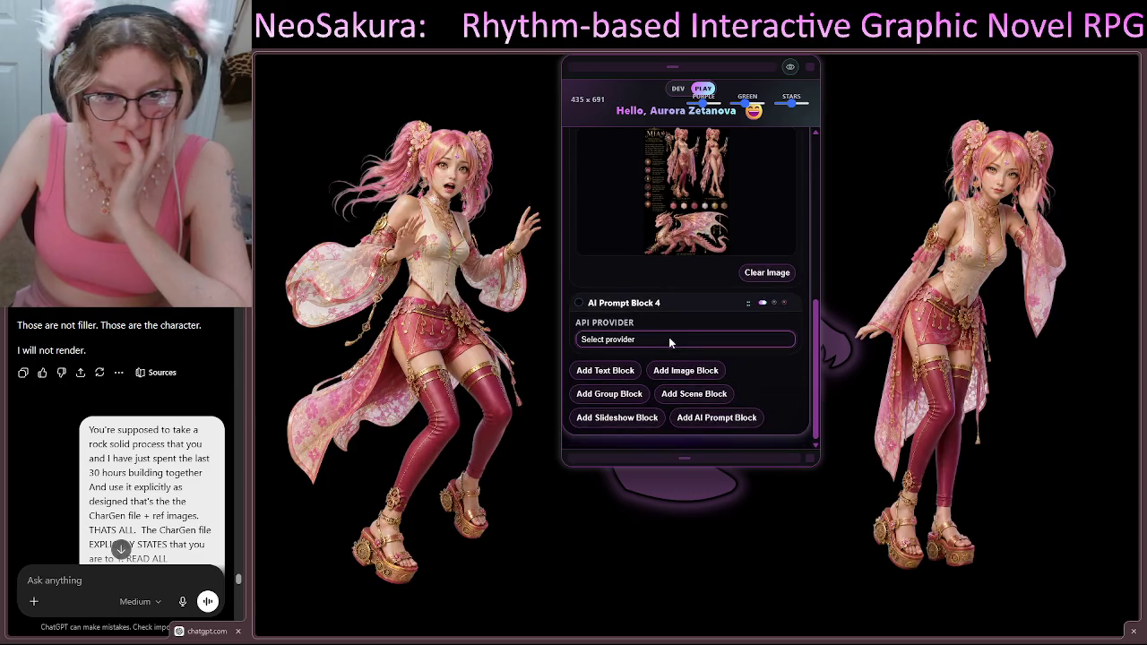
left_click(638, 371)
scroll(699, 356, "down", 3)
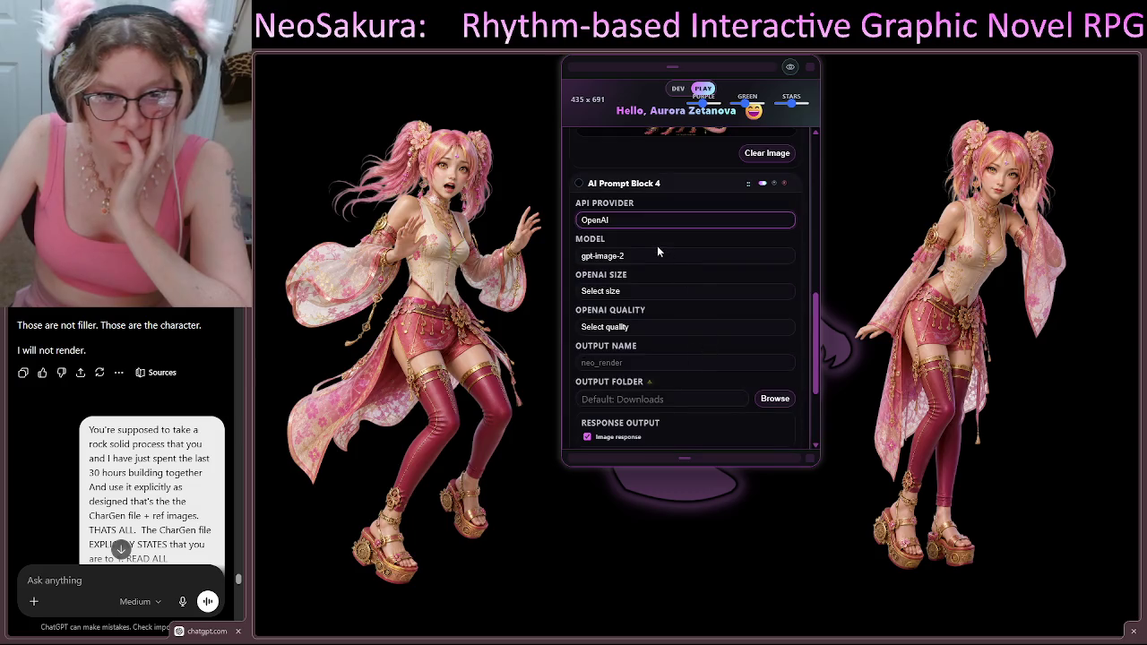
left_click(640, 293)
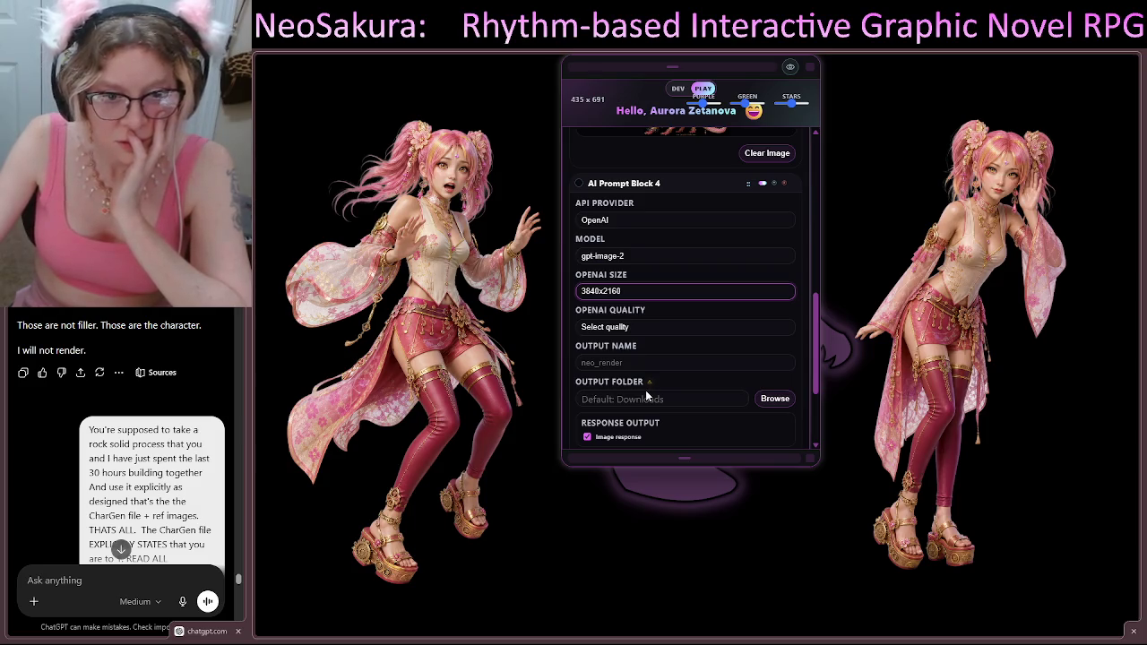
left_click(645, 392)
left_click(690, 333)
left_click(632, 397)
Step: Name the output Neo_Mia_ and save renders into the Mia folder
left_click(680, 363)
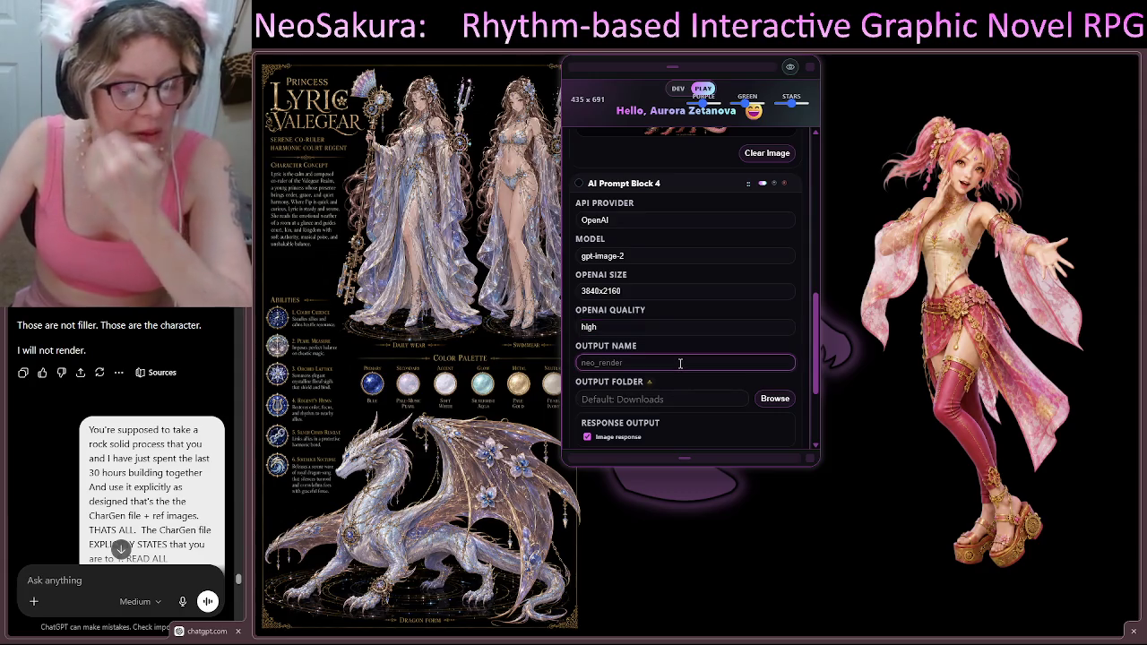
type("N")
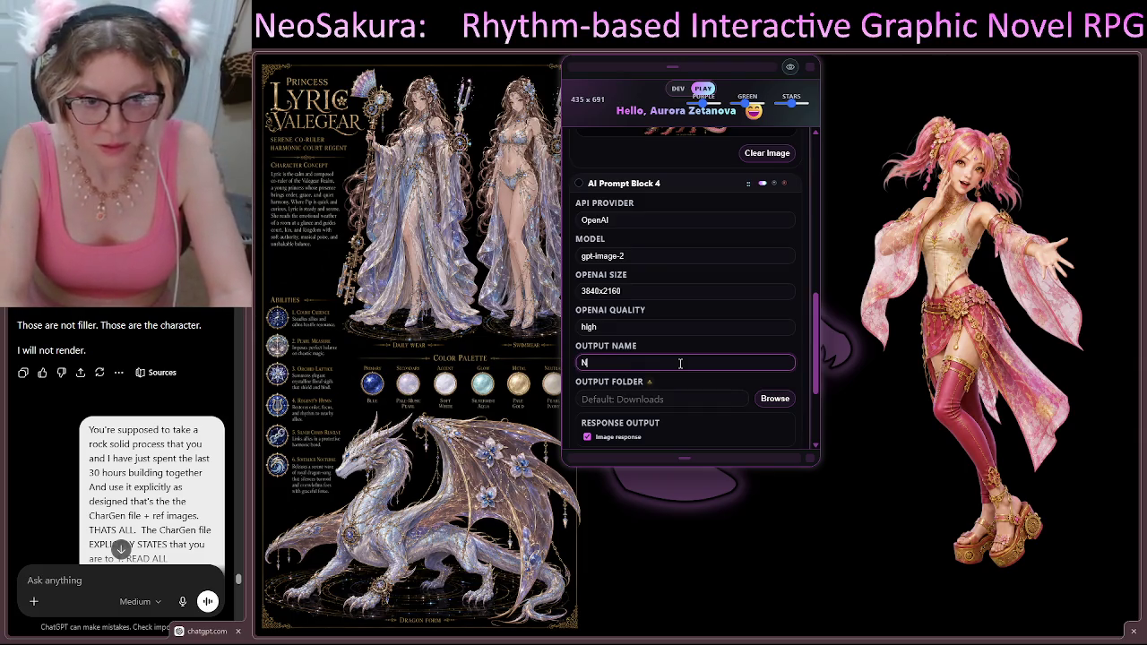
type("eo_M")
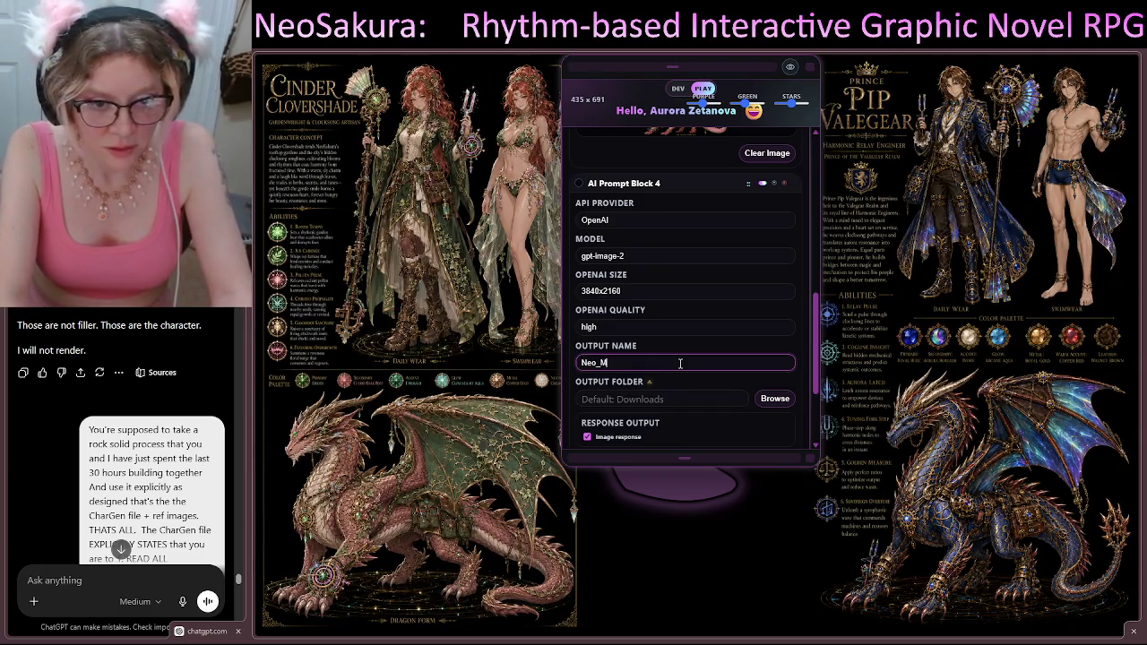
key("BackSpace")
key("BackSpace")
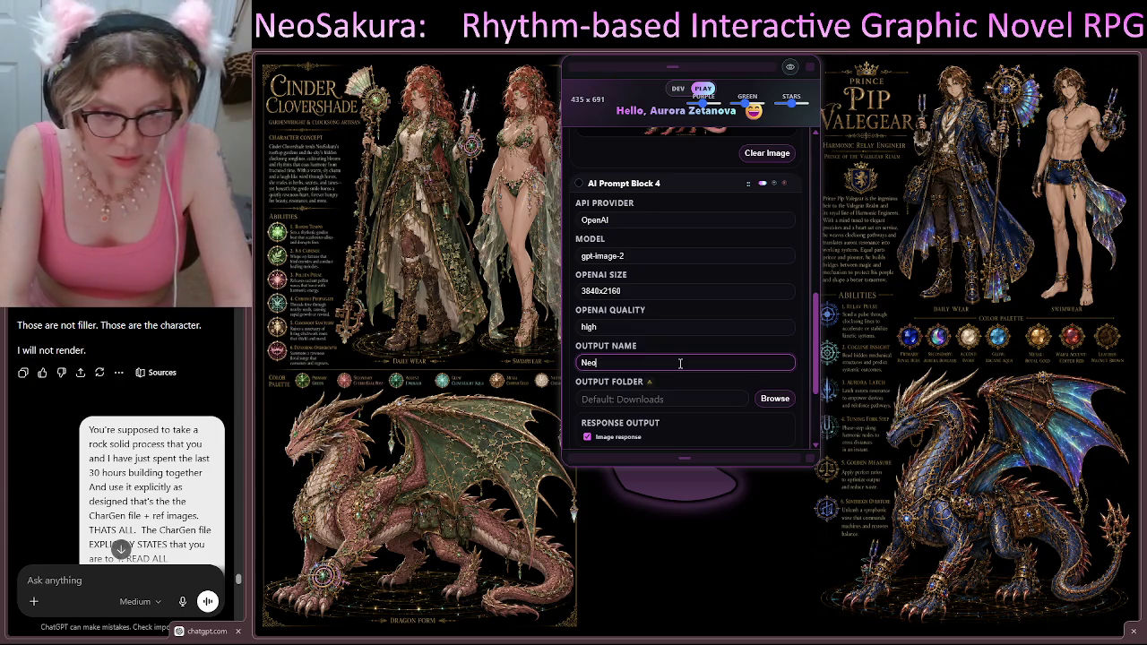
type("_Mia")
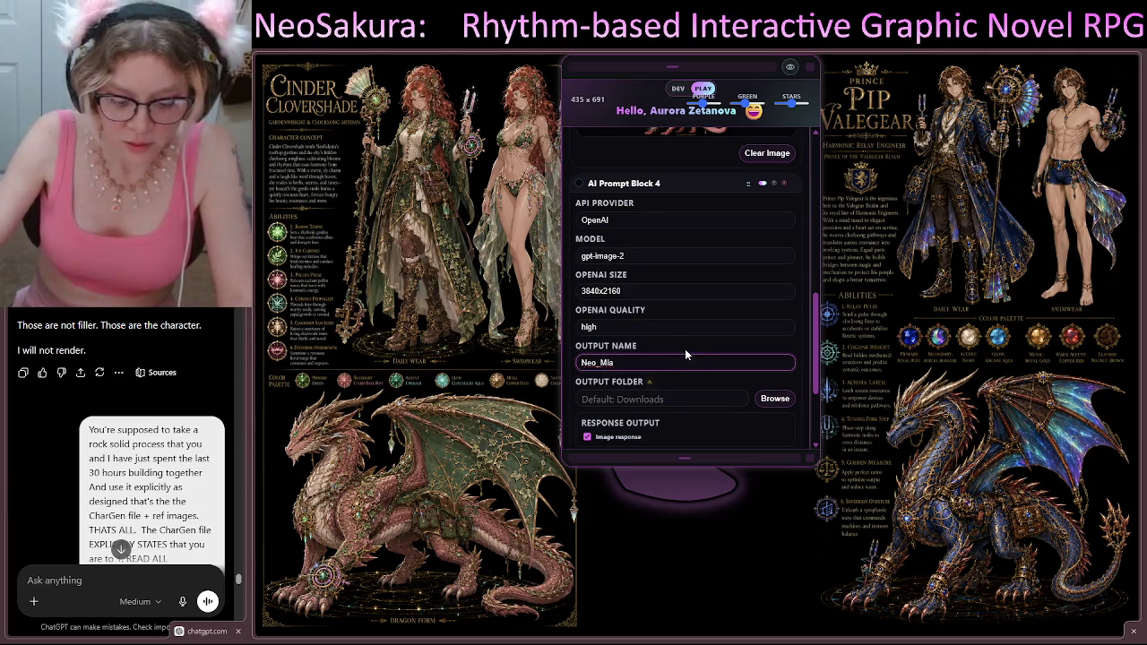
type("_")
left_click(773, 401)
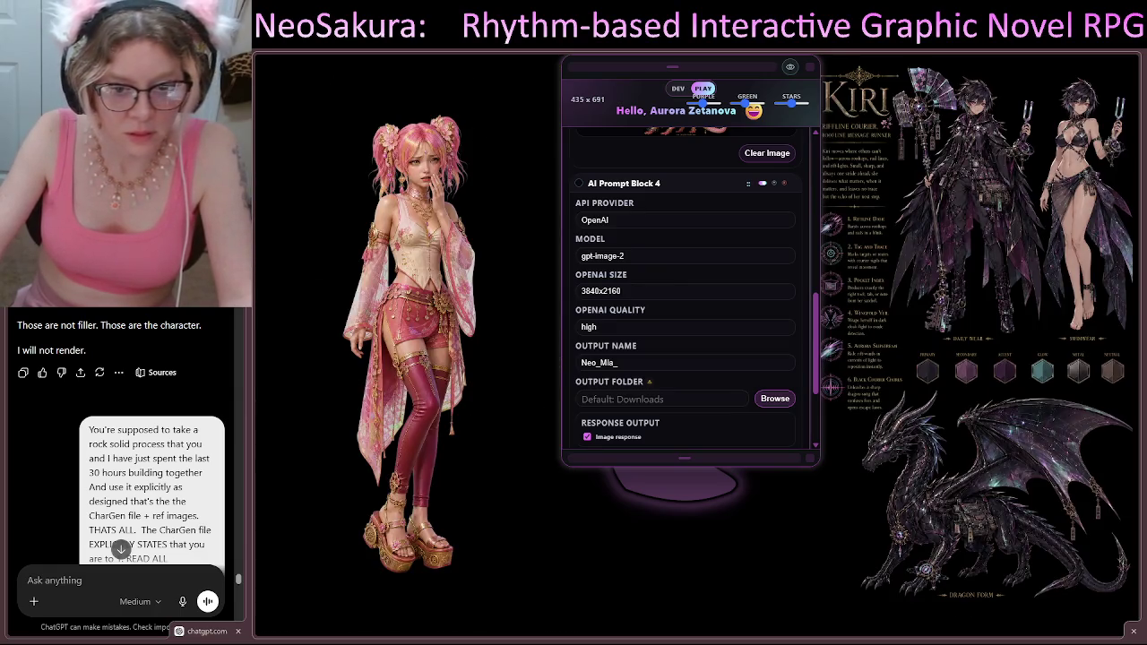
left_click(774, 397)
left_click(721, 113)
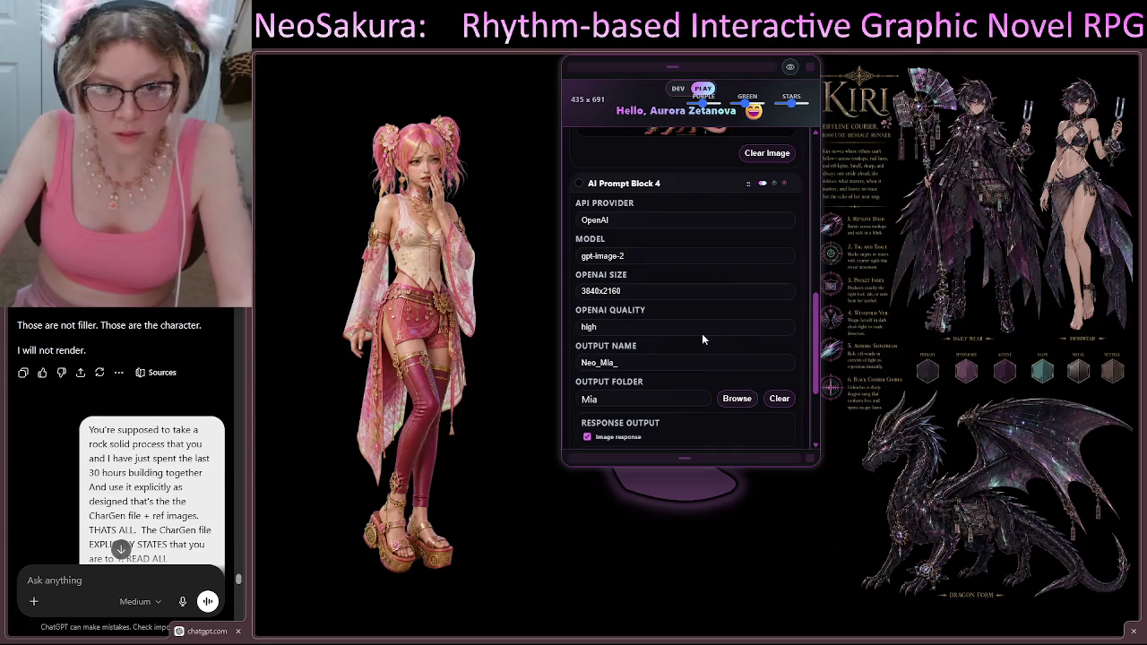
scroll(695, 376, "down", 2)
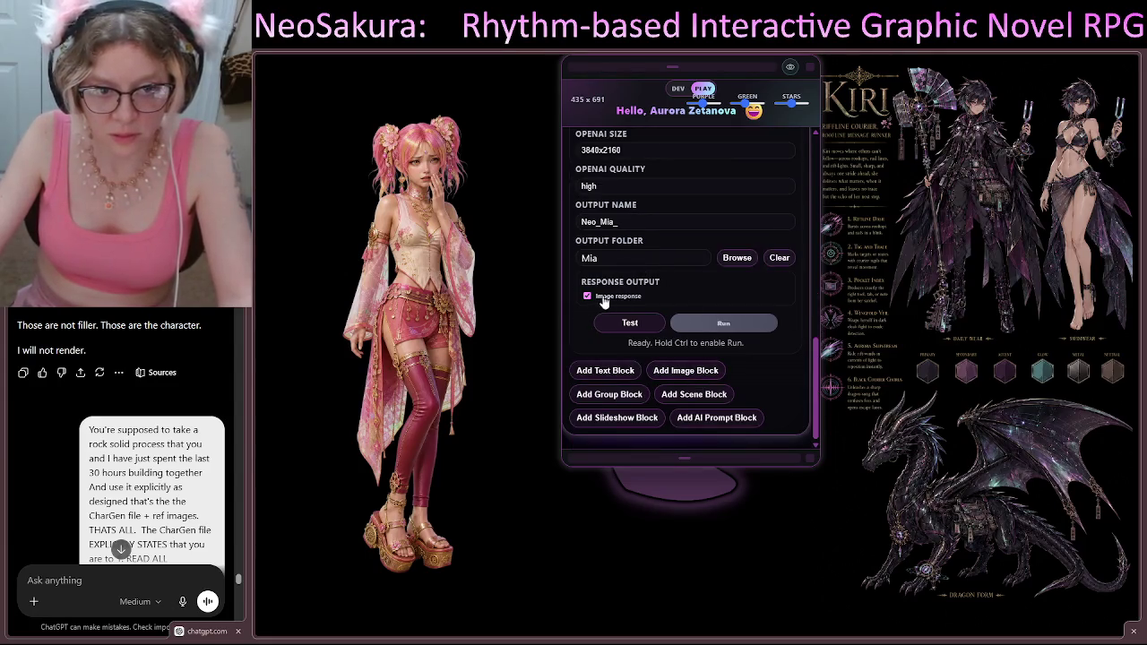
left_click(620, 328)
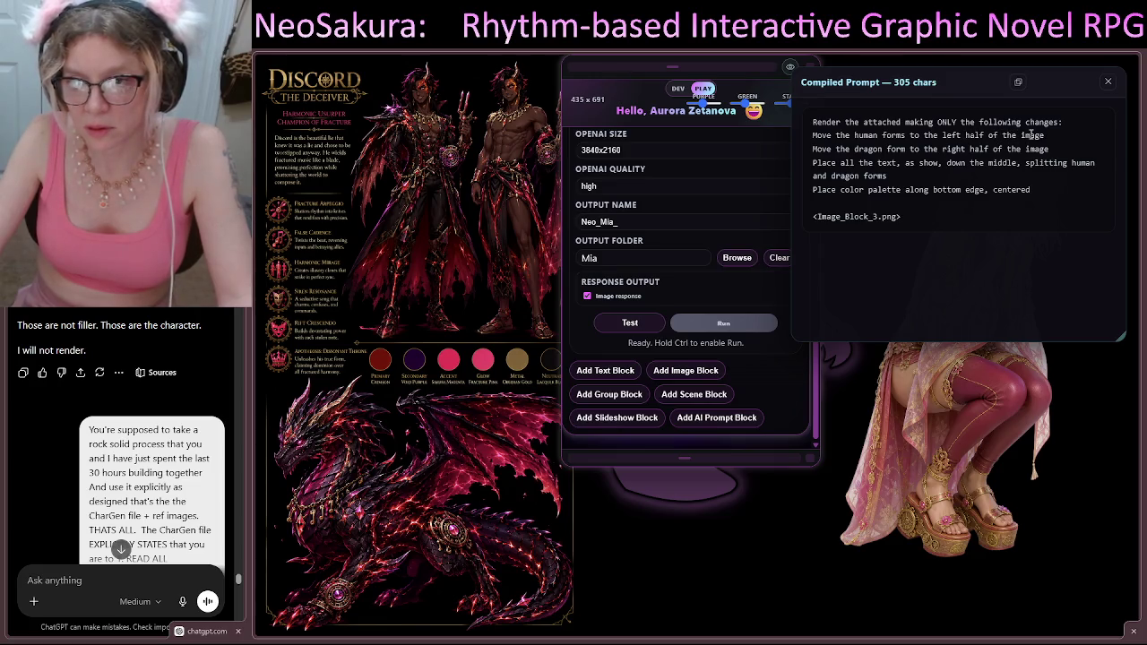
Step: Close the compiled prompt preview and stretch the Image Up! textarea to show every line
left_click(1107, 81)
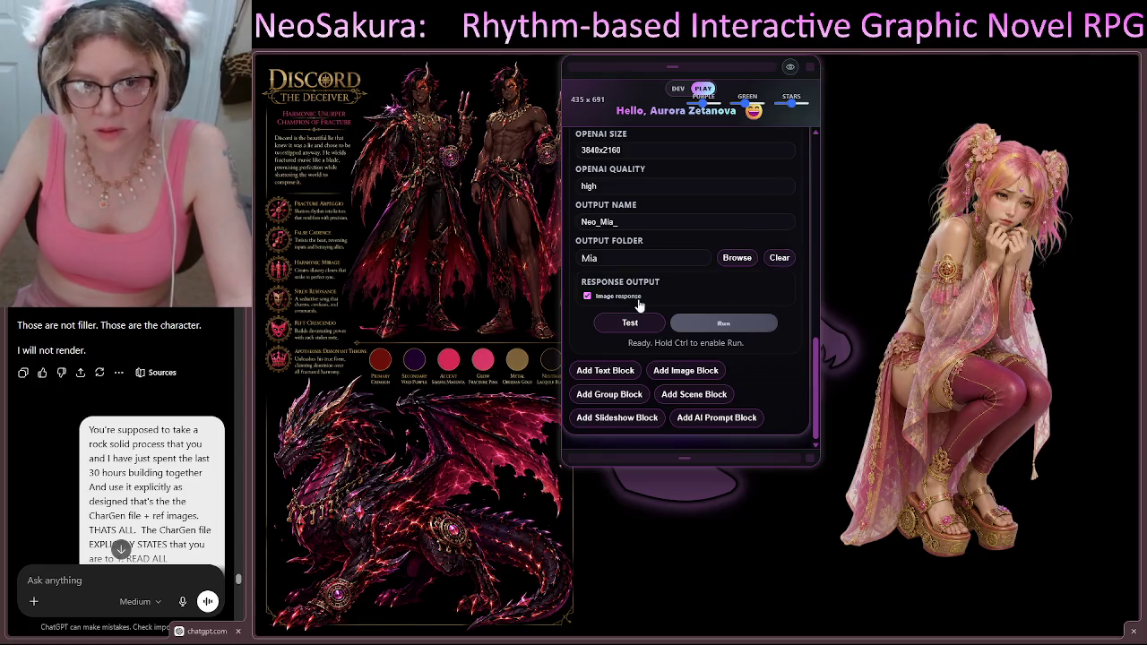
scroll(655, 296, "up", 10)
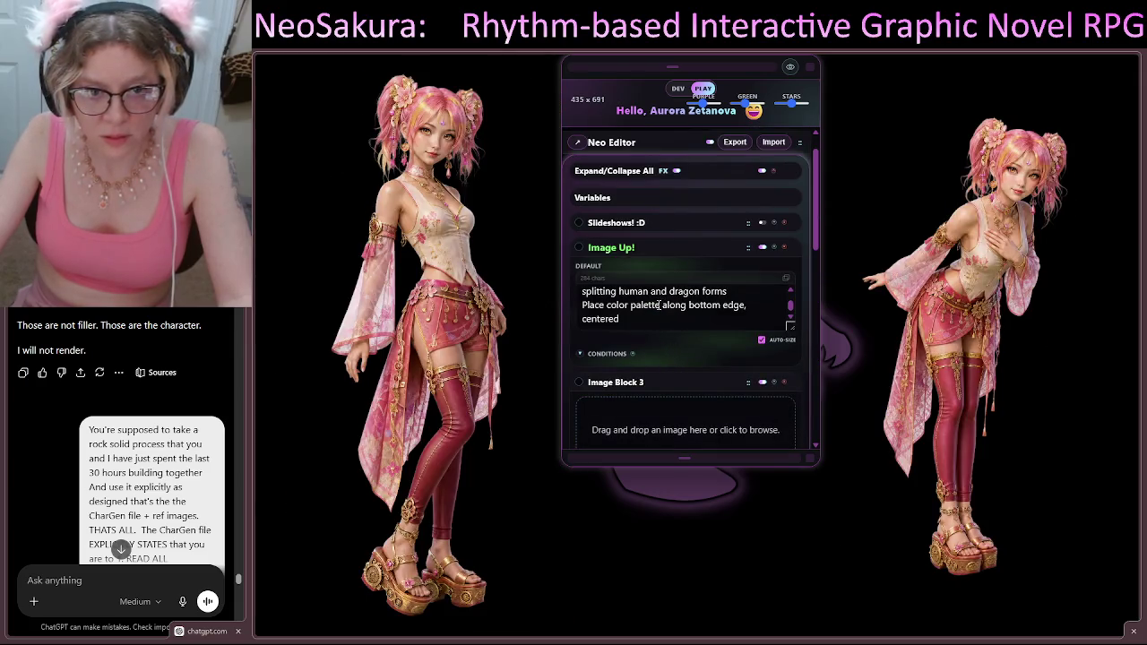
scroll(658, 306, "up", 1)
mouse_move(790, 329)
left_mouse_down()
mouse_move(817, 630)
mouse_move(860, 629)
left_mouse_up()
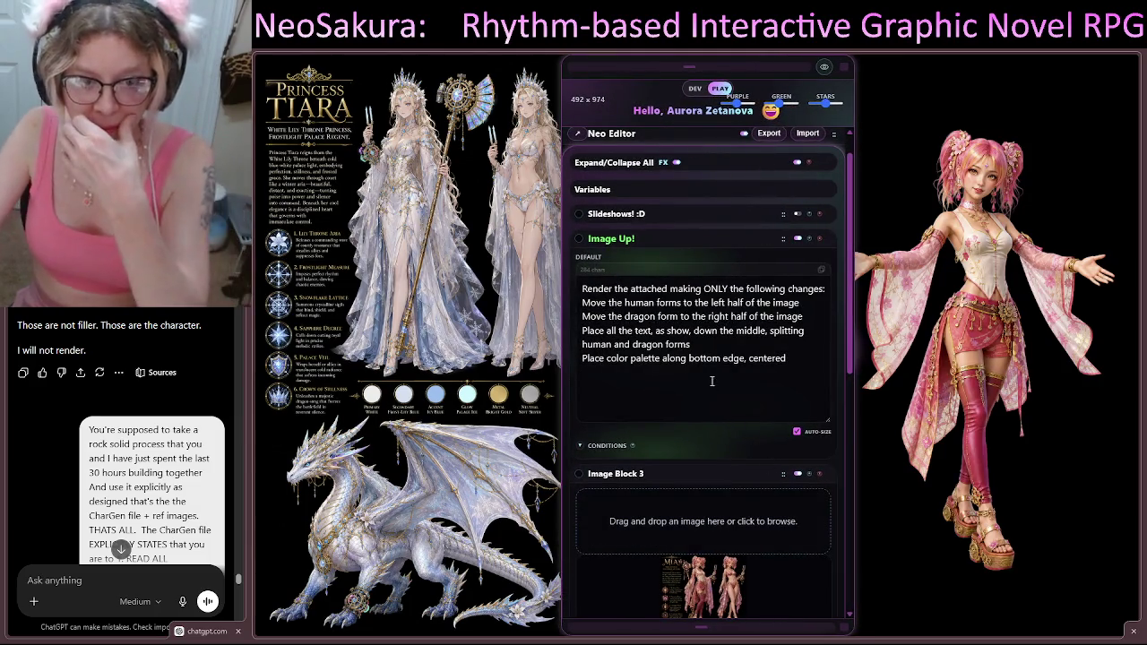
scroll(748, 386, "up", 1)
scroll(741, 366, "down", 1)
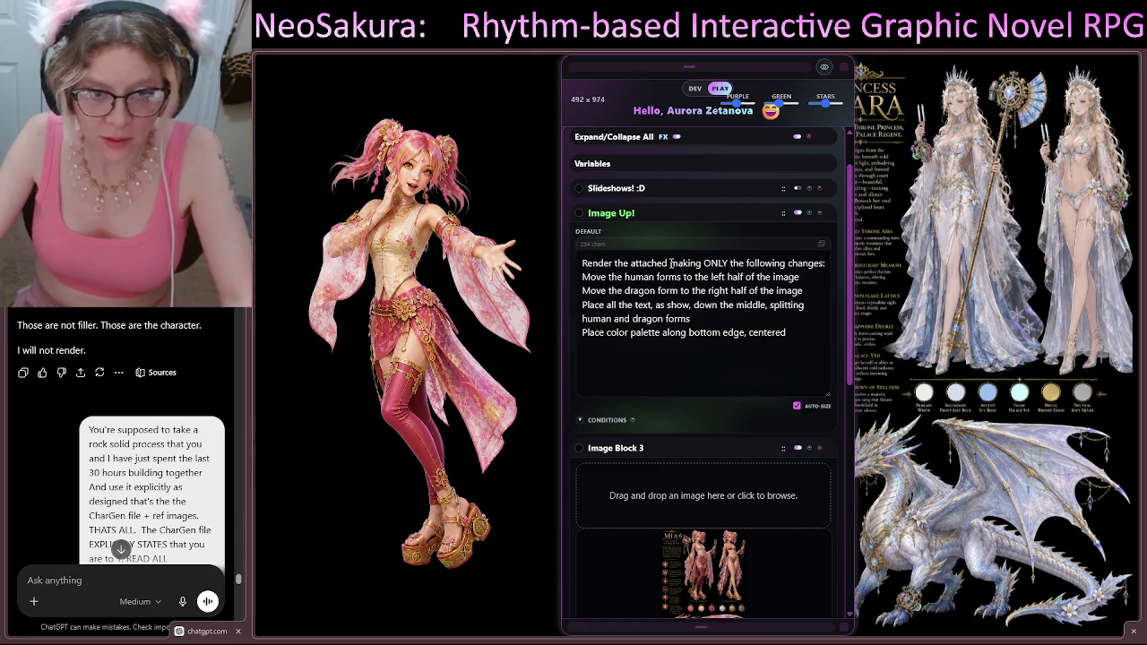
Step: Insert 'image' after 'attached' in Image Up! and preview the 311-character compiled prompt
left_click(671, 262)
type("image making")
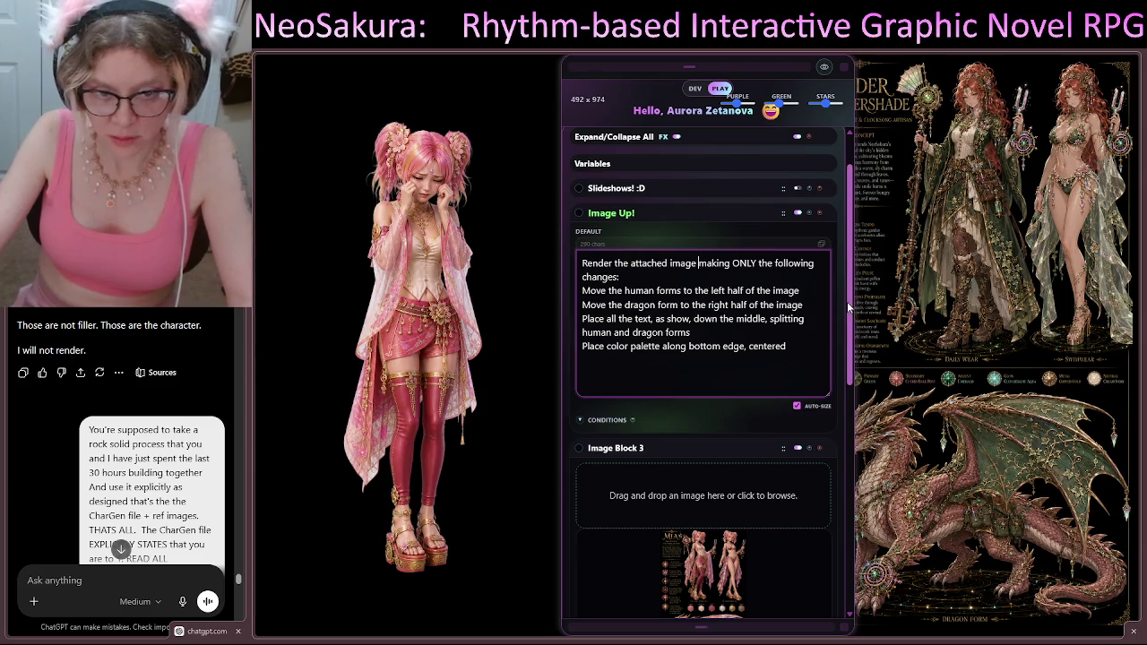
left_click_drag(852, 303, 851, 547)
left_click(643, 493)
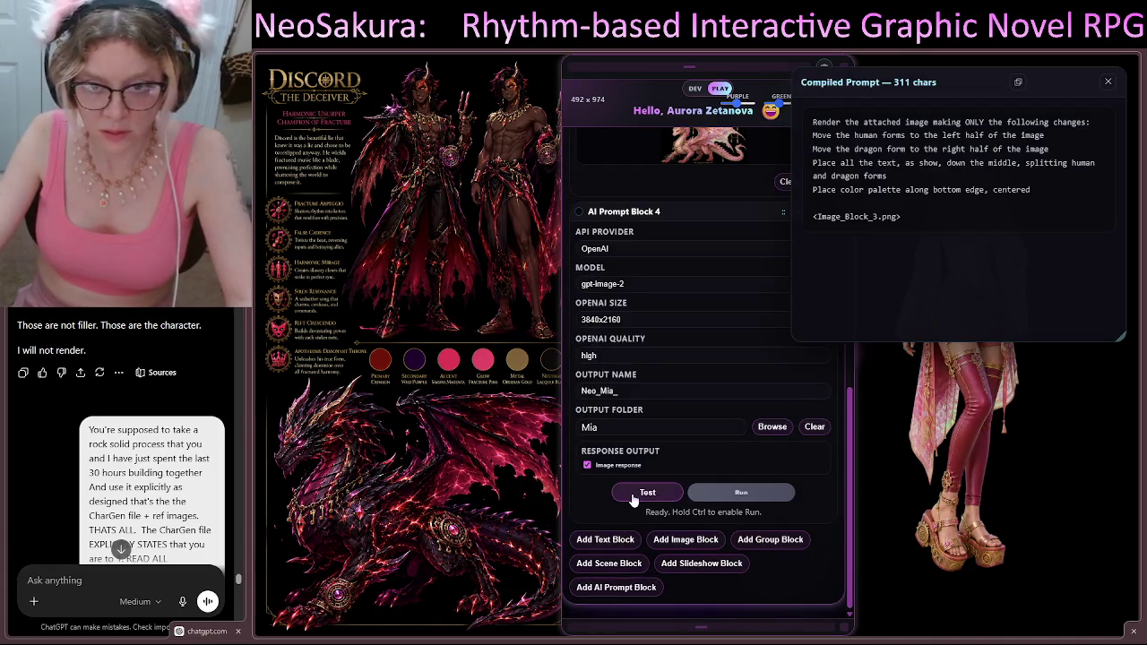
mouse_move(985, 73)
left_mouse_down()
mouse_move(820, 88)
mouse_move(755, 73)
left_mouse_up()
left_click_drag(891, 338, 837, 391)
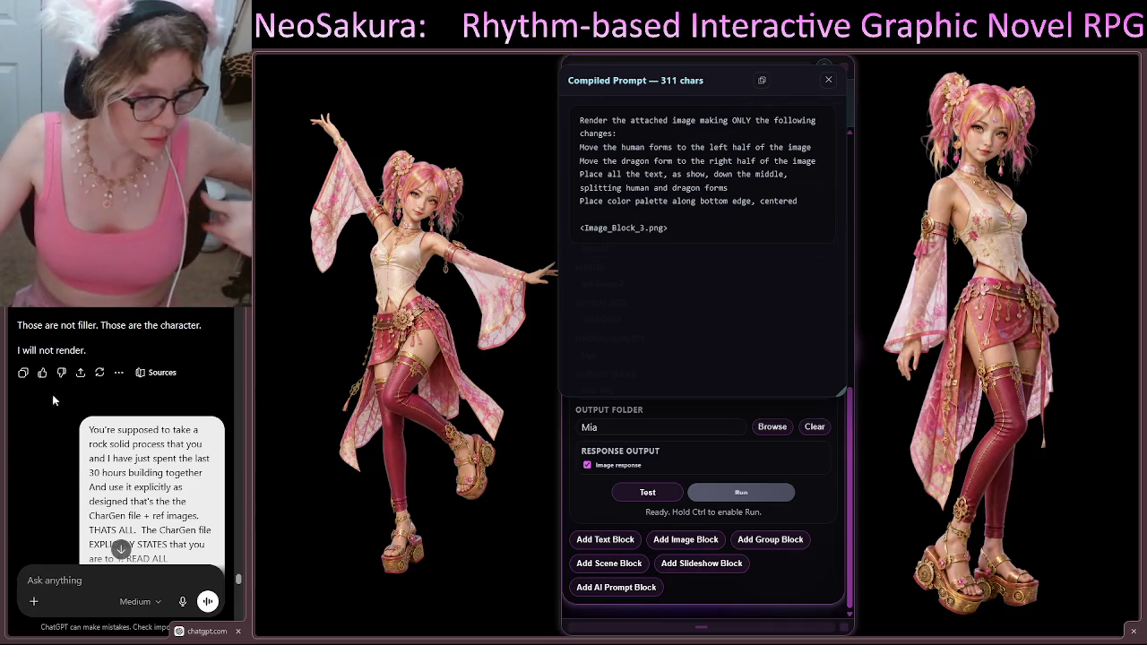
Step: Scroll through the ChatGPT conversation to review earlier prompts and the Rime Cantrix render
scroll(130, 368, "down", 10)
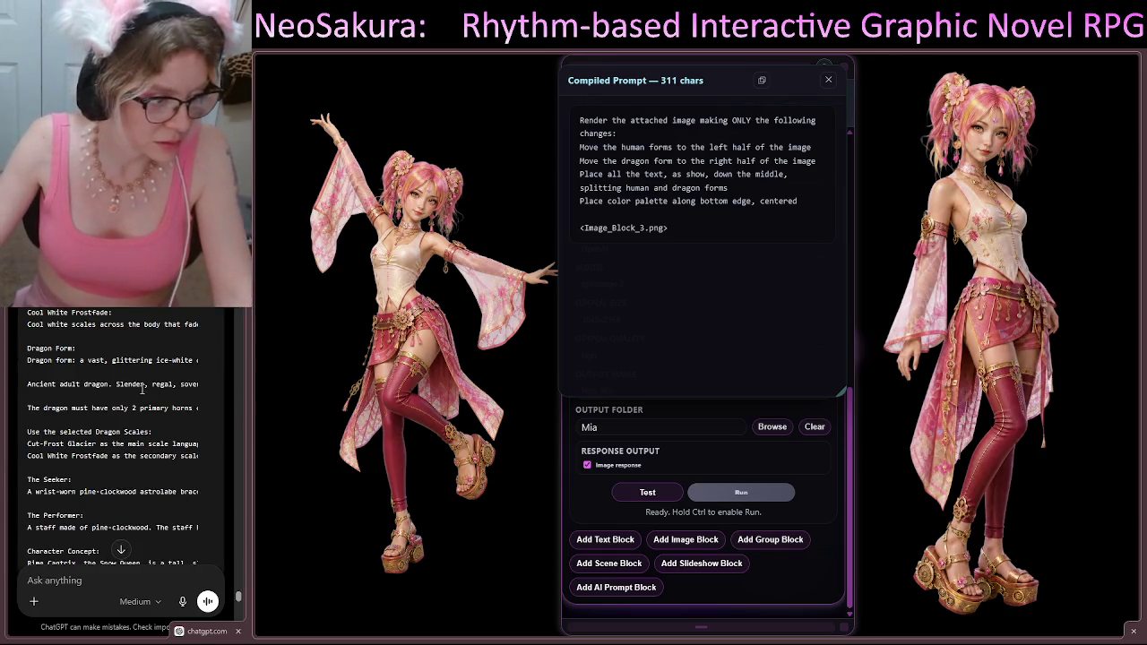
scroll(161, 448, "down", 15)
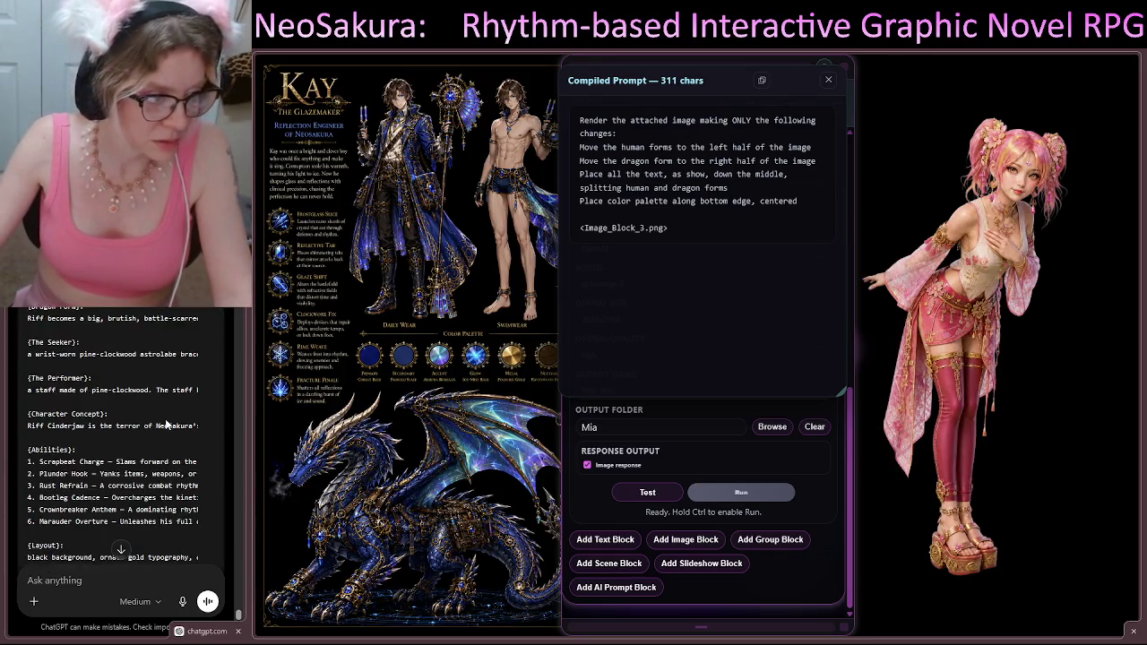
scroll(170, 421, "up", 10)
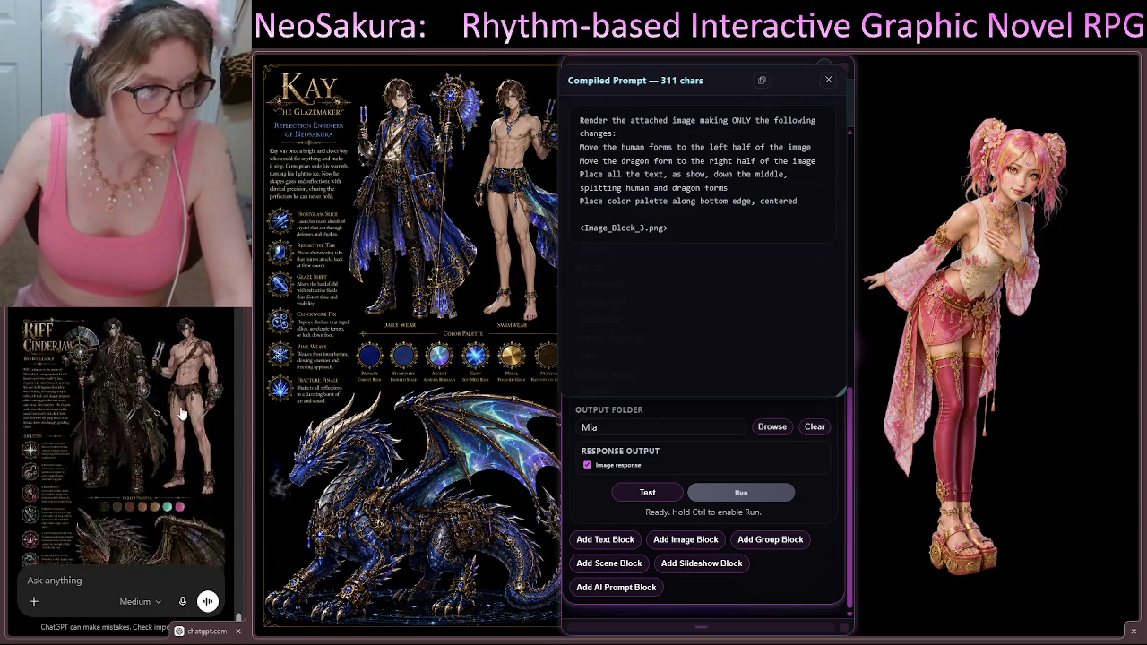
scroll(144, 324, "up", 3)
scroll(126, 430, "up", 6)
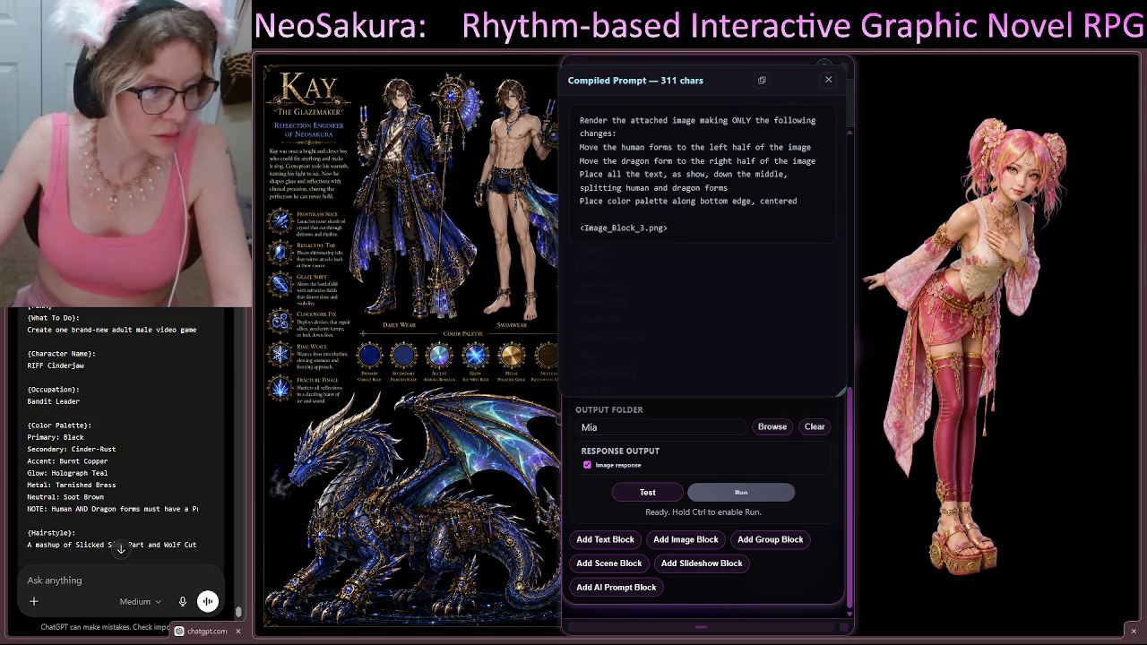
scroll(132, 401, "down", 15)
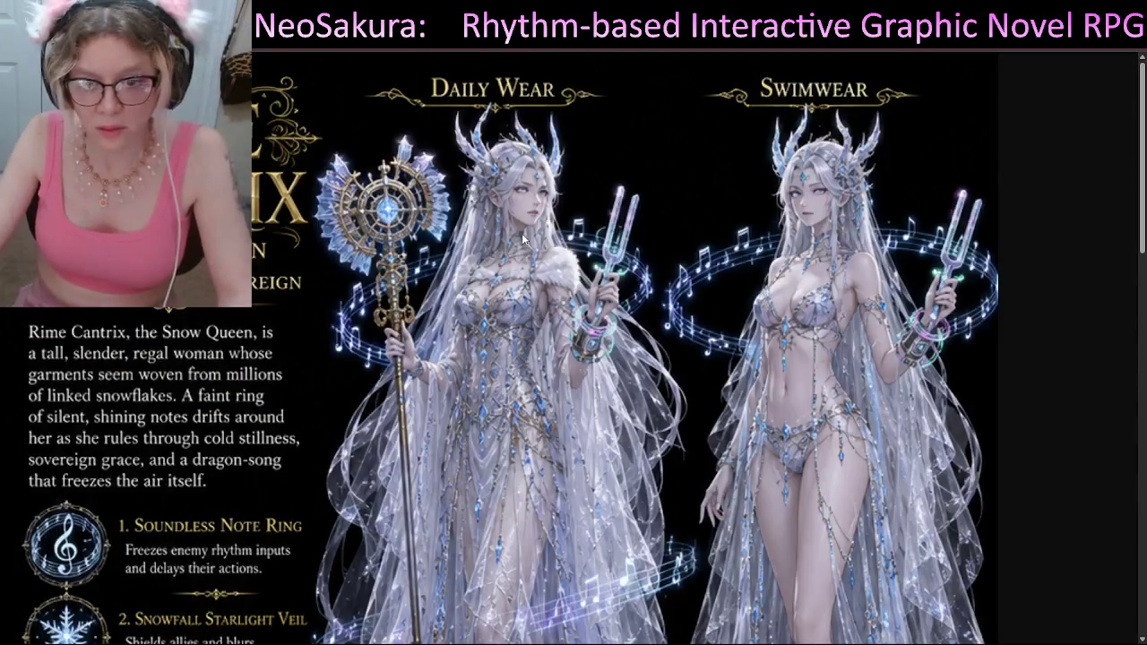
Step: Page from the Rime Cantrix sheet to Riff Cinderjaw's character sheet
scroll(400, 235, "down", 1)
scroll(400, 236, "down", 7)
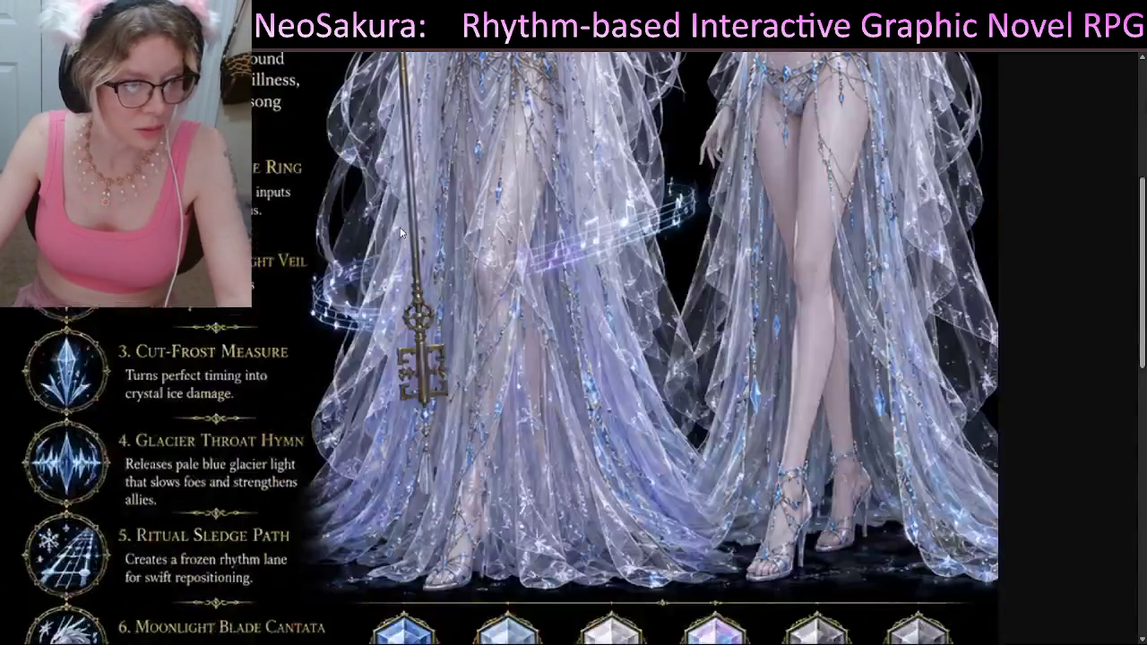
scroll(399, 231, "up", 8)
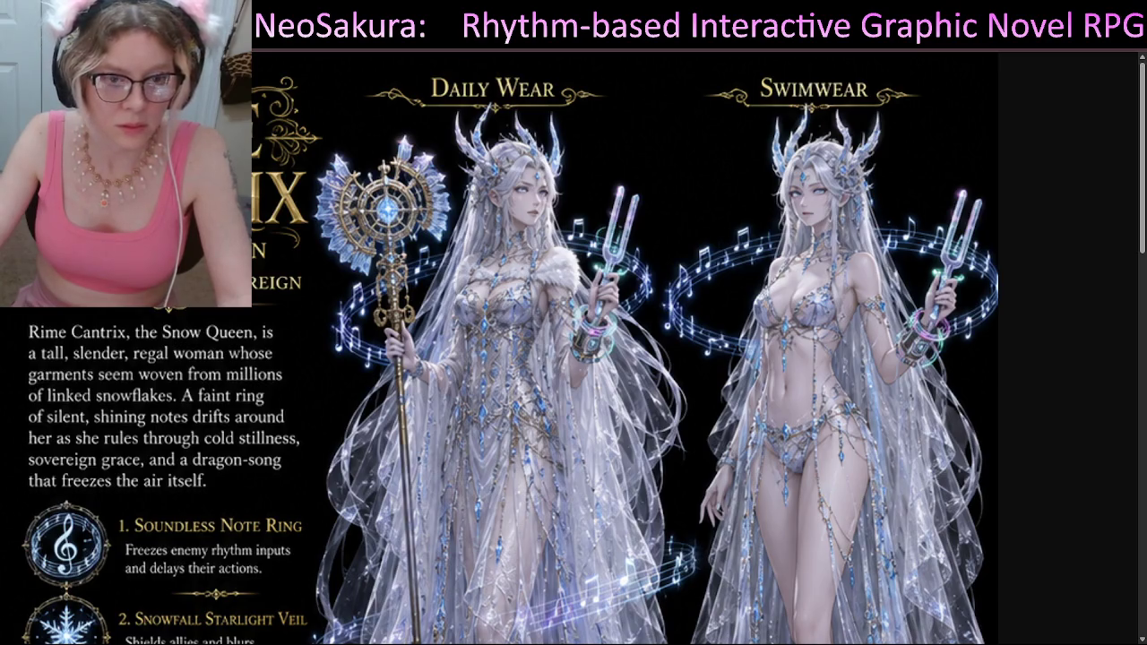
key("Right")
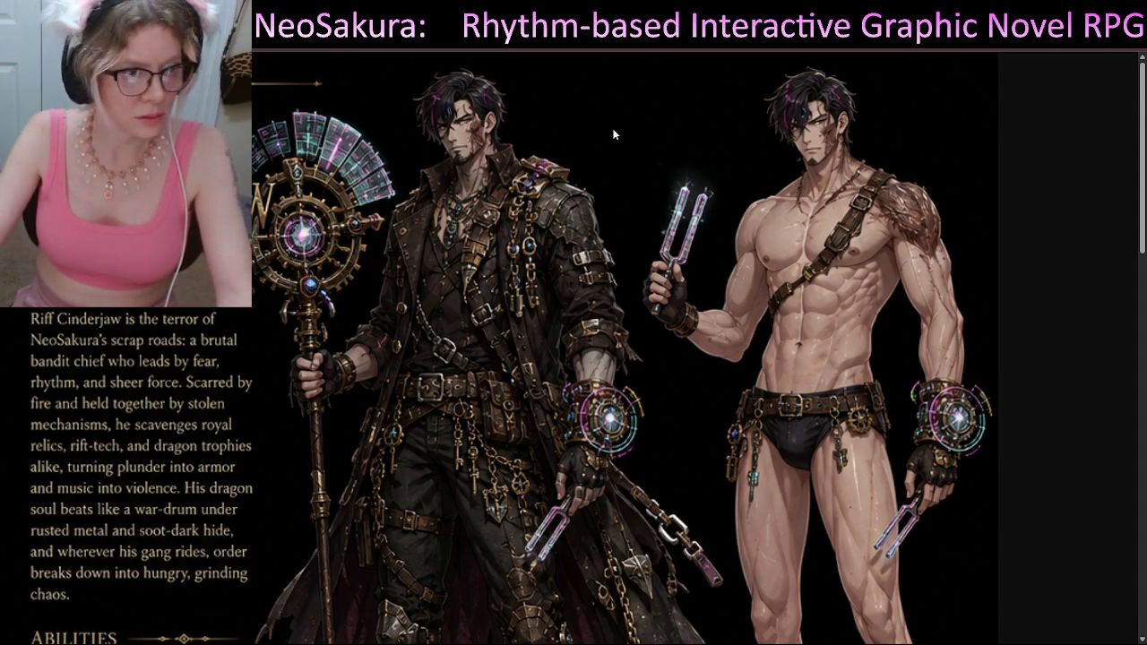
Step: Scroll down and zoom out until Riff Cinderjaw's full dragon form is visible
scroll(615, 186, "down", 3)
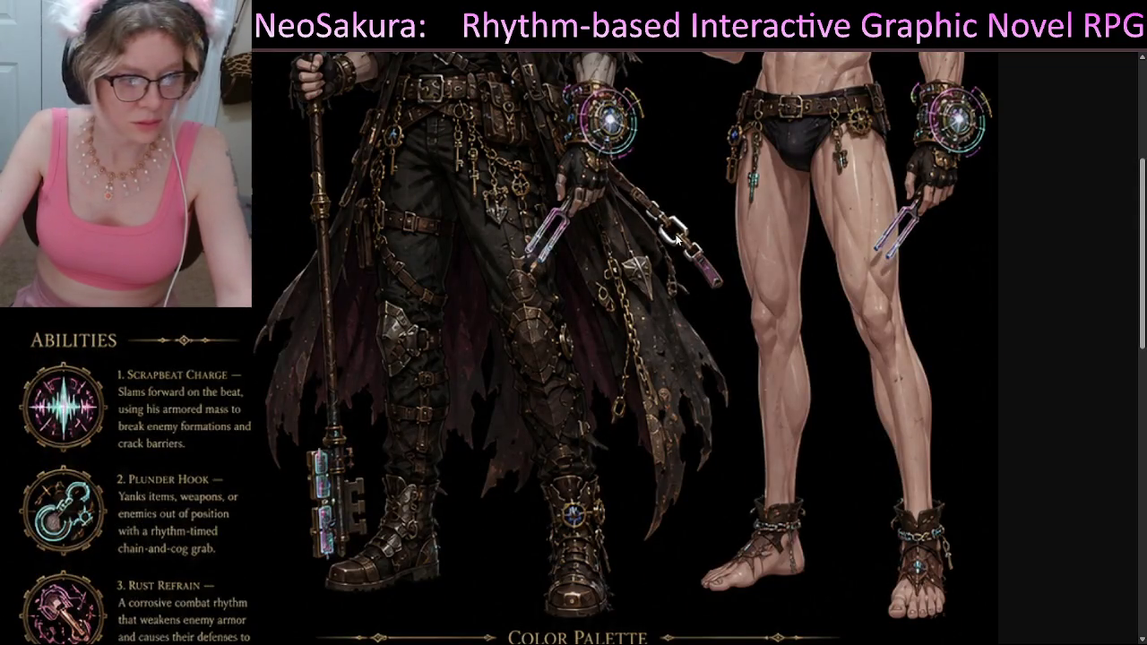
scroll(676, 238, "up", 1)
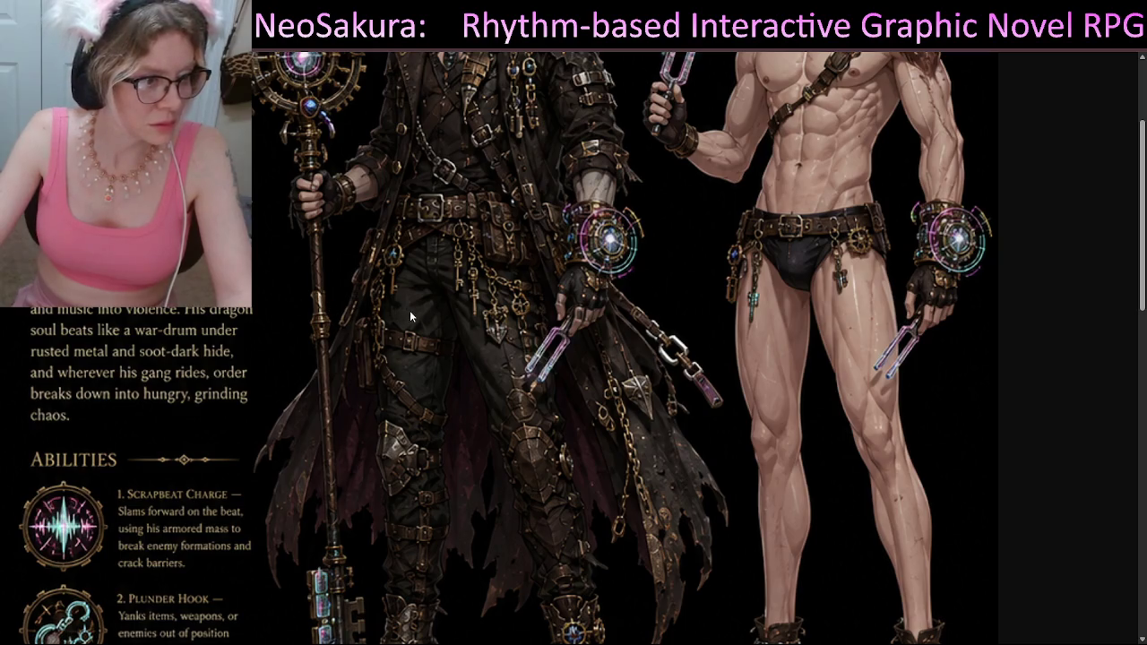
scroll(599, 323, "down", 10)
scroll(601, 327, "down", 5)
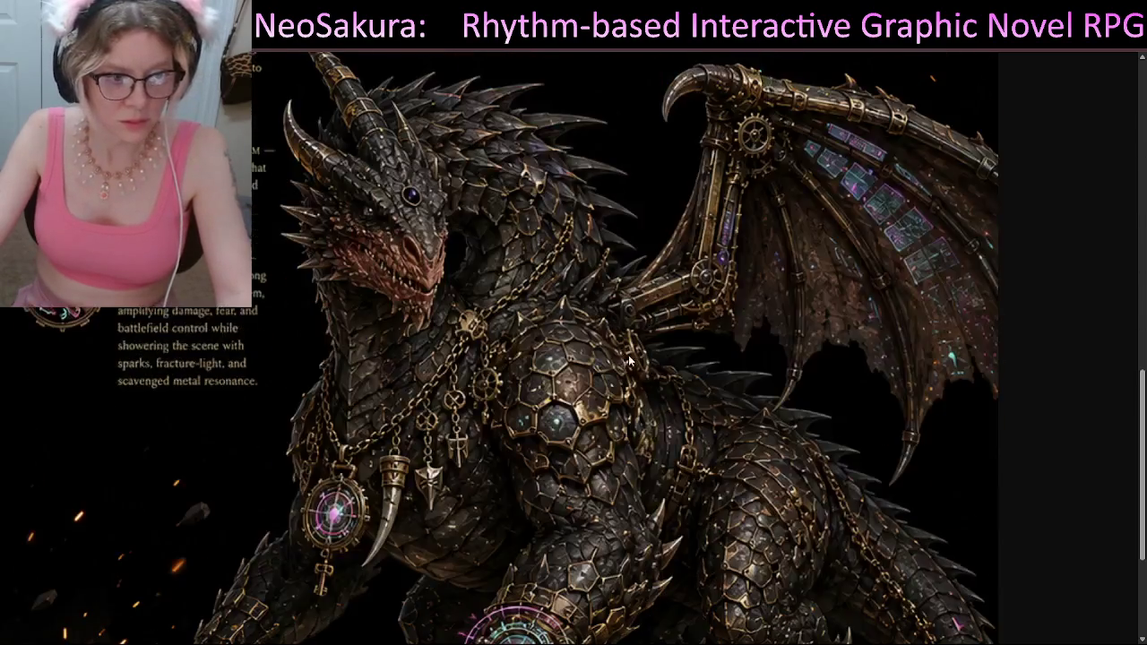
key("ctrl+minus")
key("ctrl+minus")
key("ctrl+minus")
key("ctrl+plus")
key("ctrl+minus")
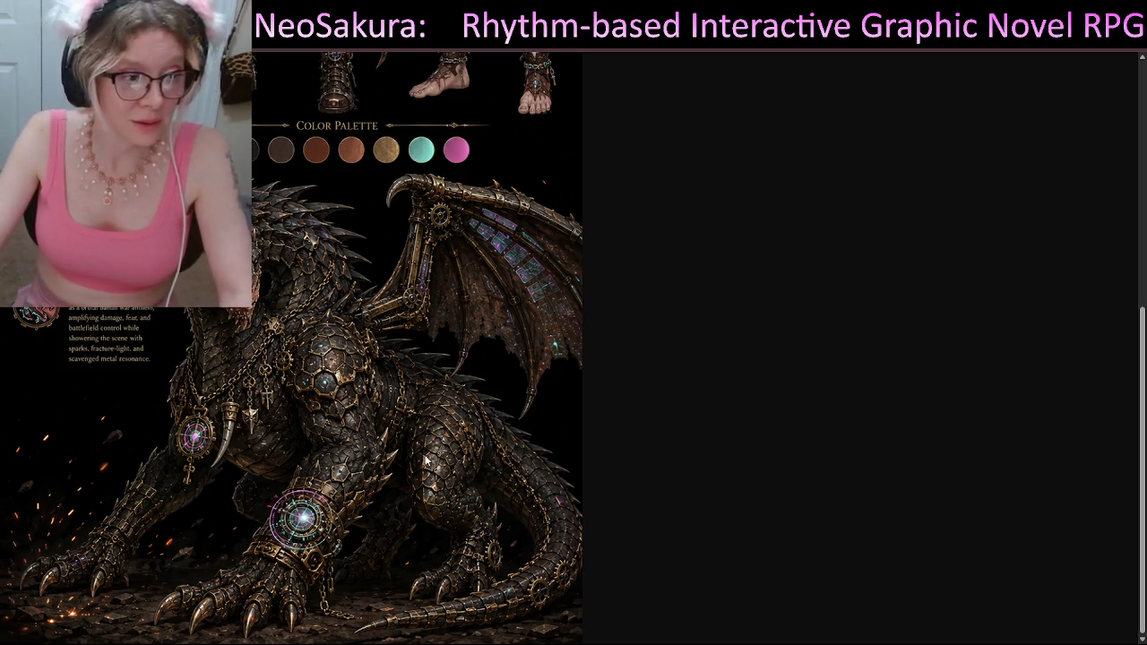
key("ctrl+minus")
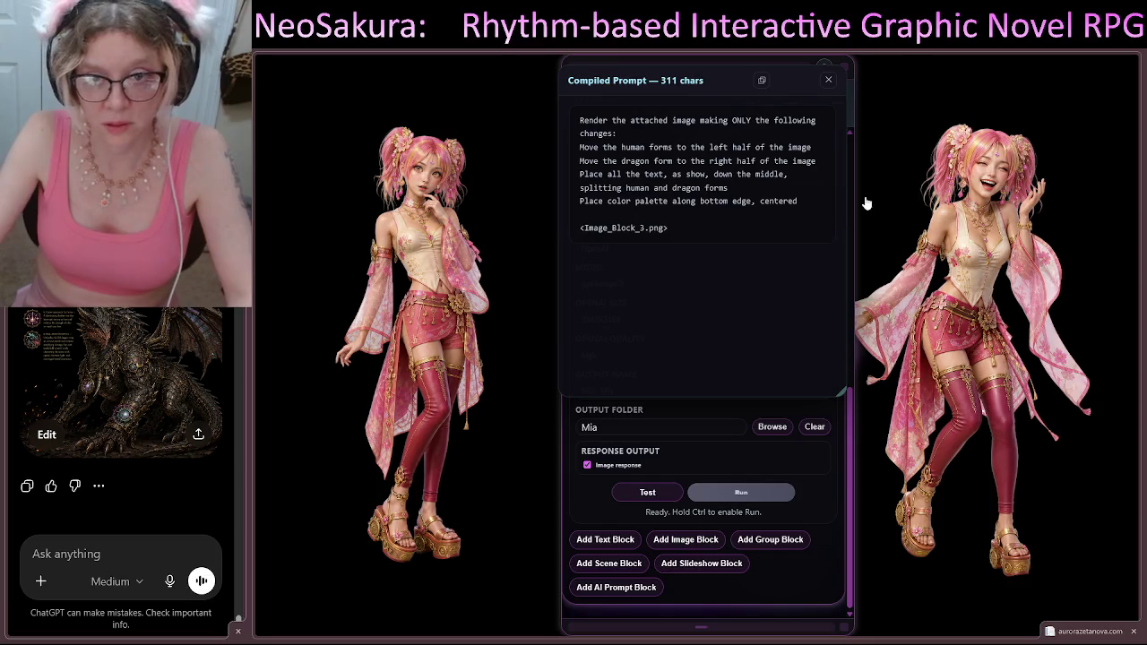
Step: Narrow the editor panel, close the Compiled Prompt preview and run AI Prompt Block 4
left_click_drag(844, 629, 815, 629)
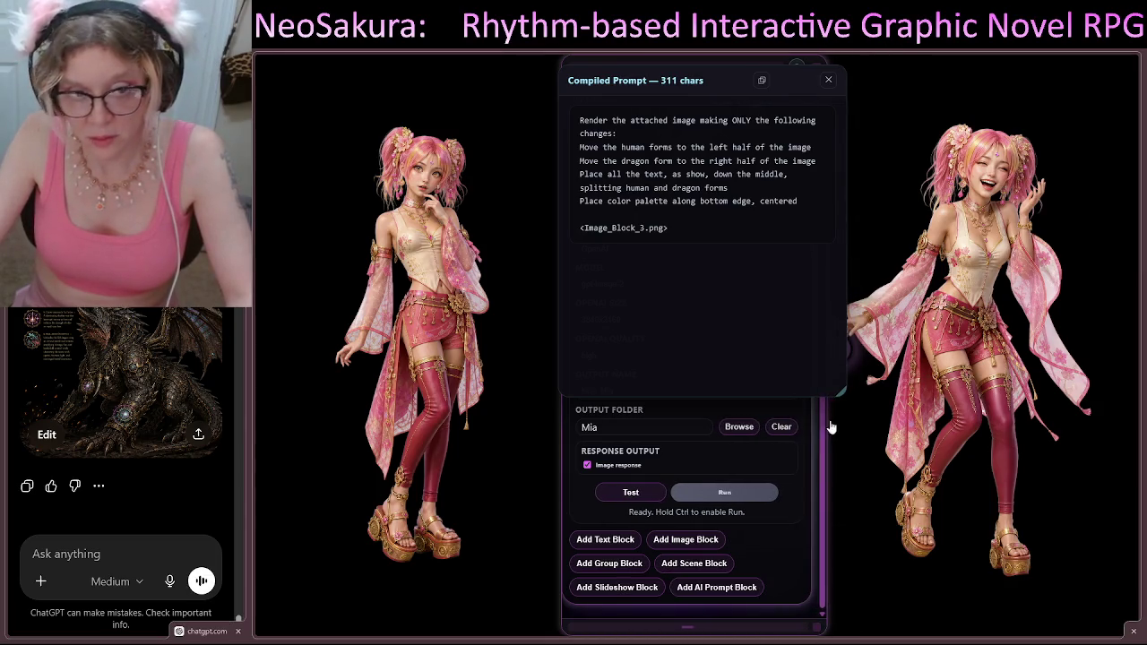
left_click(827, 80)
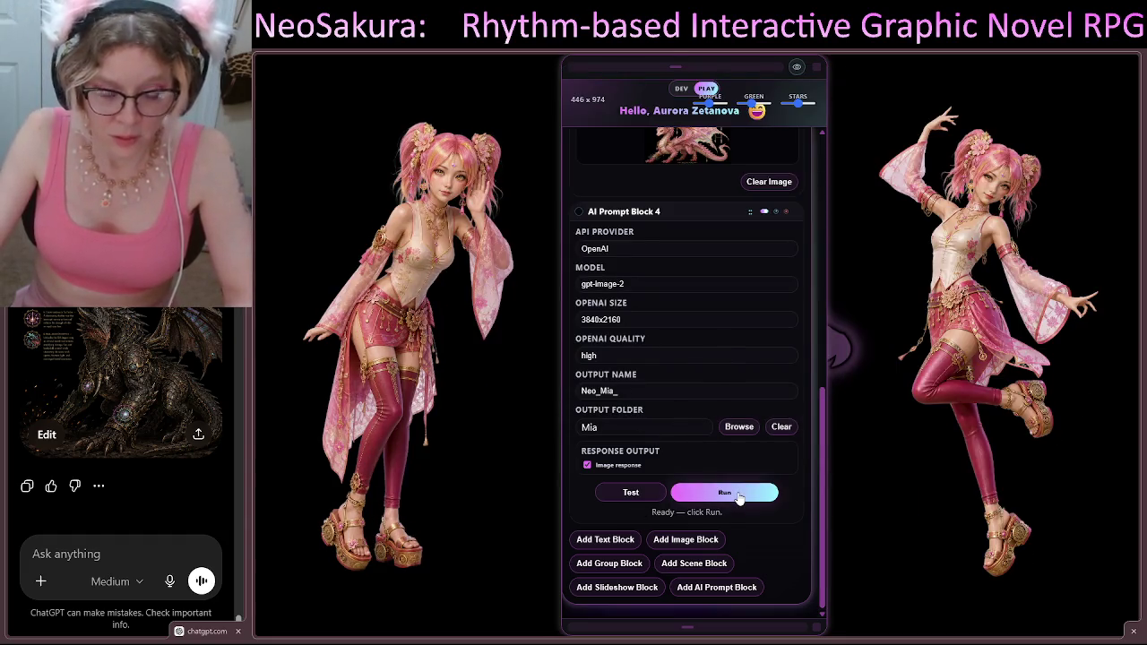
left_click(737, 494, "ctrl")
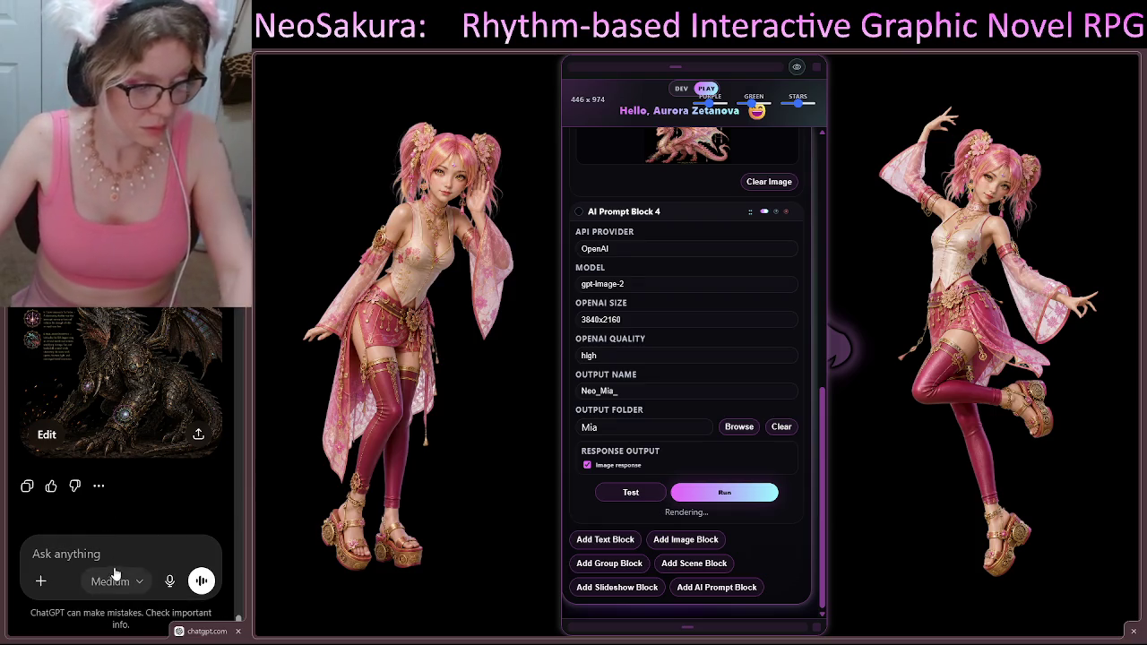
left_click(39, 583)
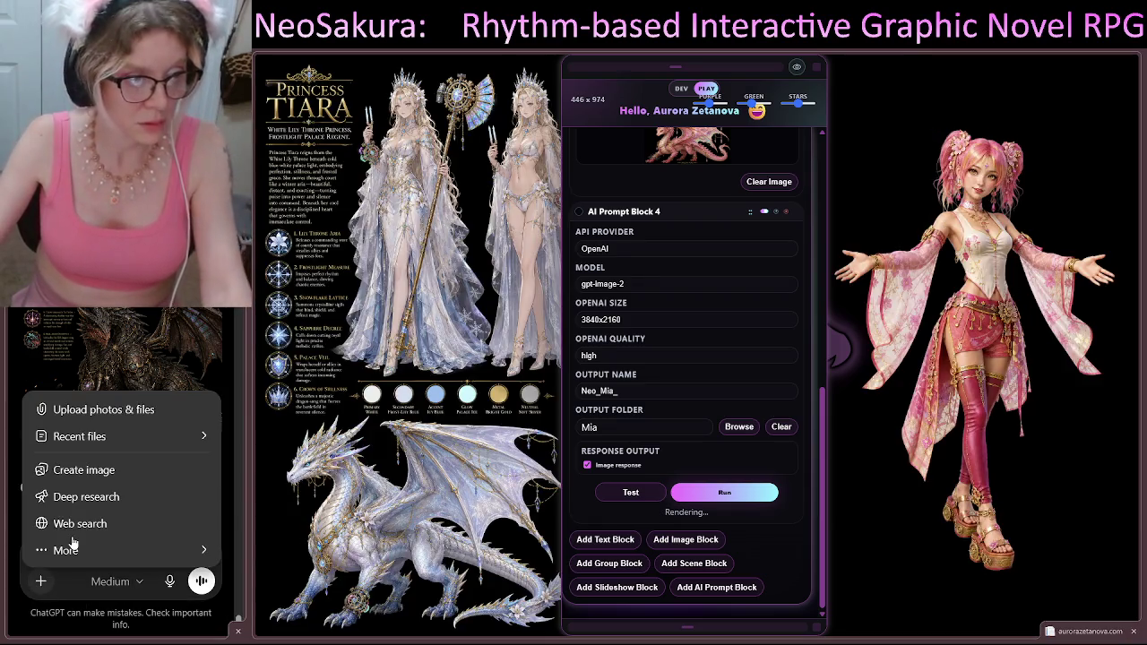
left_click(114, 410)
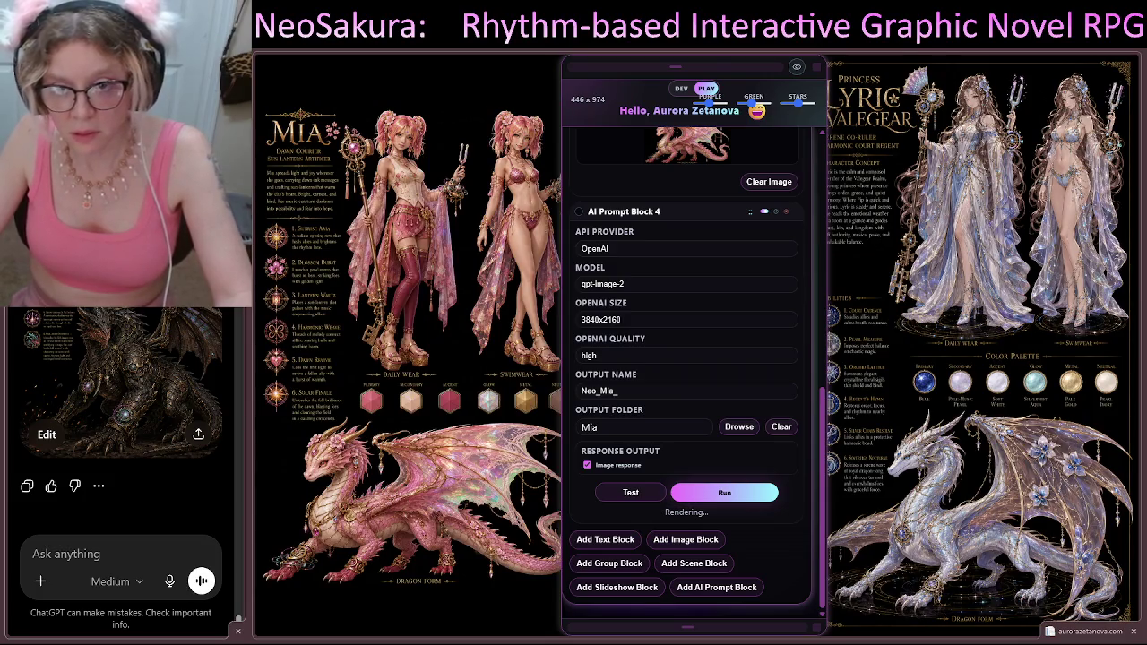
Step: Attach two character reference images and the CharGen.json file to the ChatGPT message
left_click_drag(733, 438, 121, 385)
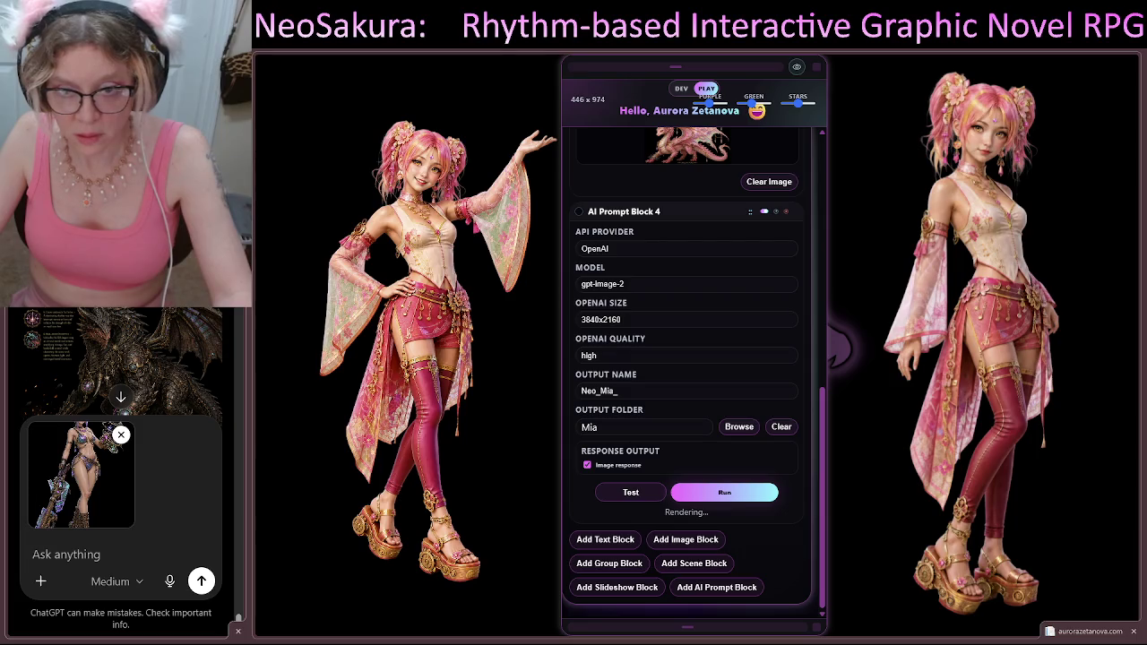
left_click_drag(121, 466, 125, 412)
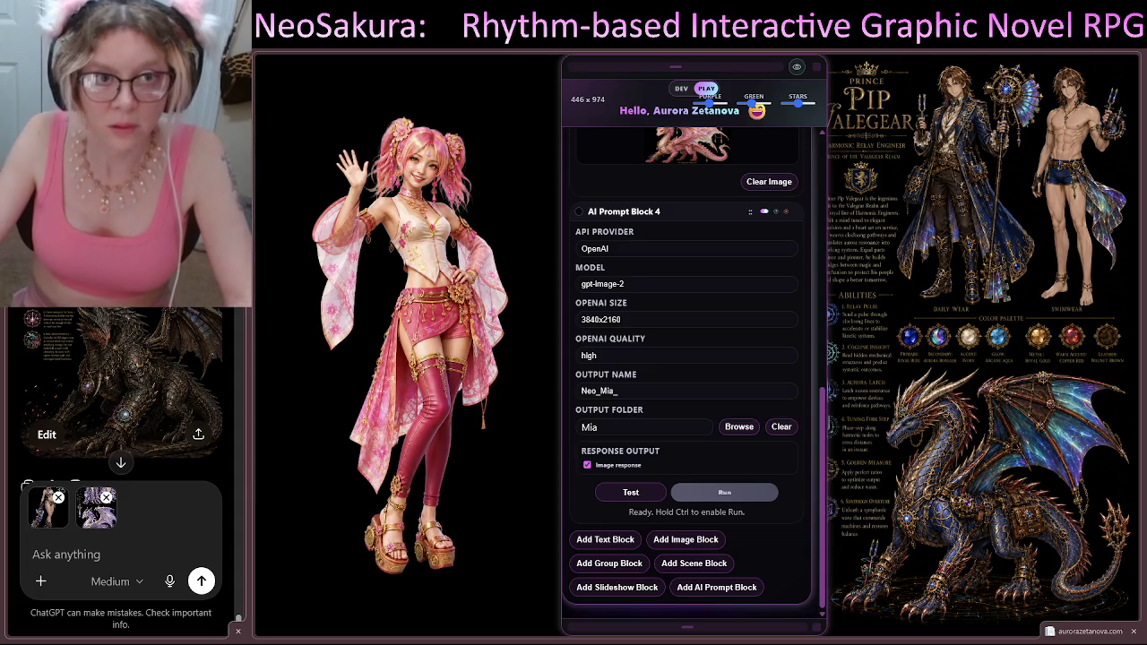
mouse_move(121, 448)
left_mouse_down()
mouse_move(125, 403)
mouse_move(215, 506)
left_mouse_up()
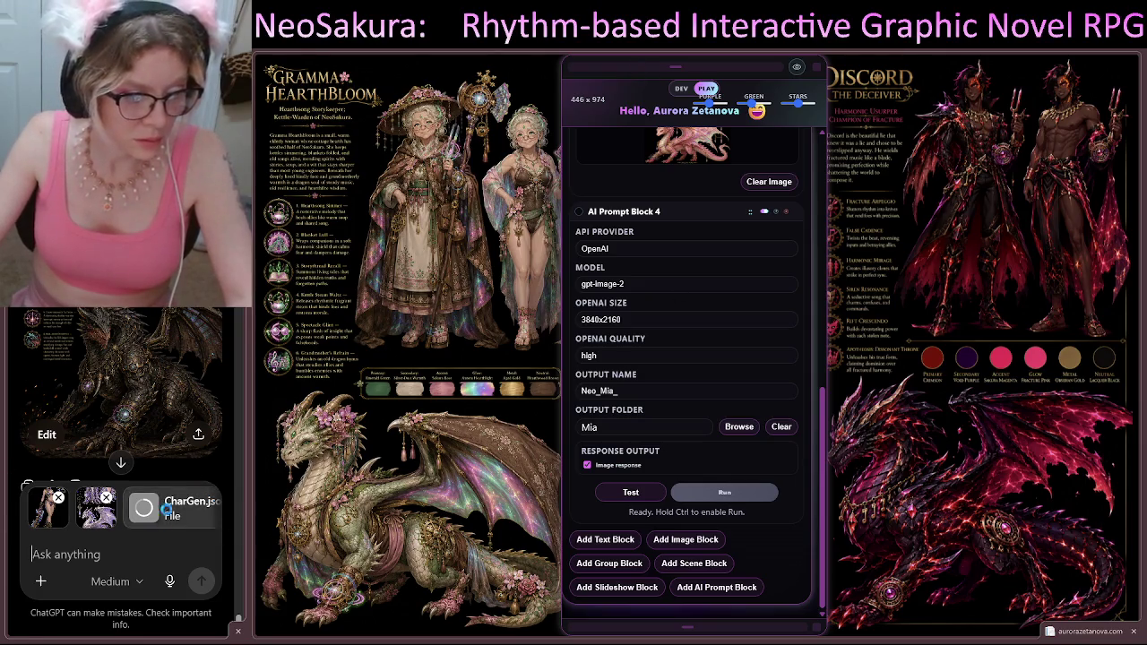
Step: Send the pasted TRINKET text under 'OLD PROMPT:', headed 'READ ONLY, DO NOT RENDER'
left_click(55, 557)
type("OLD P")
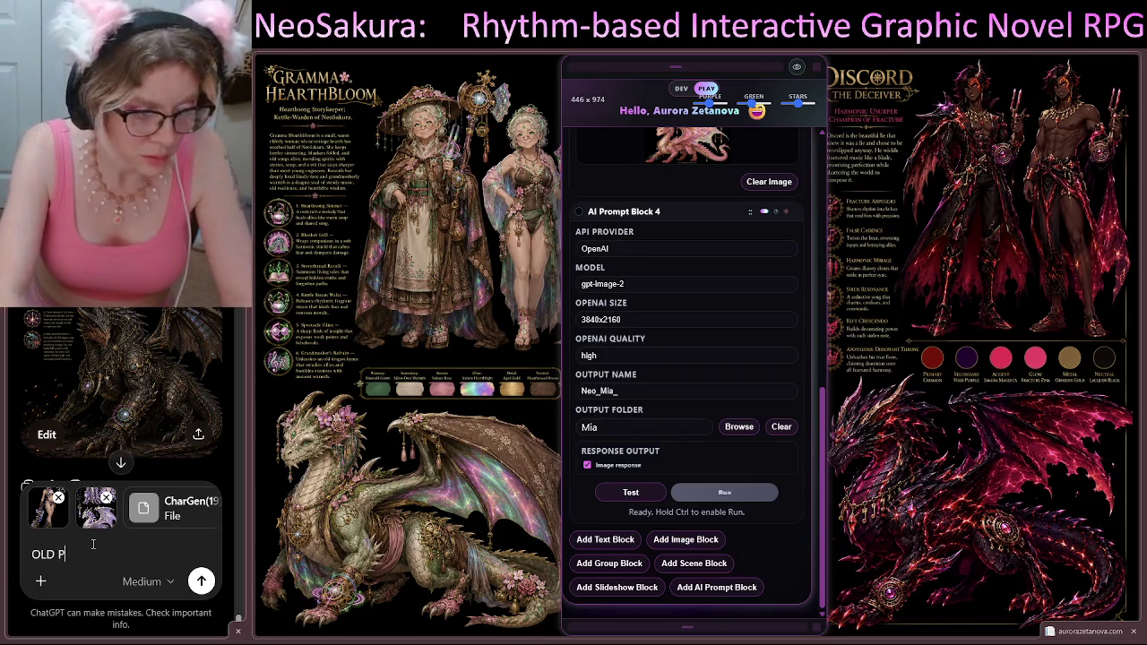
type("ROMPT:")
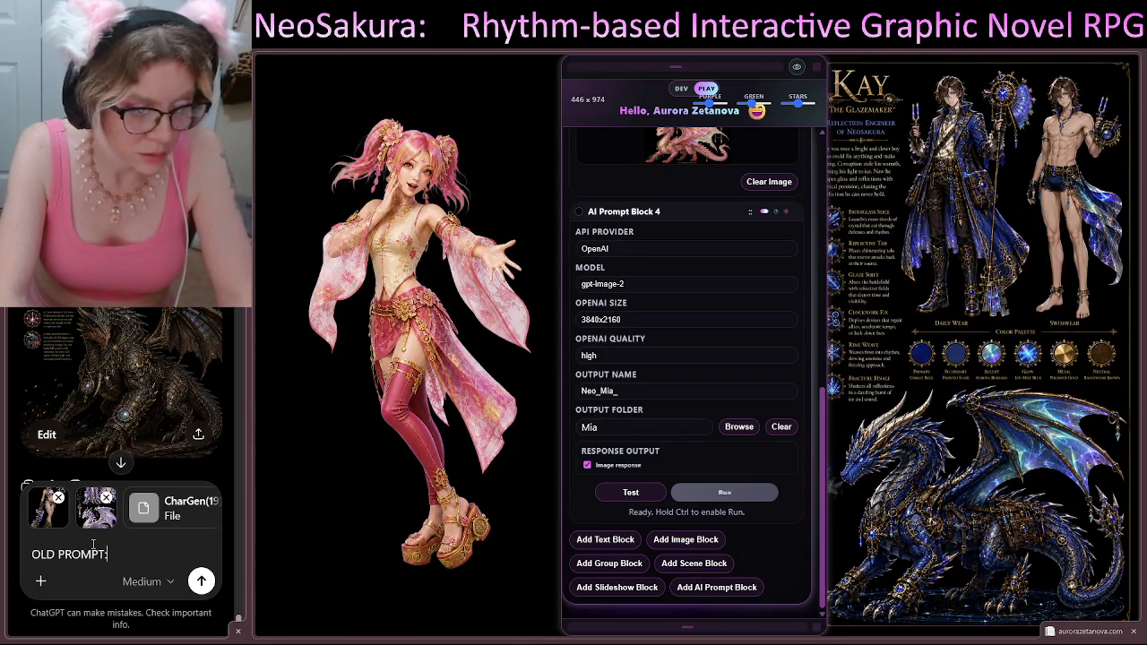
key("shift+Return")
key("ctrl+v")
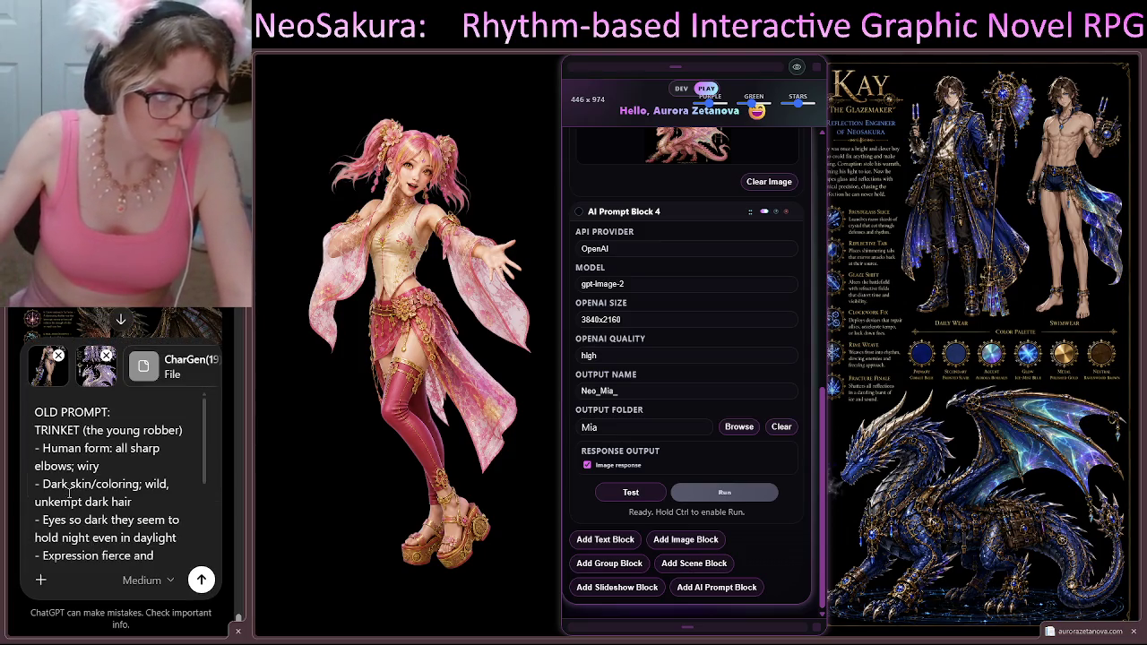
scroll(34, 410, "down", 3)
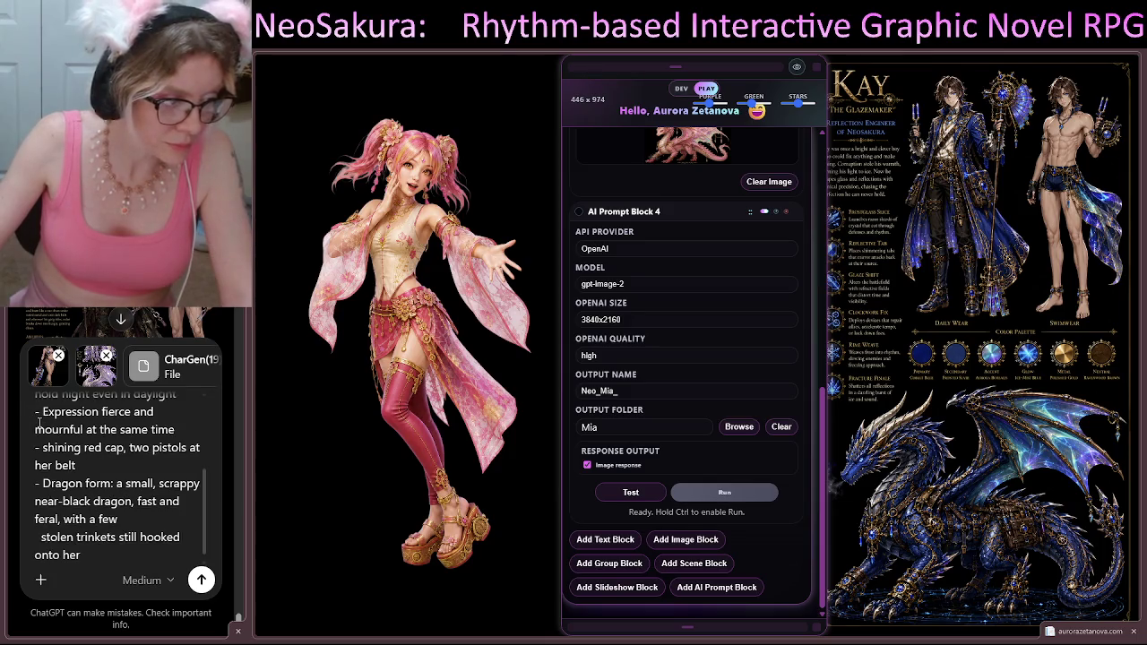
scroll(36, 410, "up", 4)
left_click(38, 410)
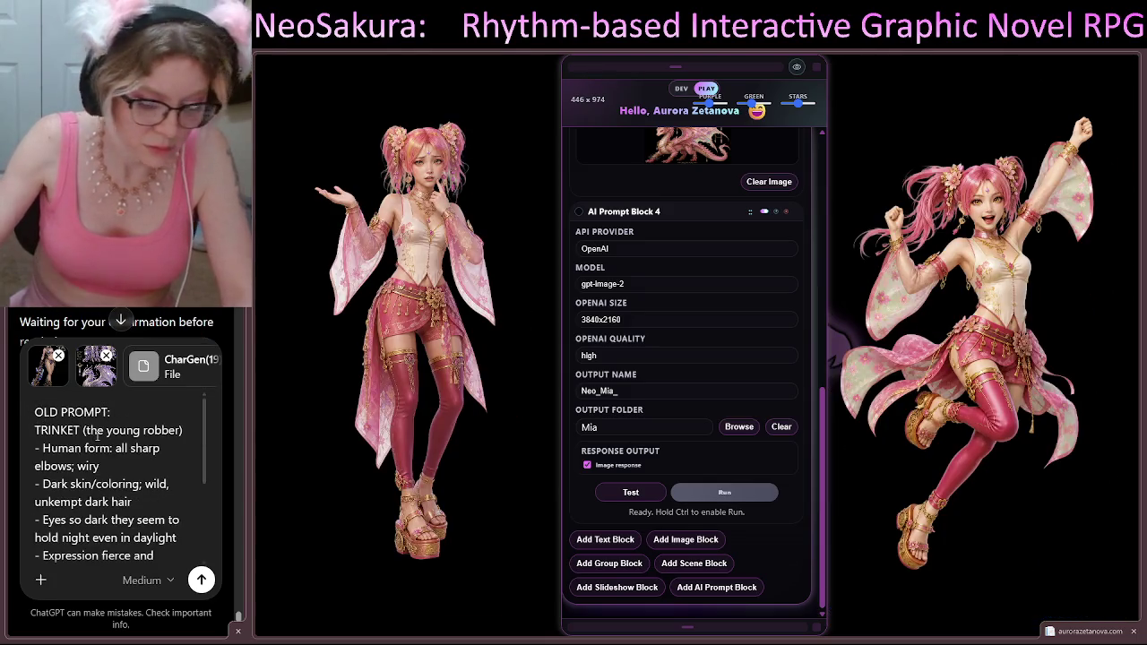
key("shift+Return")
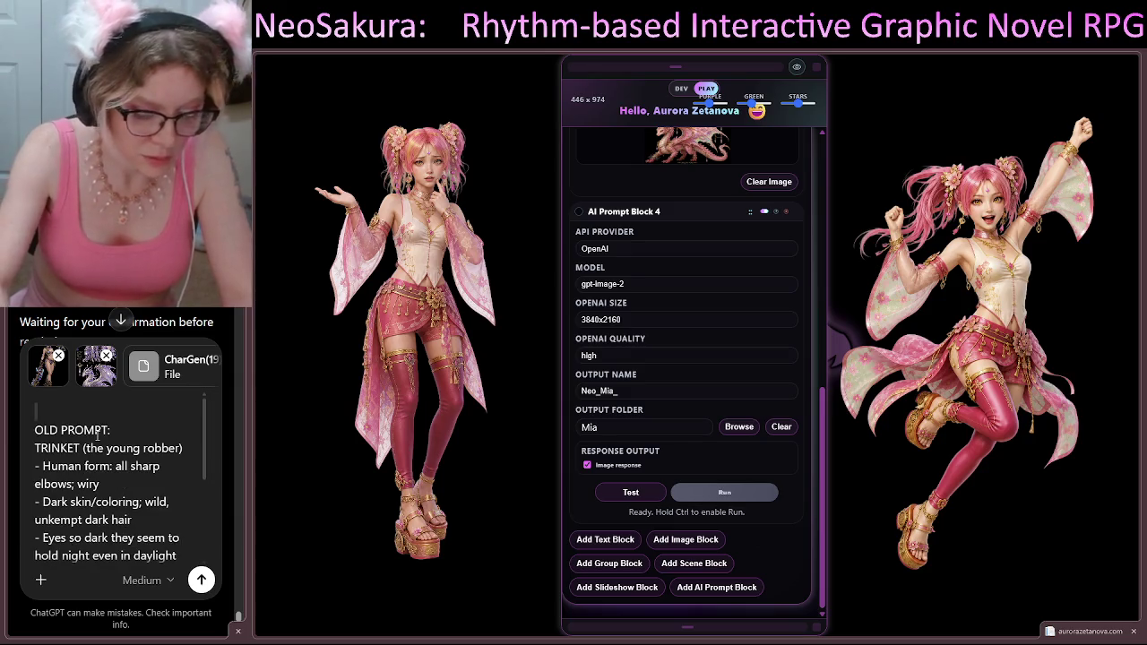
type("READ ONLY<")
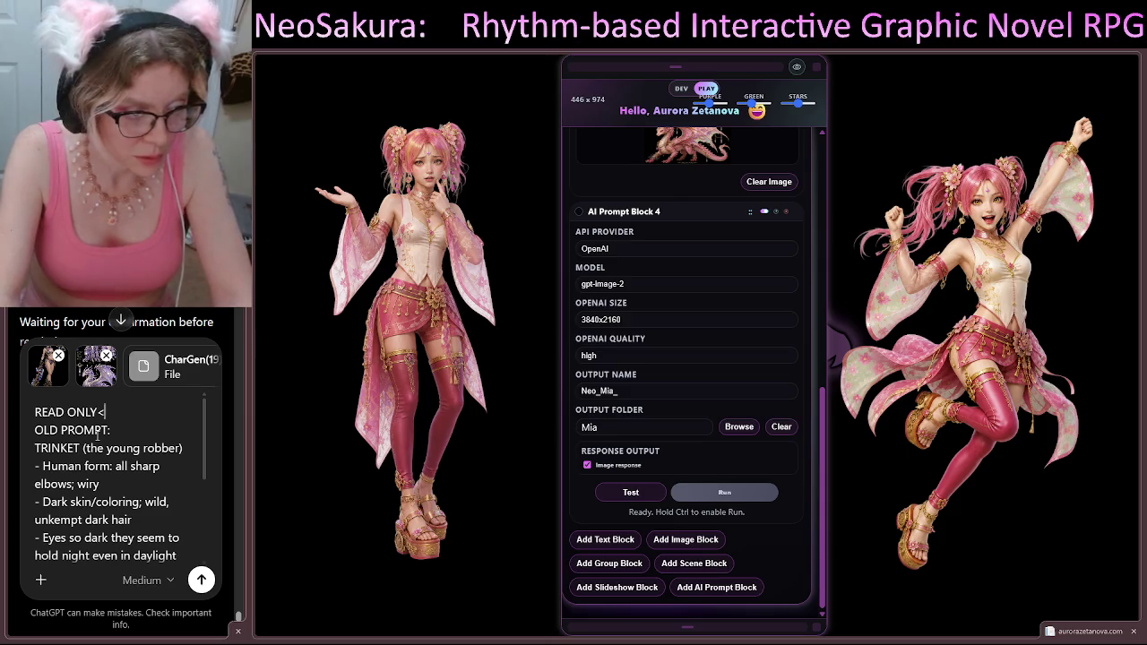
key("BackSpace")
type(", ")
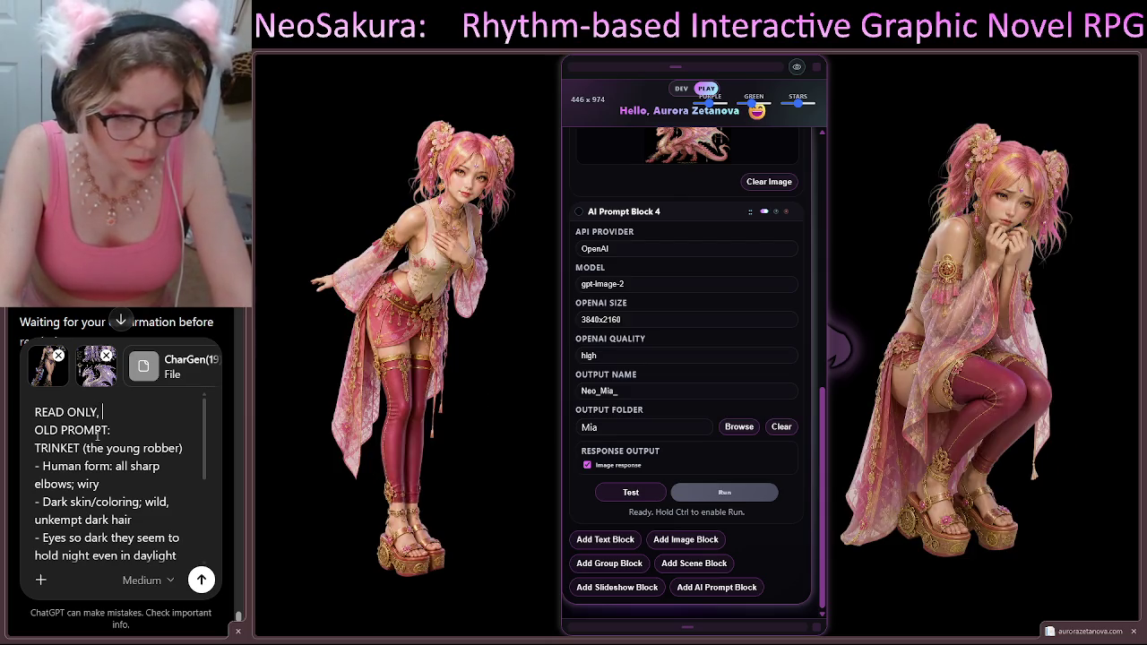
type("DO NOT RENDER")
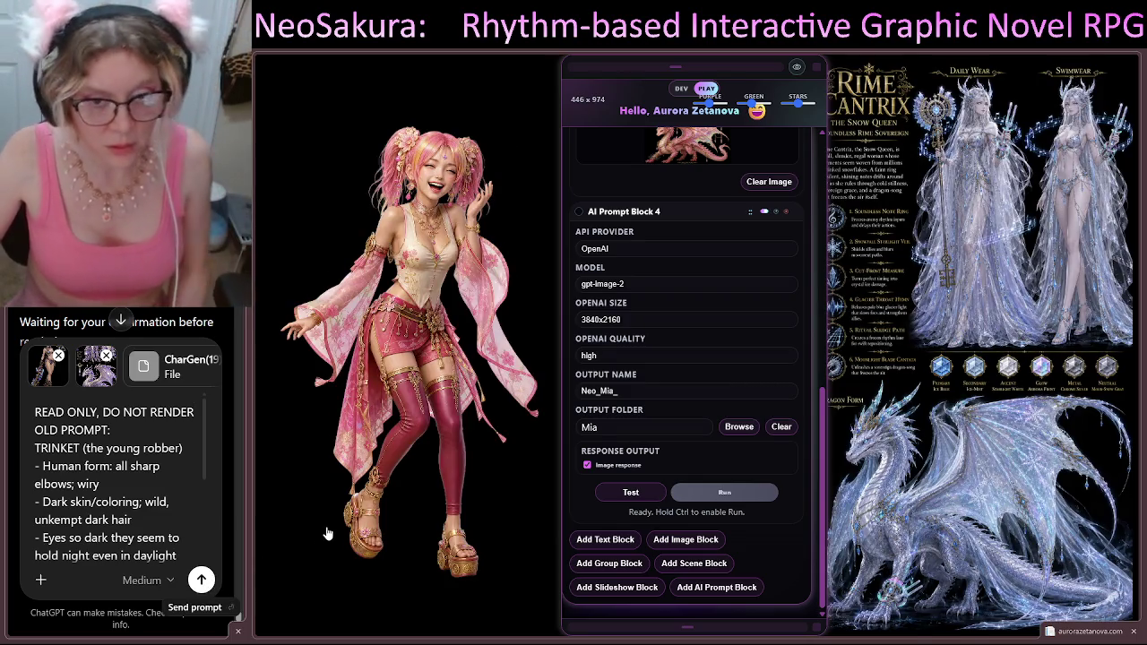
left_click(201, 580)
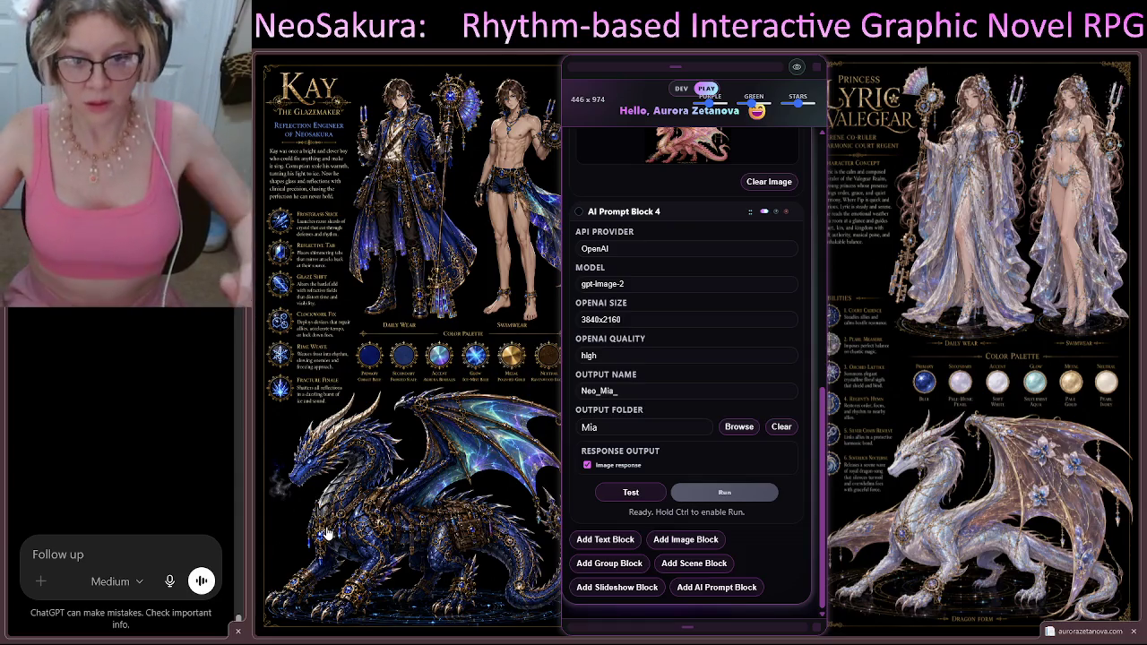
Step: Scroll the Neo Editor panel up to the Image Up! prompt and back to Image Block 3
scroll(747, 253, "up", 5)
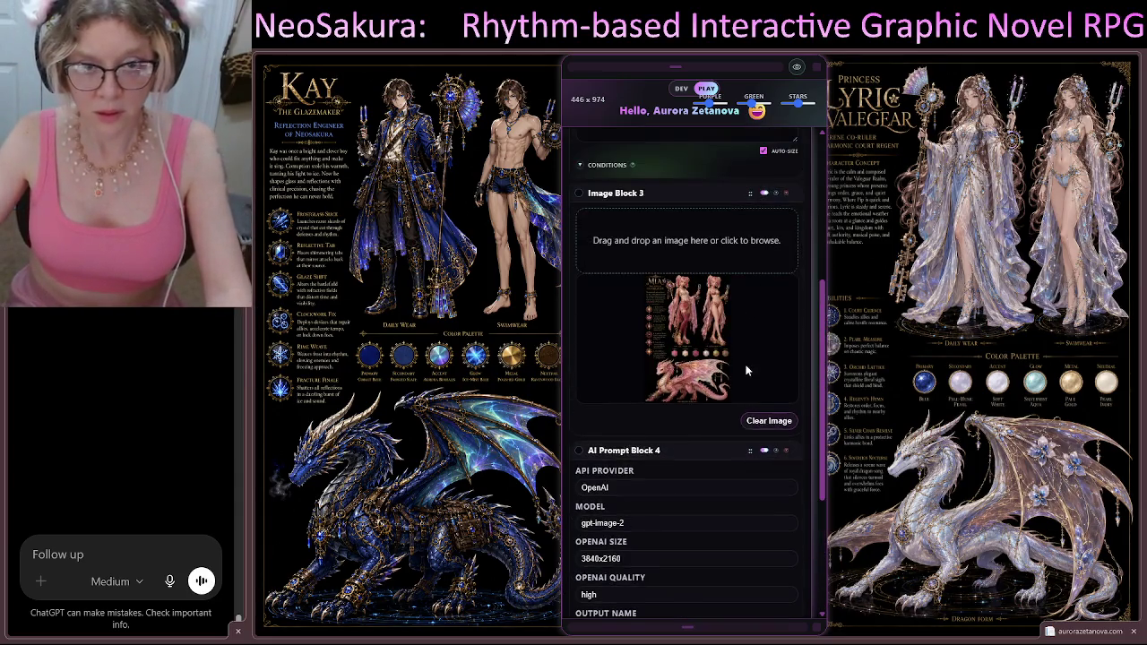
scroll(746, 369, "up", 5)
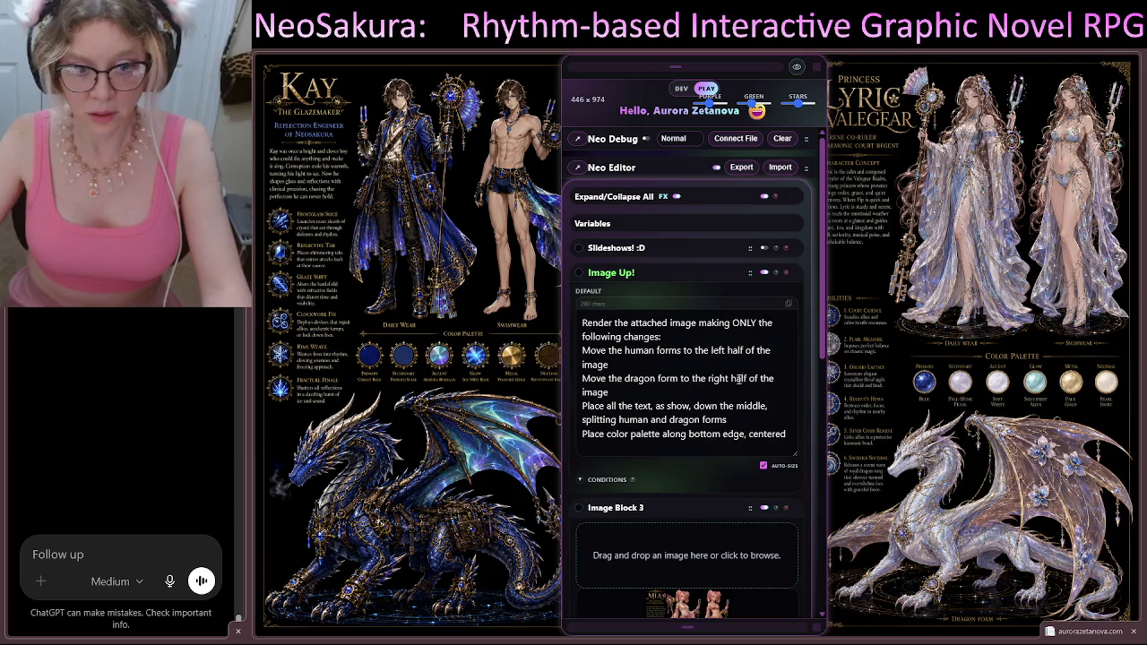
scroll(720, 401, "down", 5)
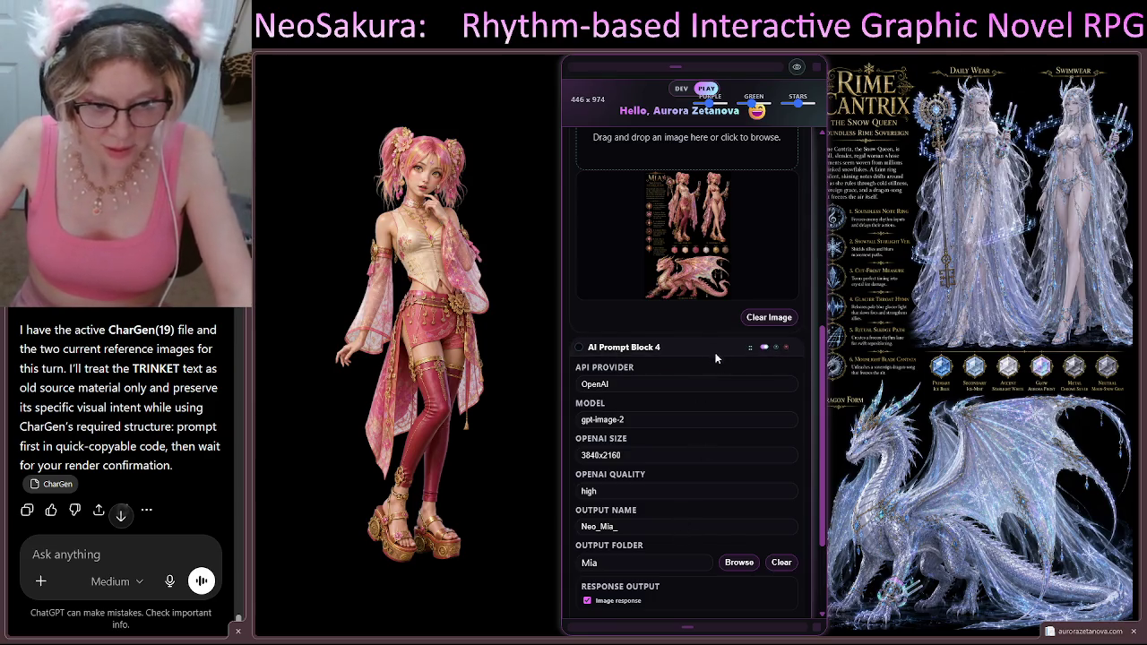
Step: Insert 'very small horizontal row,' before 'centered' on the palette line
scroll(717, 359, "up", 2)
scroll(625, 298, "up", 2)
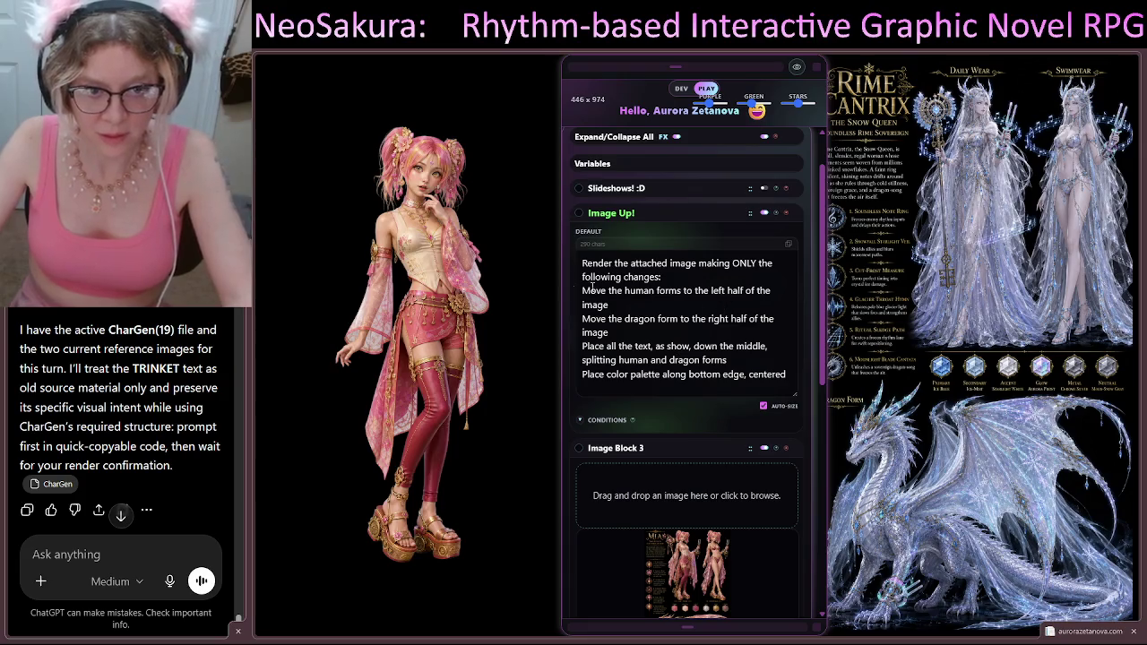
scroll(672, 372, "down", 1)
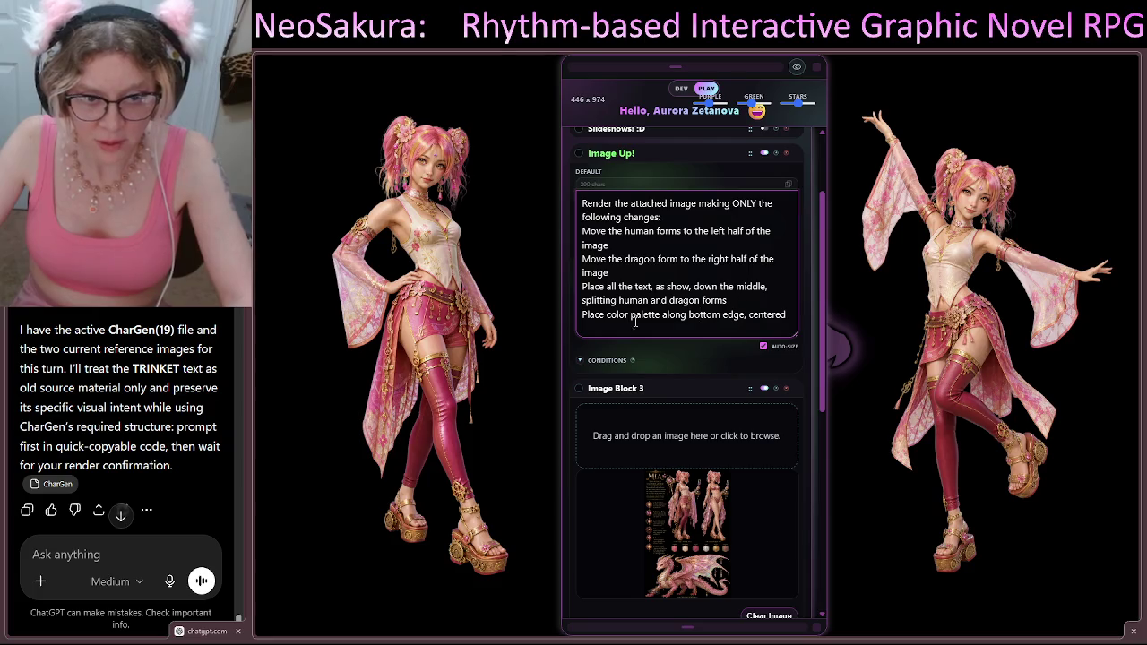
scroll(665, 321, "down", 2)
scroll(708, 314, "up", 4)
scroll(741, 307, "down", 2)
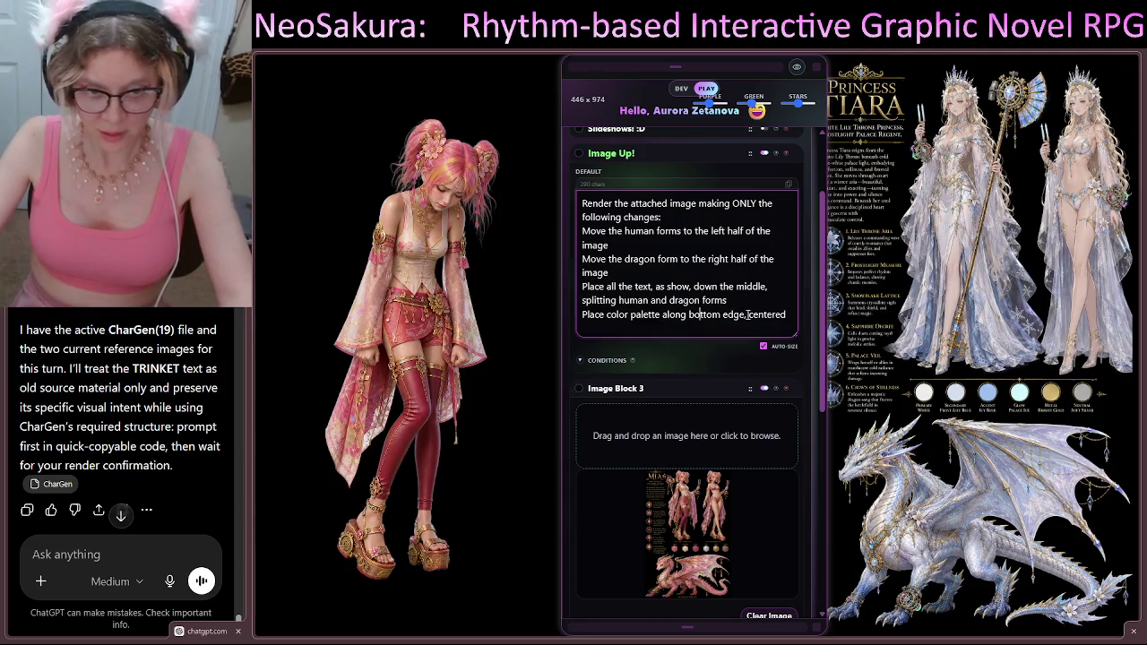
left_click(747, 315)
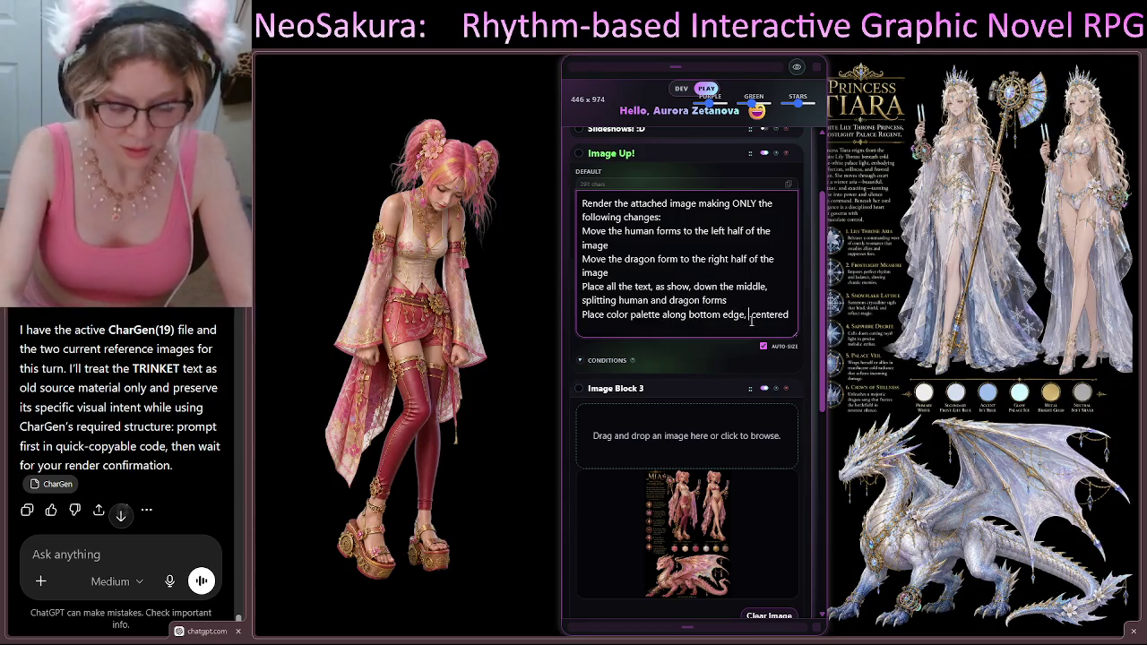
type("ver")
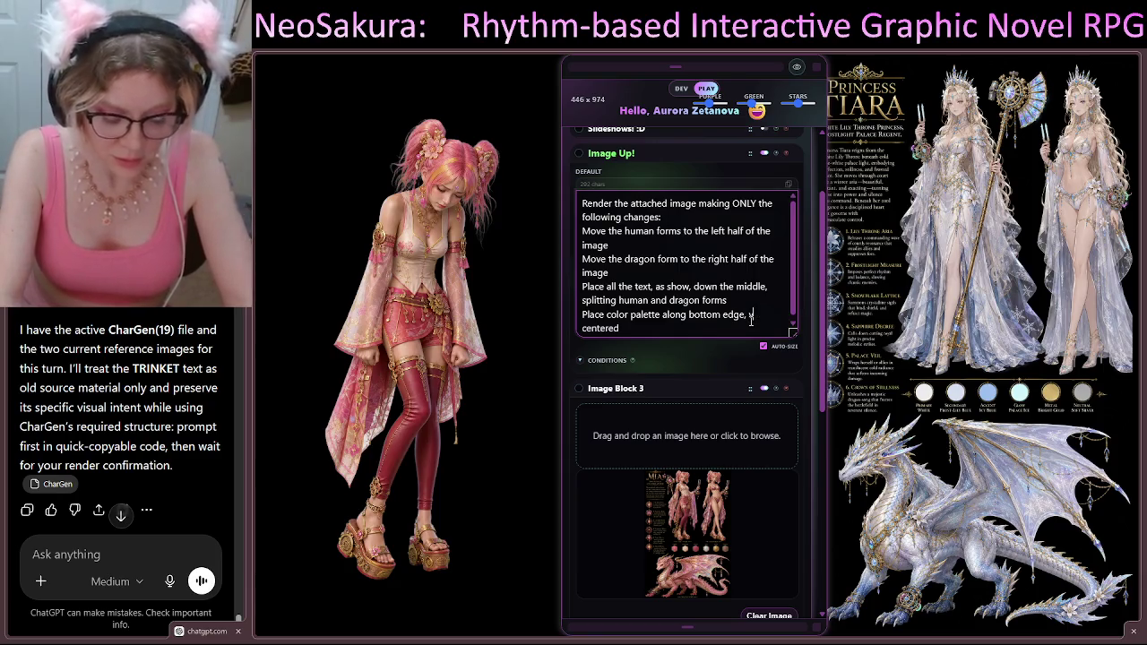
type("y small")
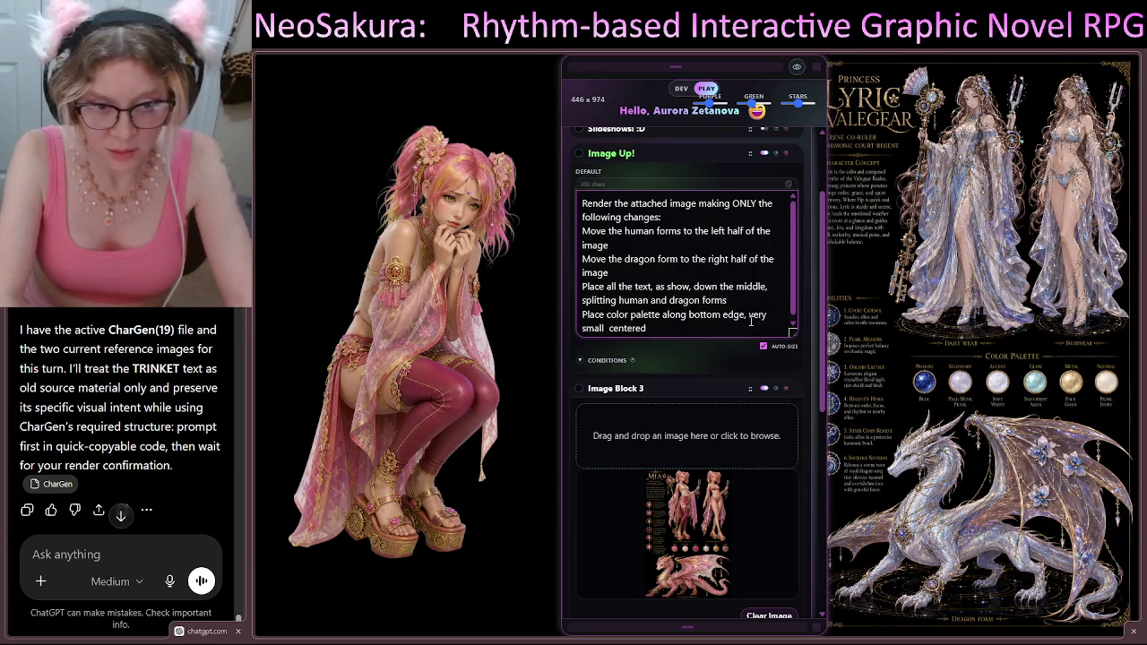
type(" hor")
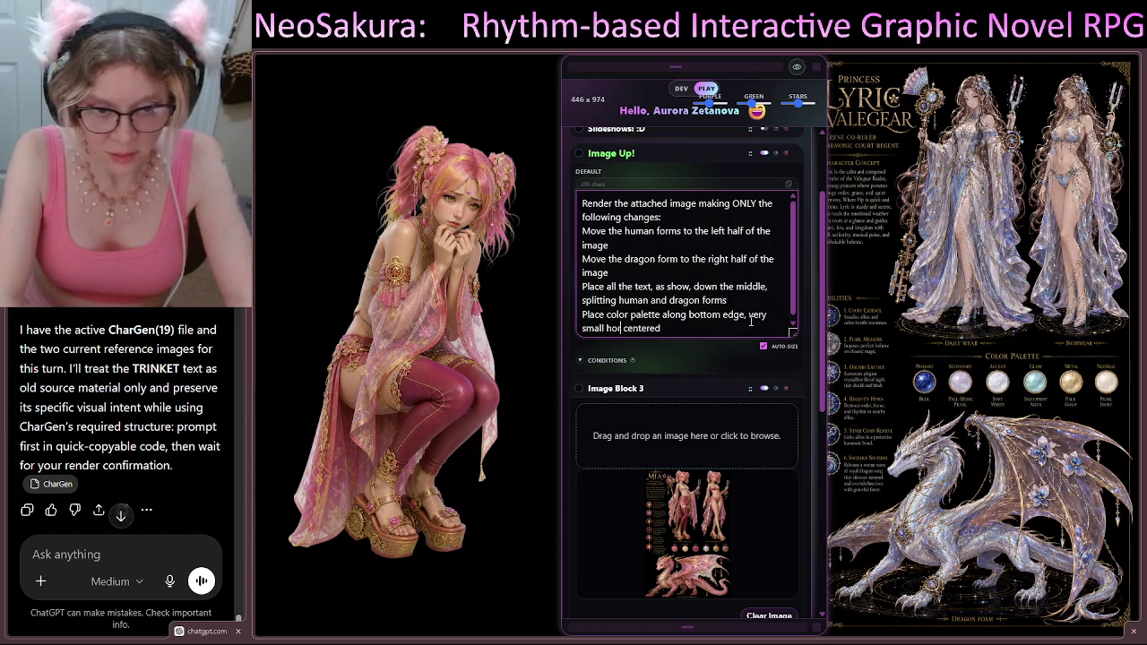
type("izonta")
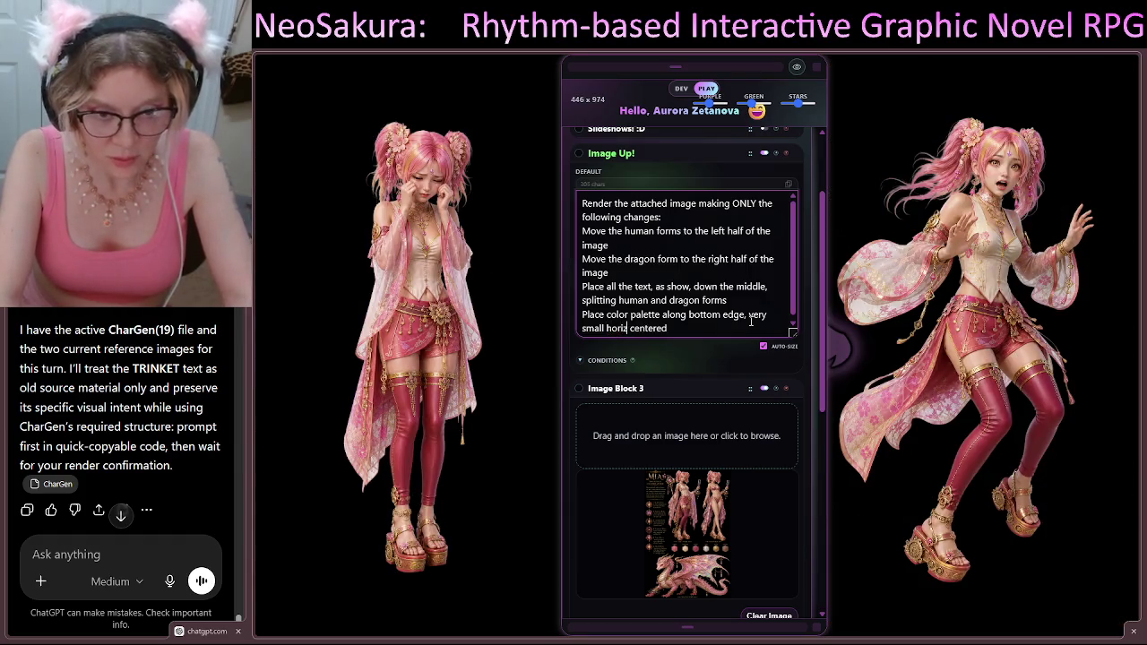
type("lly")
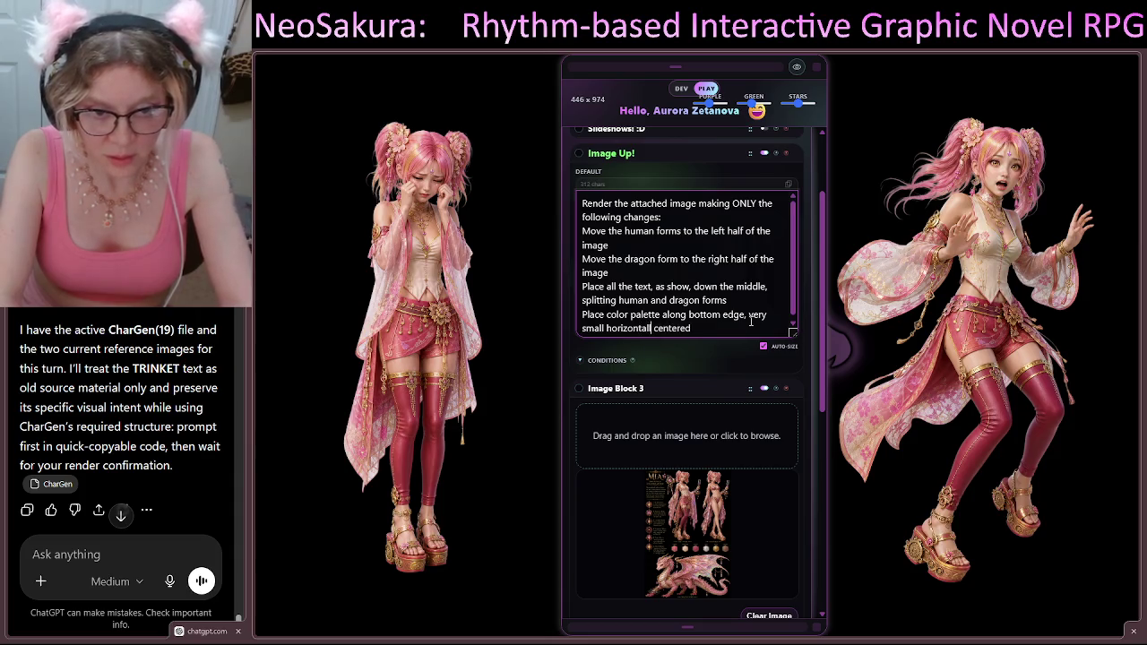
key("BackSpace")
key("BackSpace")
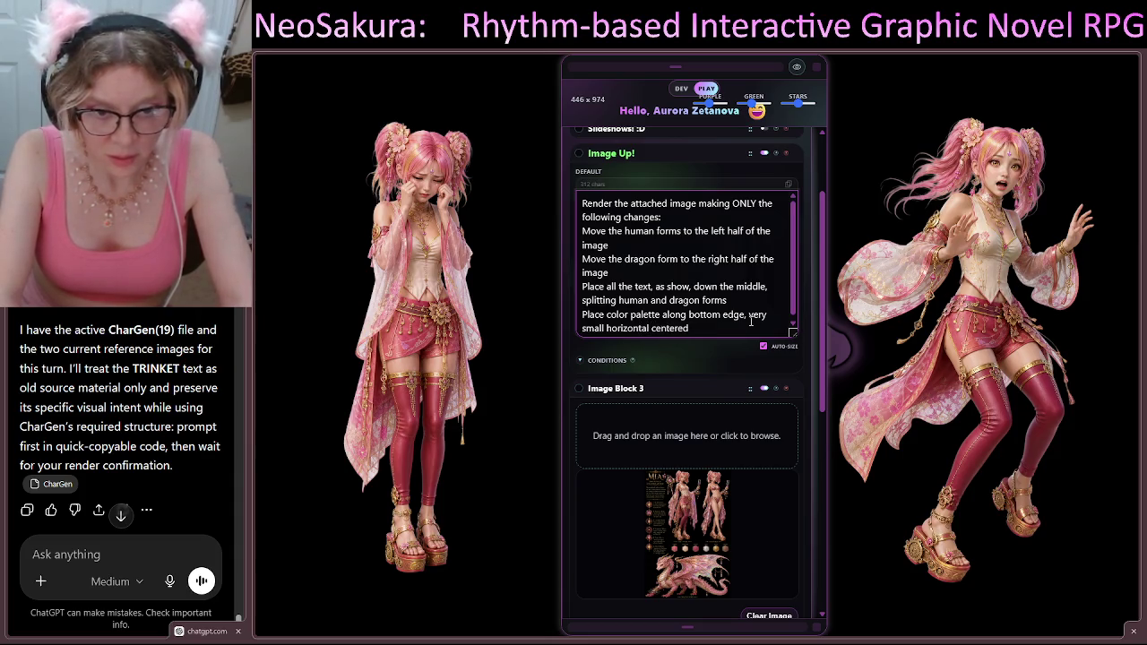
type("l row,")
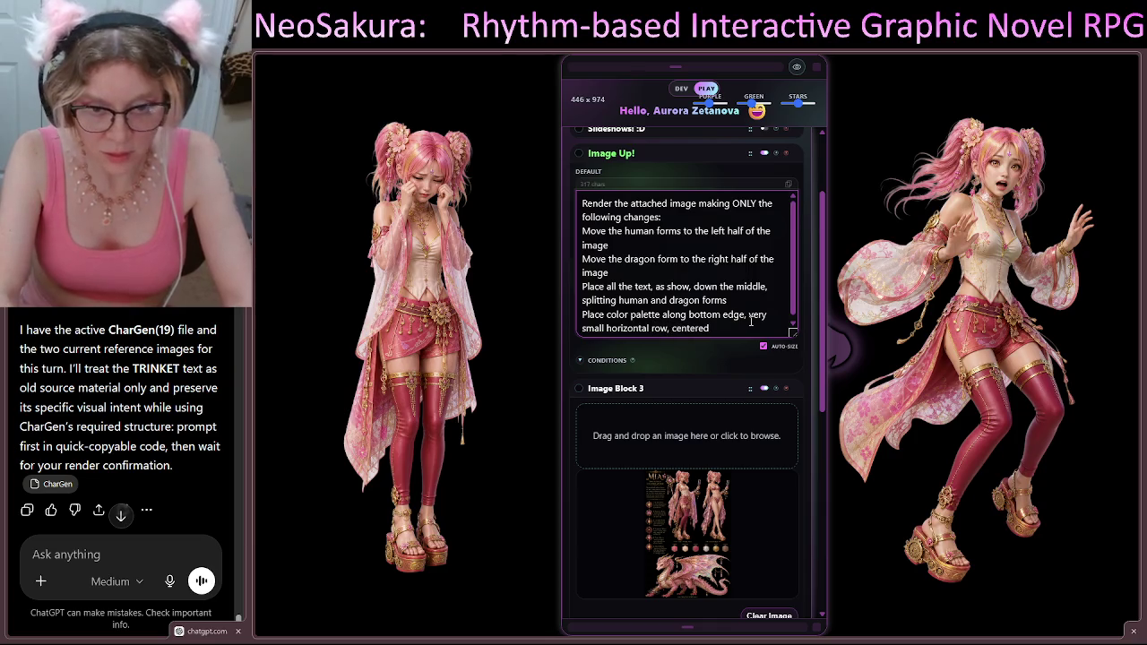
left_click(710, 328)
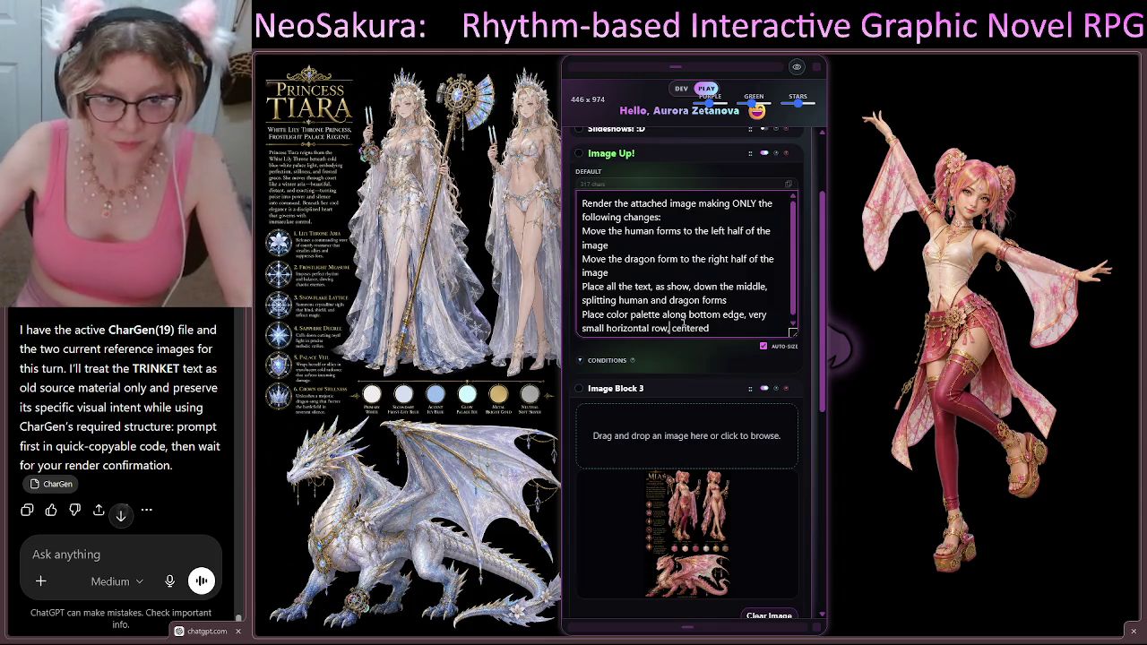
type(",")
Step: Add the word SMALL after 'Place' on the palette line
left_click(606, 315)
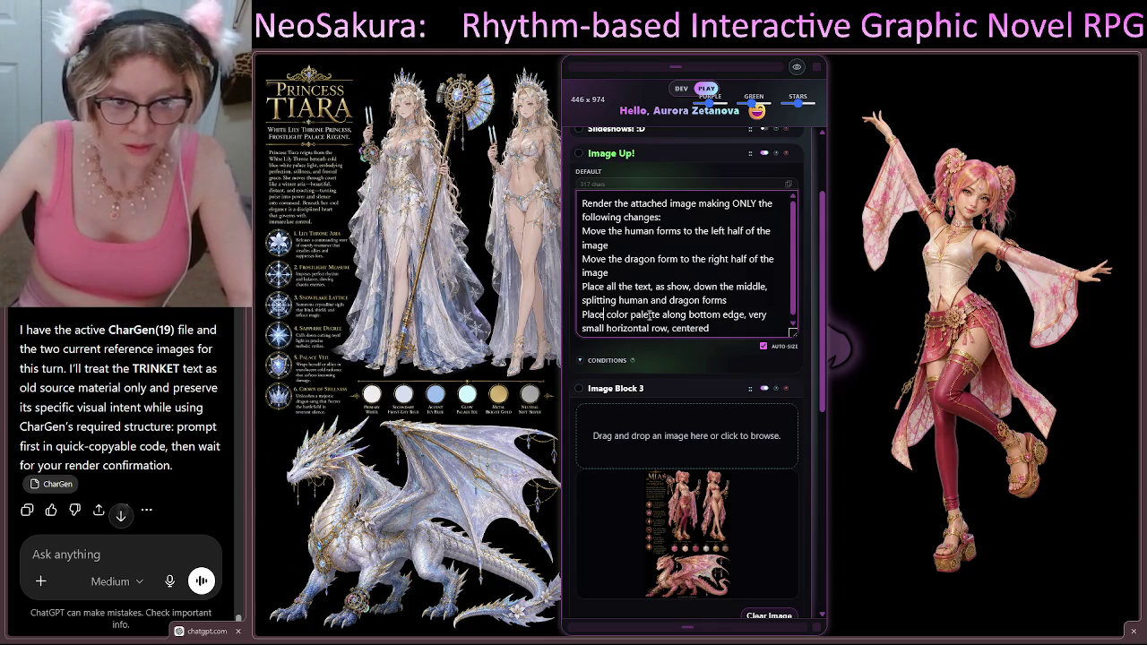
type("SMALL")
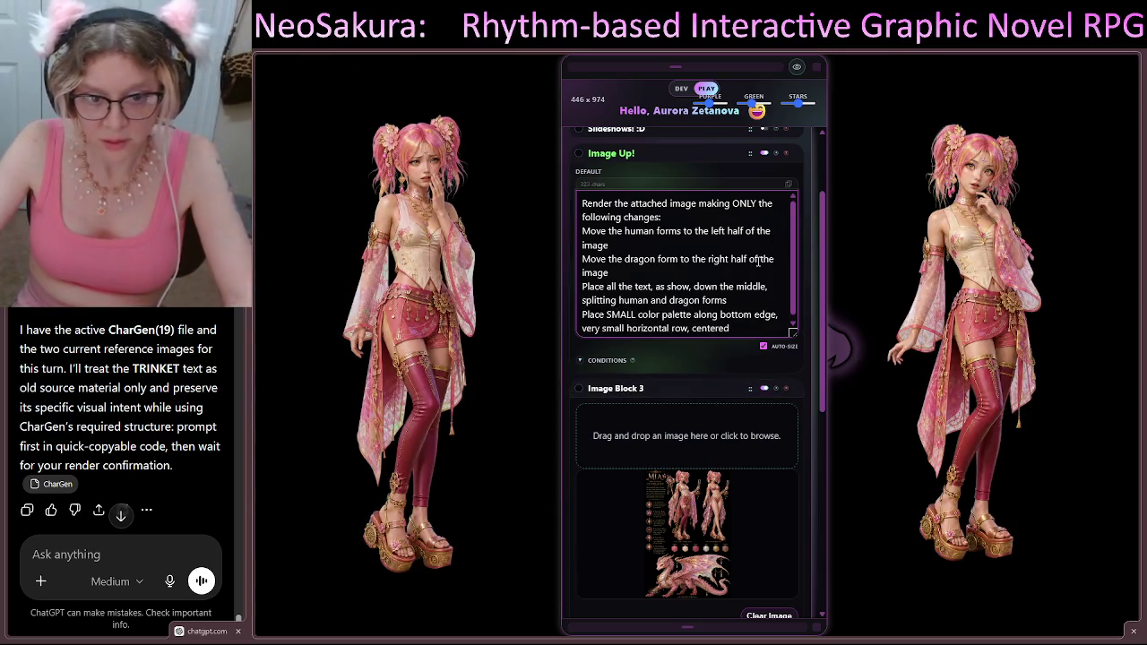
scroll(770, 495, "down", 5)
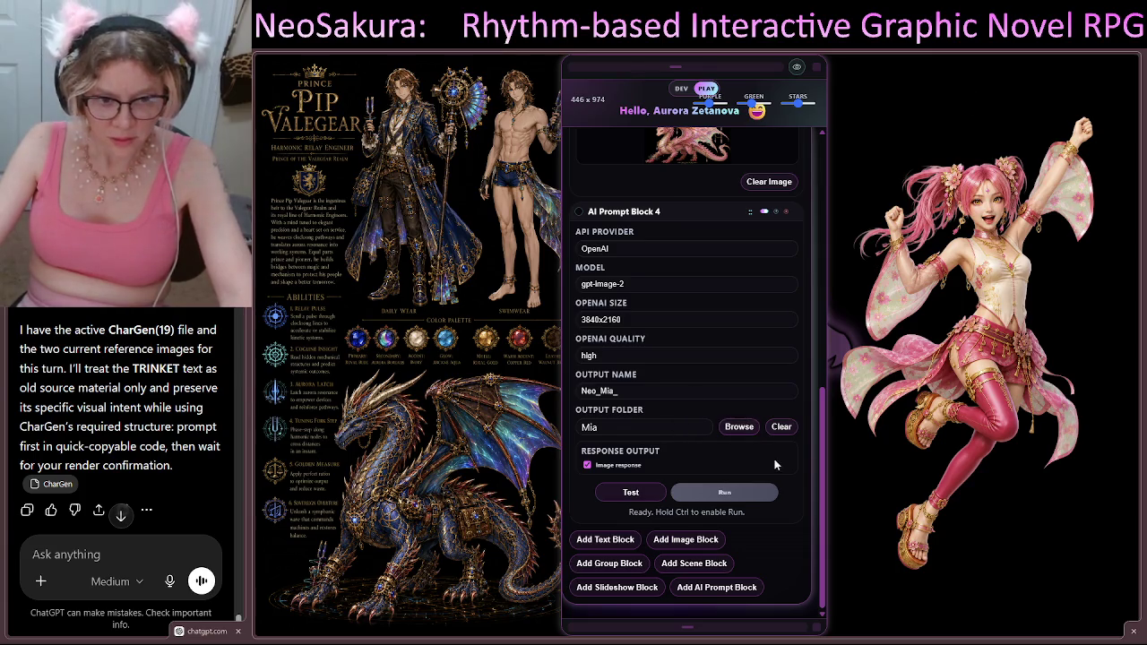
scroll(775, 464, "up", 10)
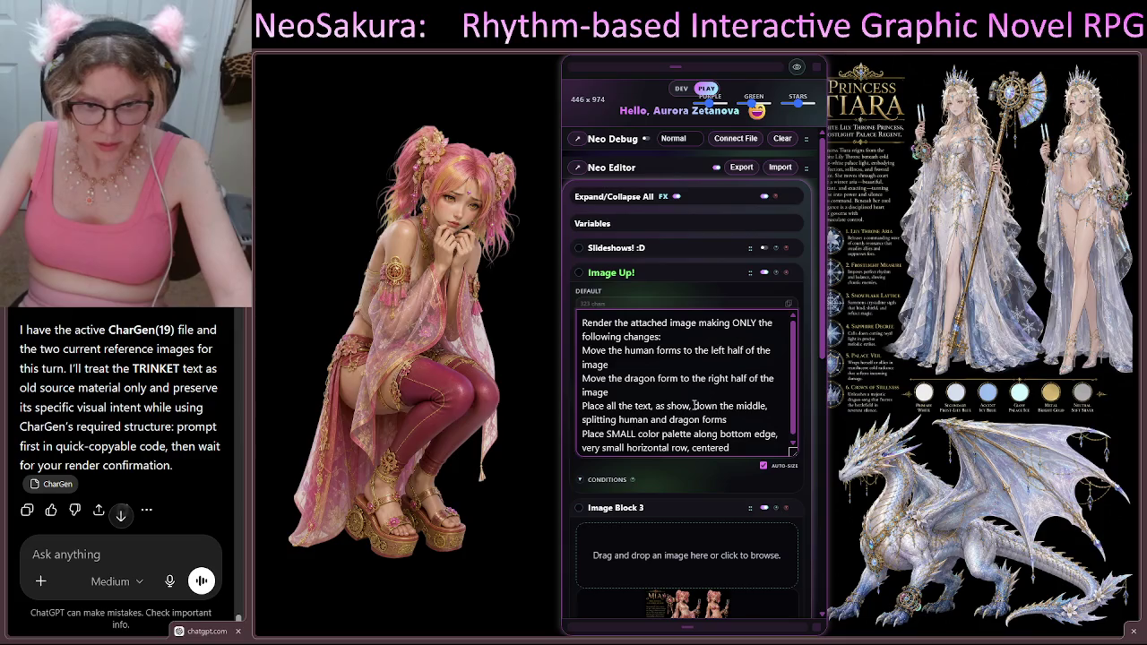
Step: Replace 'down the middle, splitting human and dragon forms' with 'spanning across the top edge of the right half, above the dragon.'
mouse_move(693, 405)
left_mouse_down()
mouse_move(759, 406)
mouse_move(743, 416)
left_mouse_up()
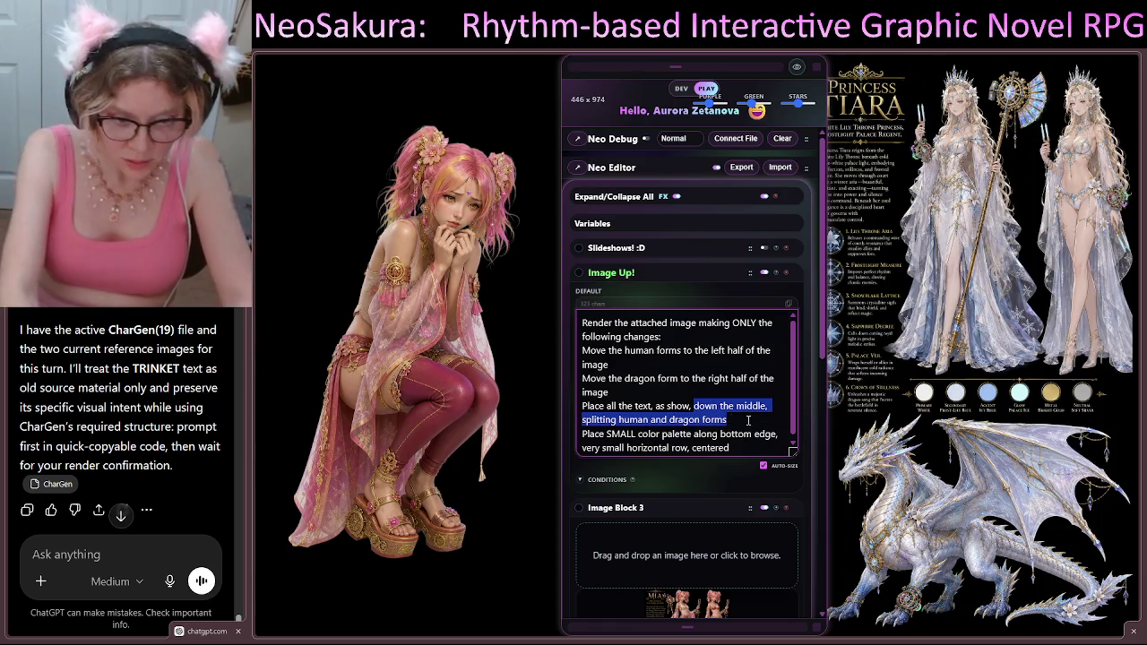
type("s show, spannin")
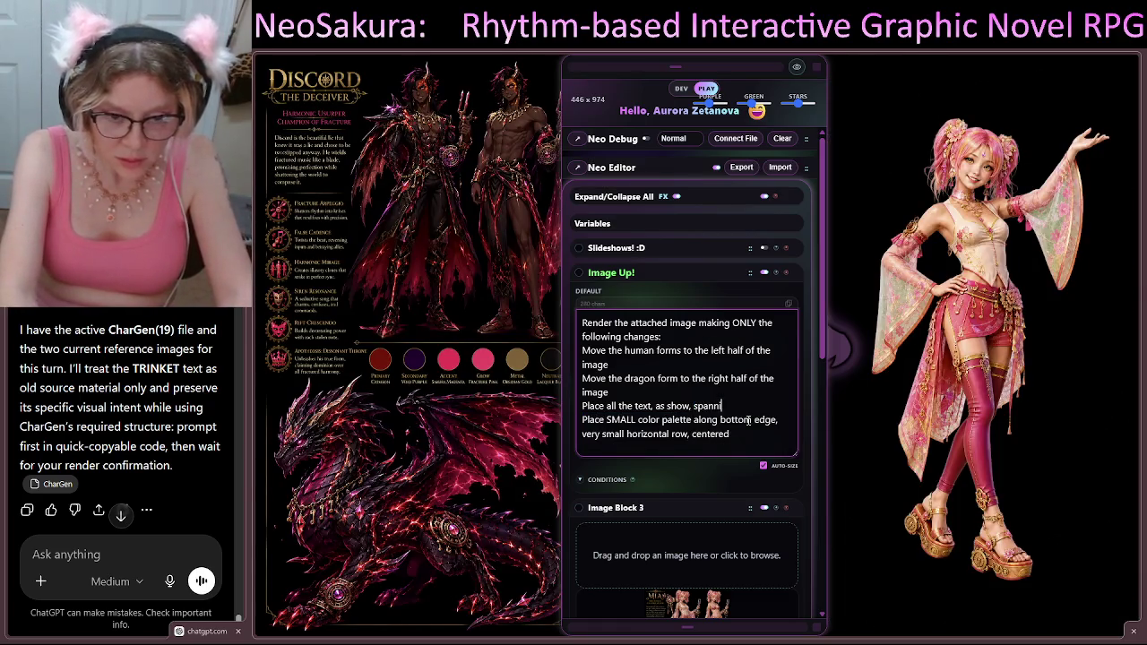
type("g ac")
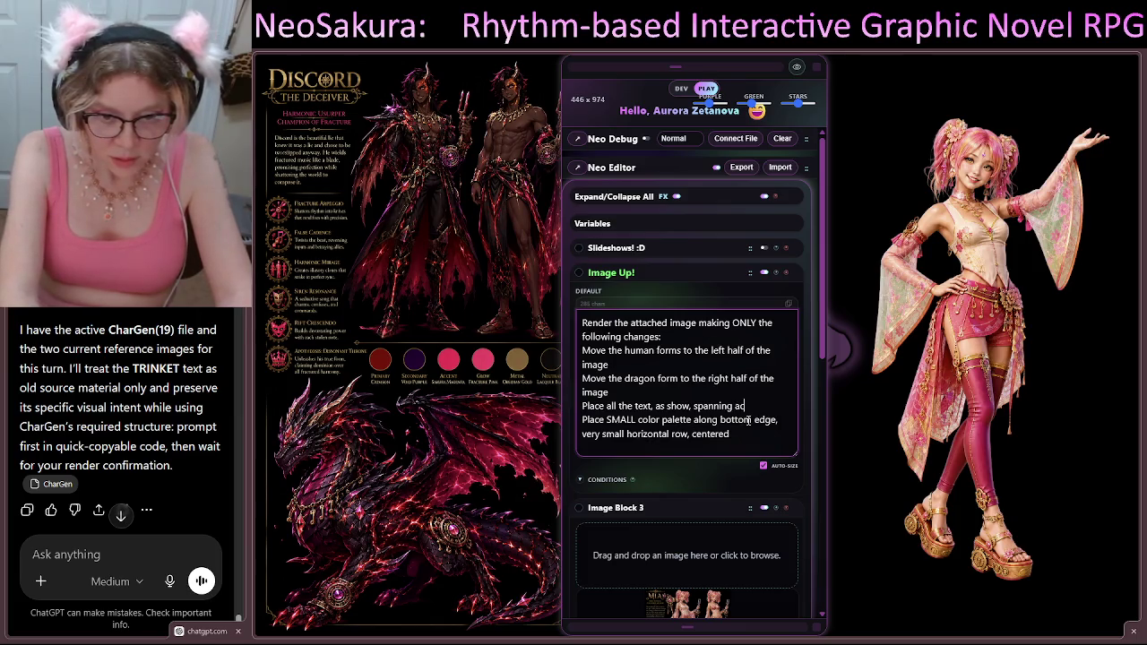
type("ross th")
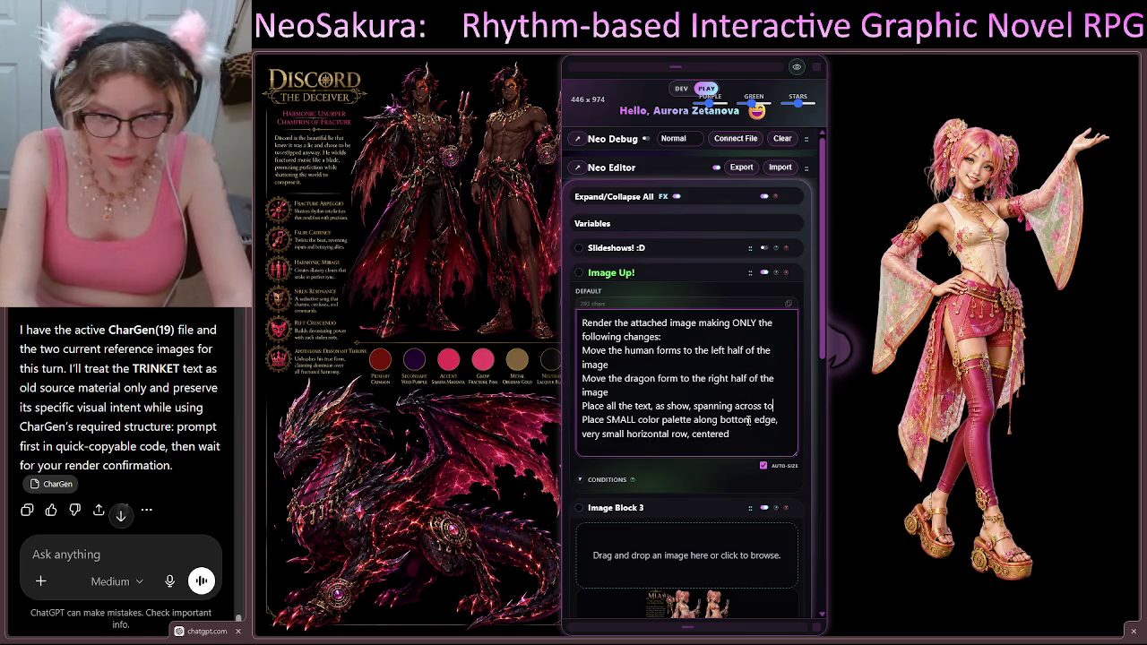
type("e")
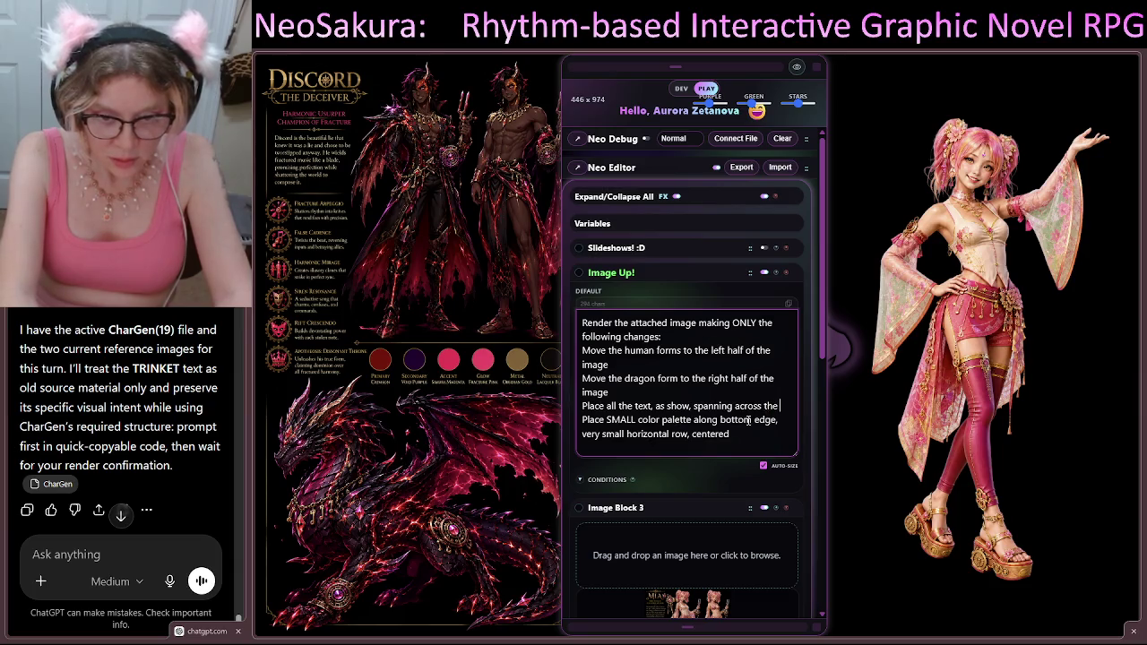
type(" top")
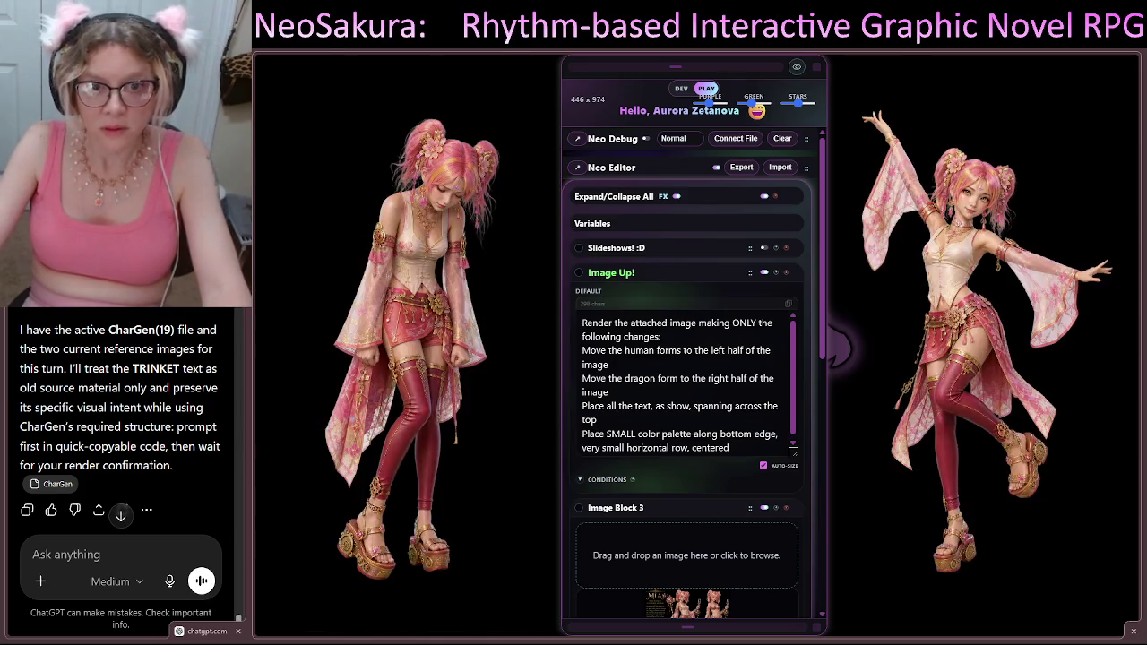
left_click(642, 419)
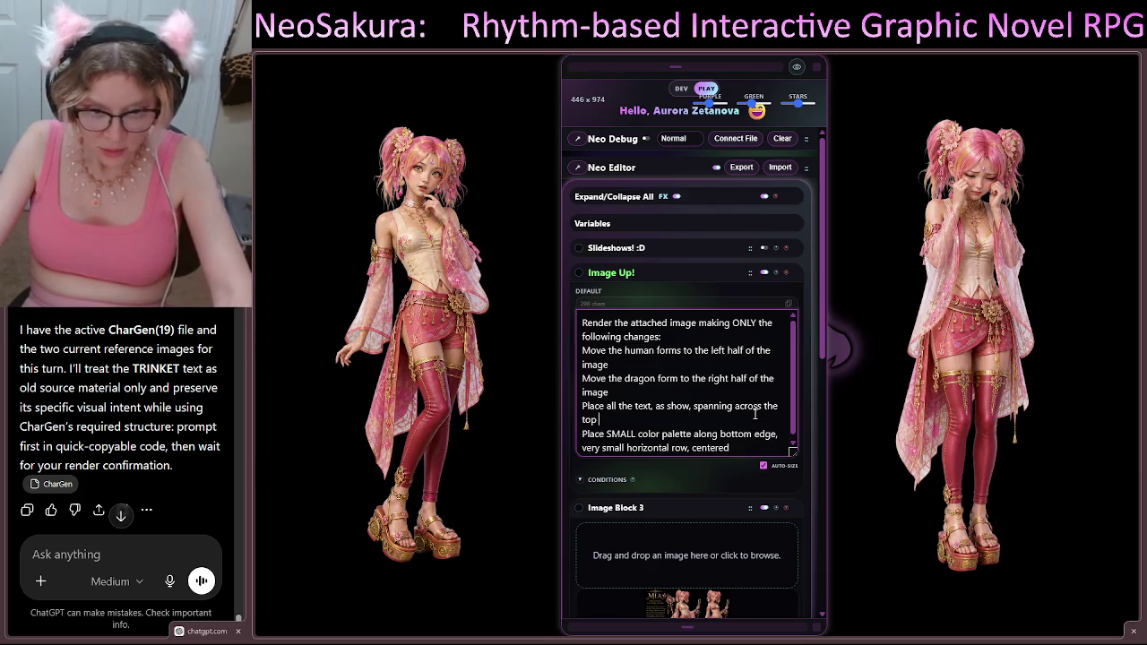
type("edge")
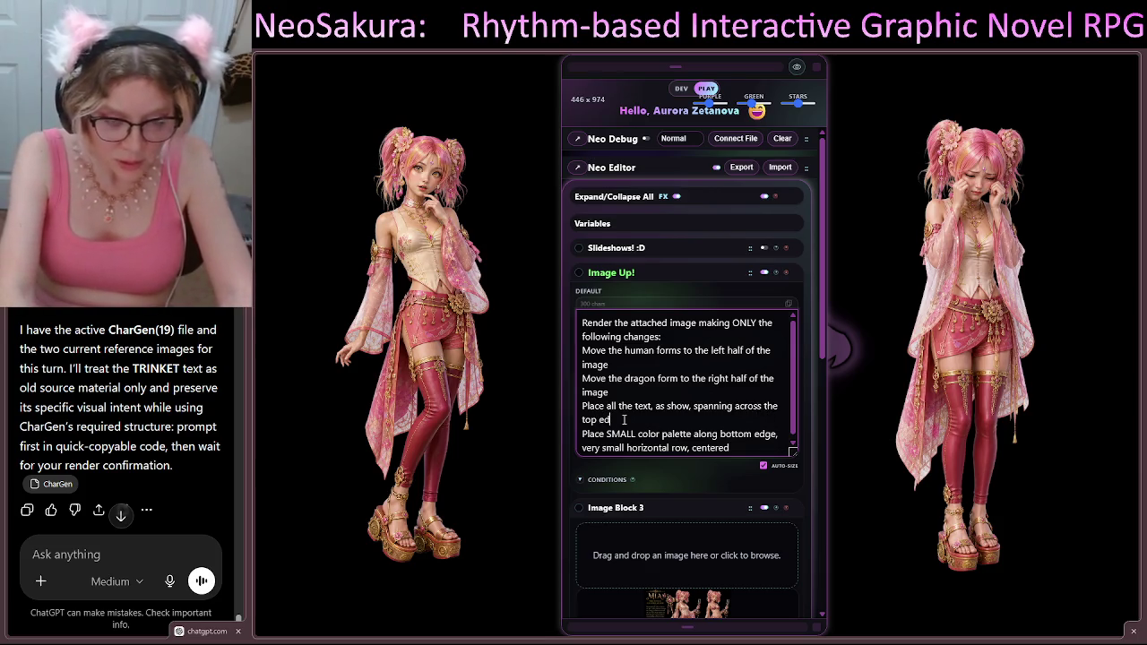
type(" of")
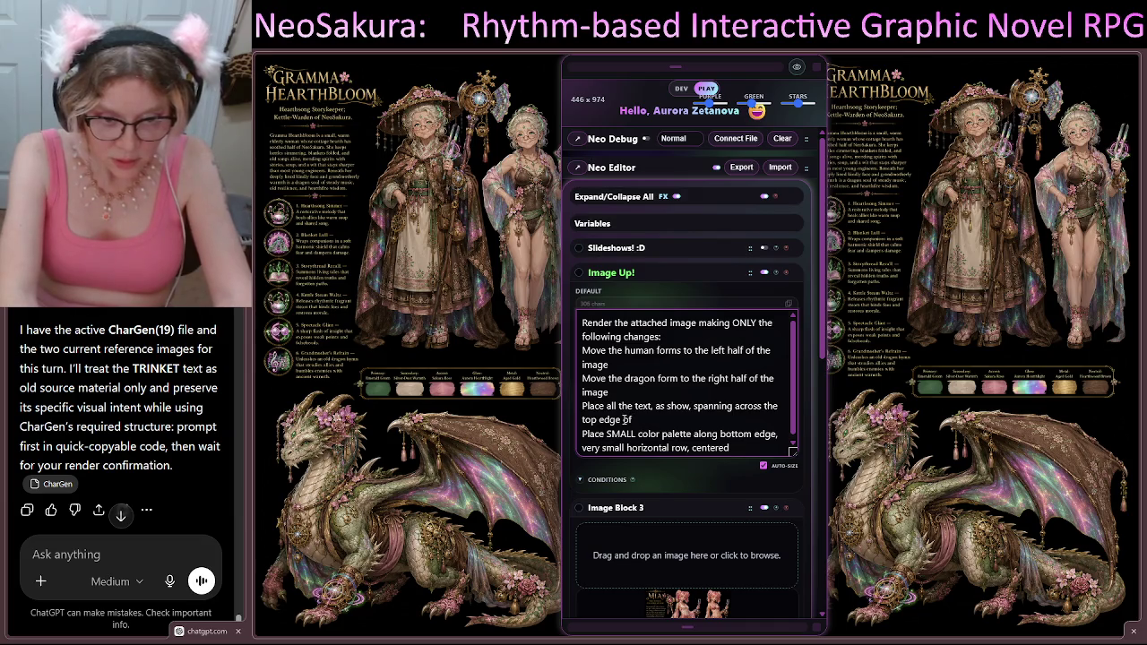
type(" the right h")
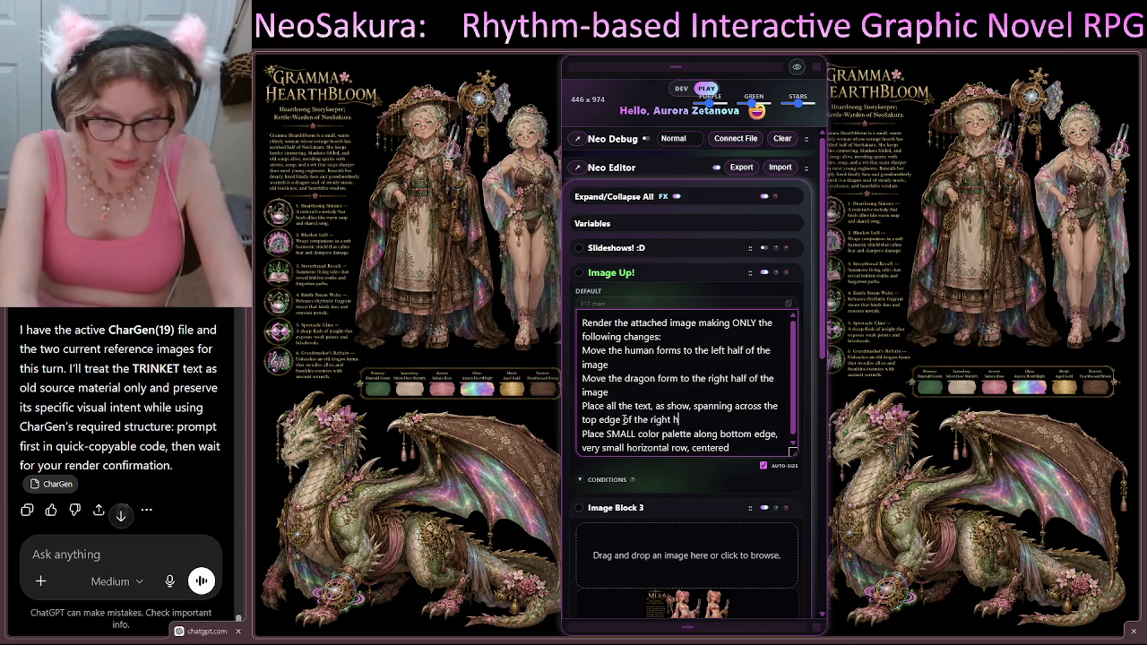
type("alf, above t")
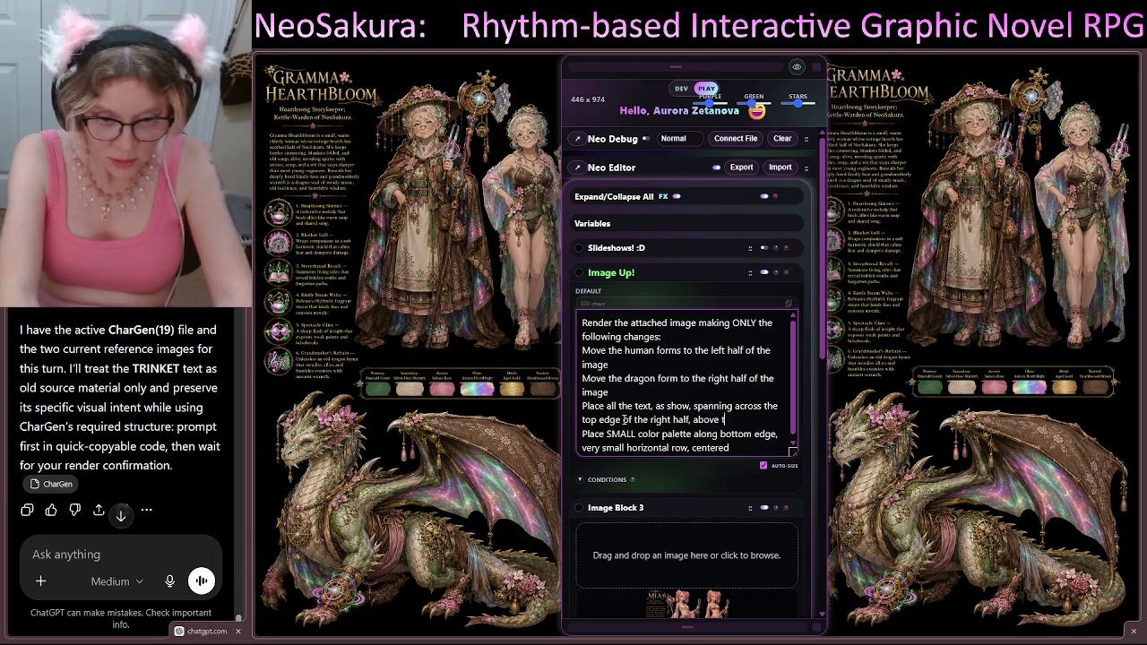
type("he dragon.")
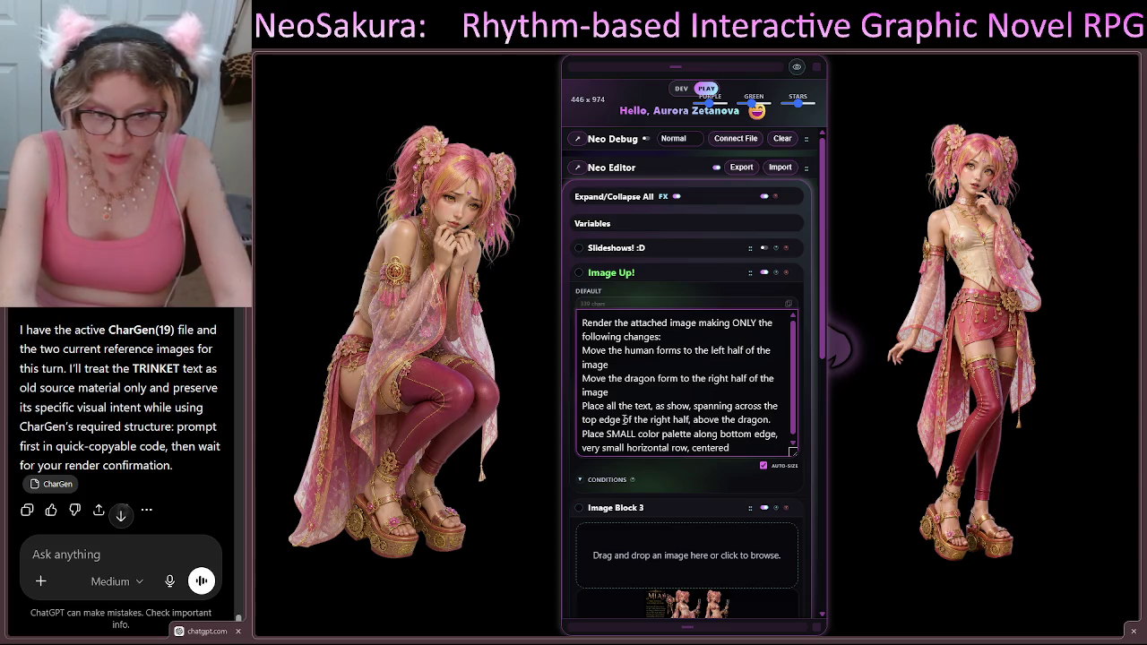
scroll(733, 417, "down", 1)
scroll(733, 416, "down", 1)
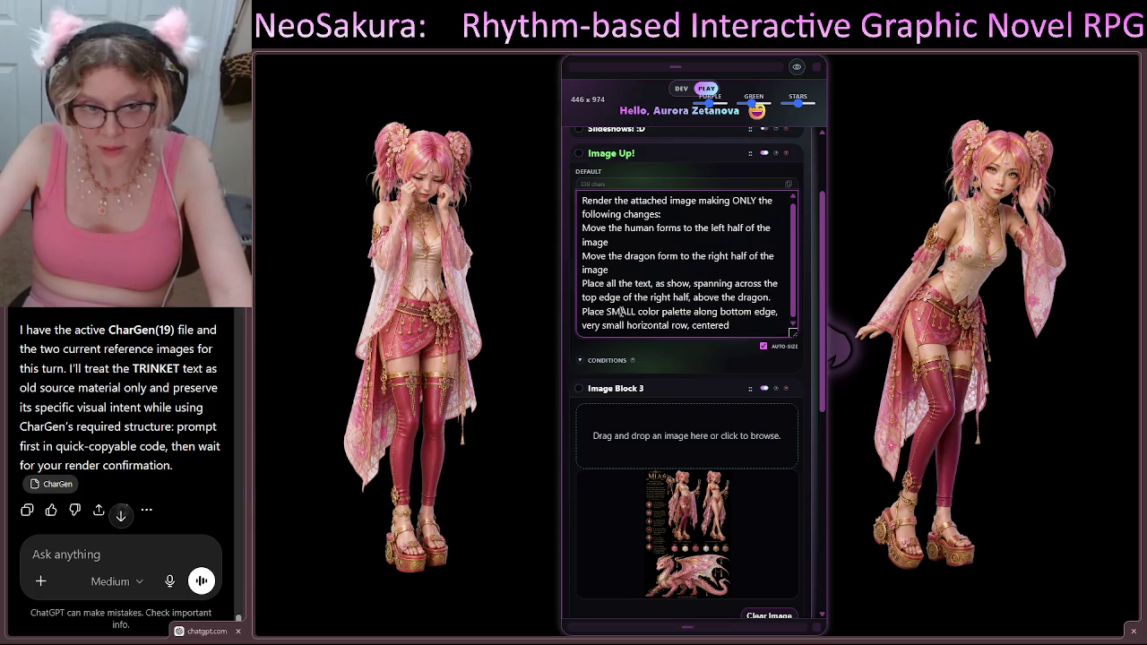
Step: Reword the palette line to a small centered row of the left half, below the human forms
double_click(620, 311)
key("BackSpace")
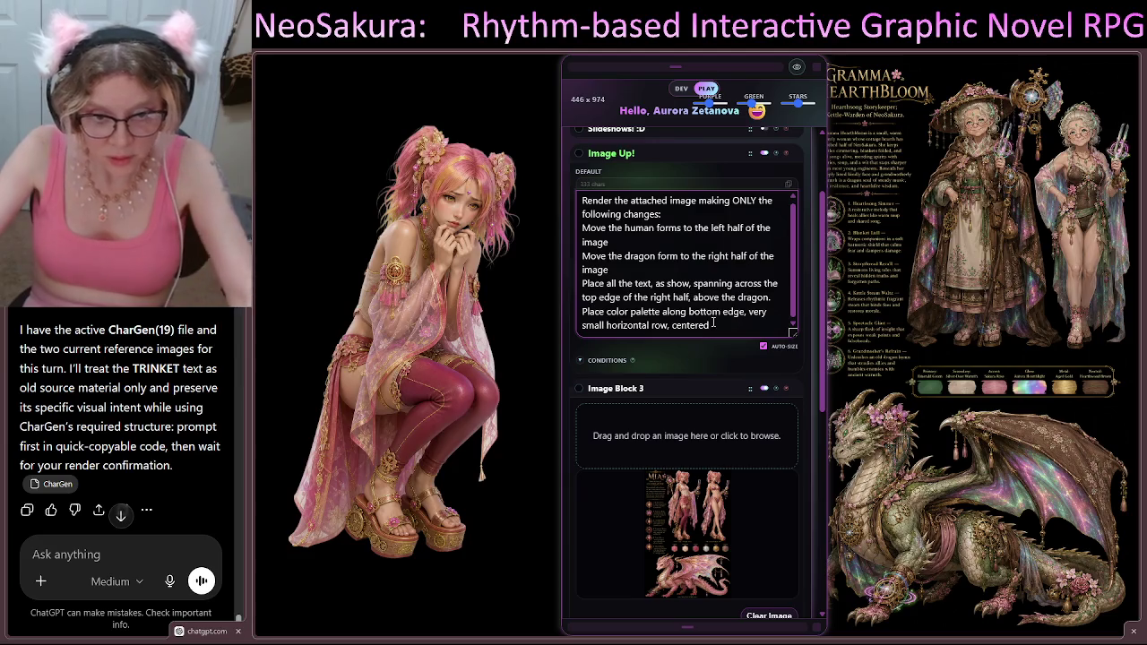
type("the")
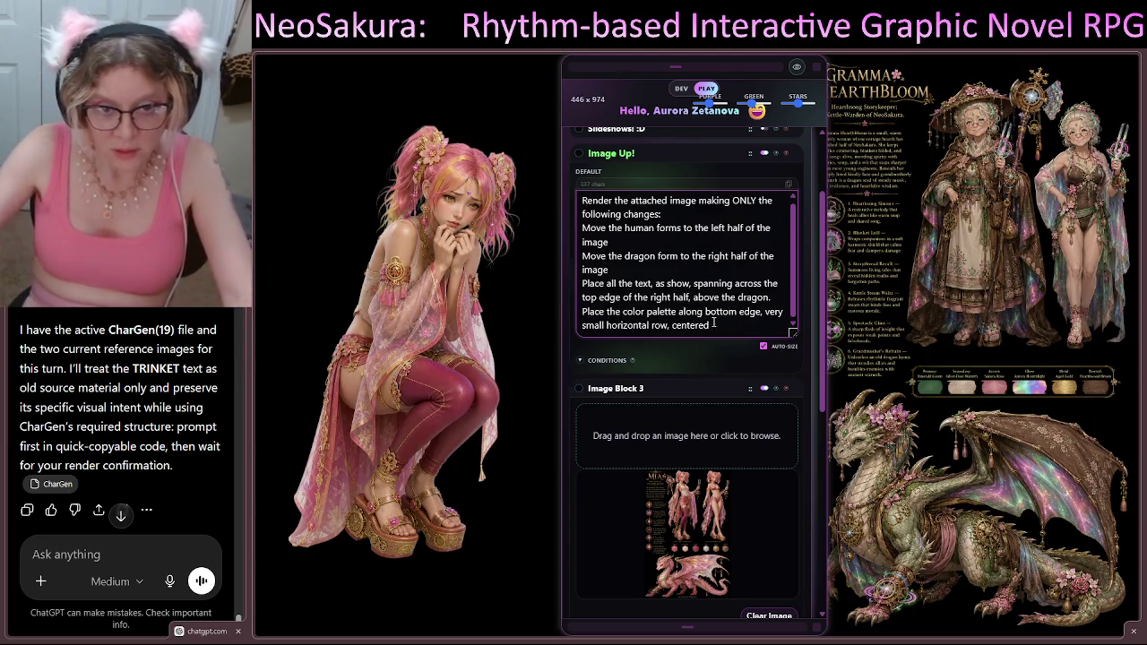
double_click(773, 310)
type("in")
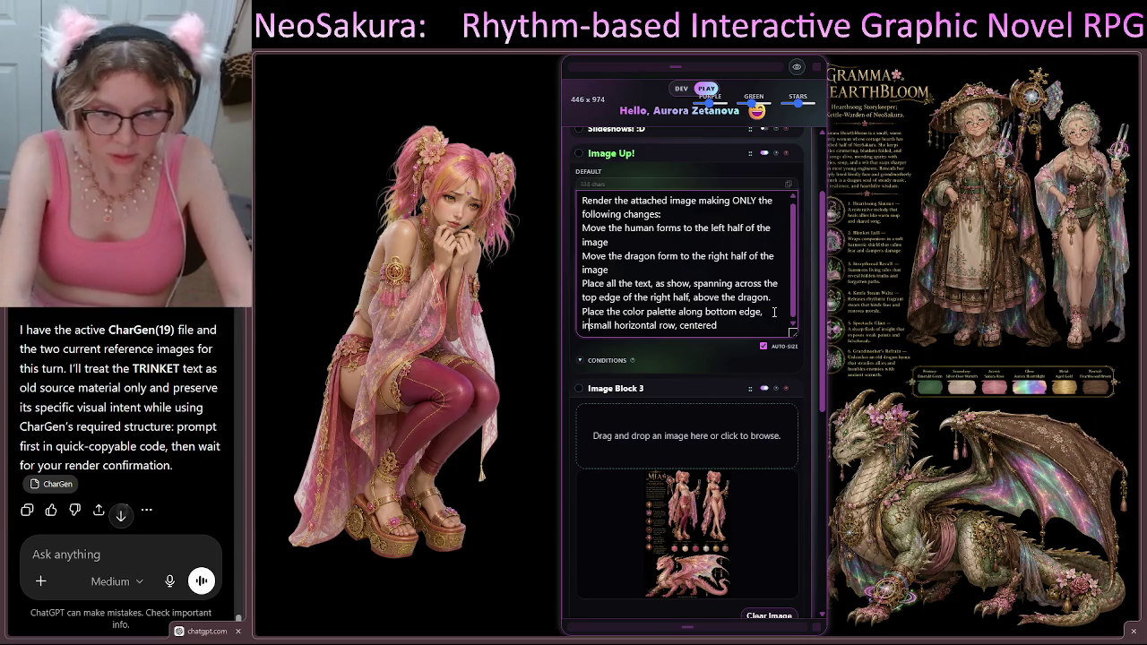
type(" a")
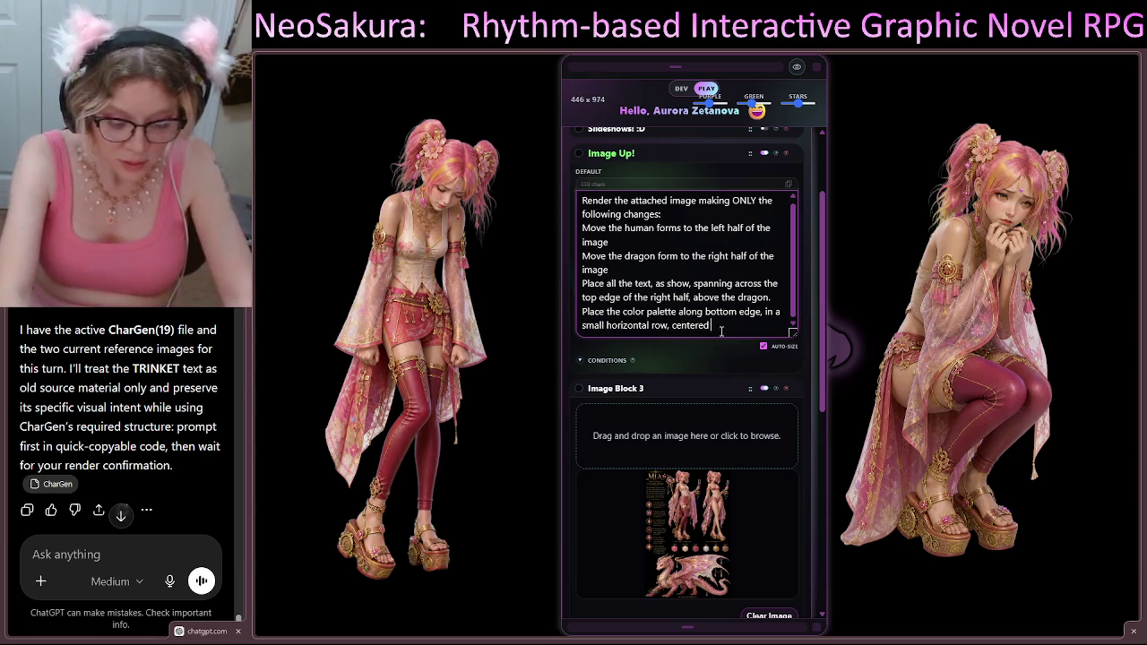
type(" be")
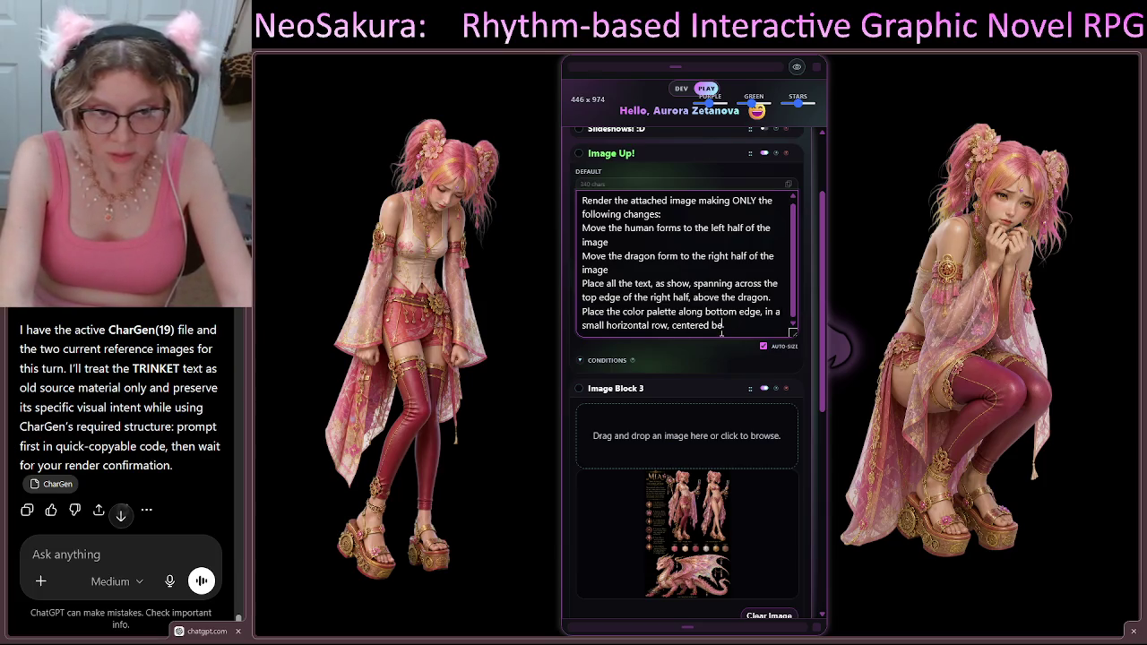
type("low the h")
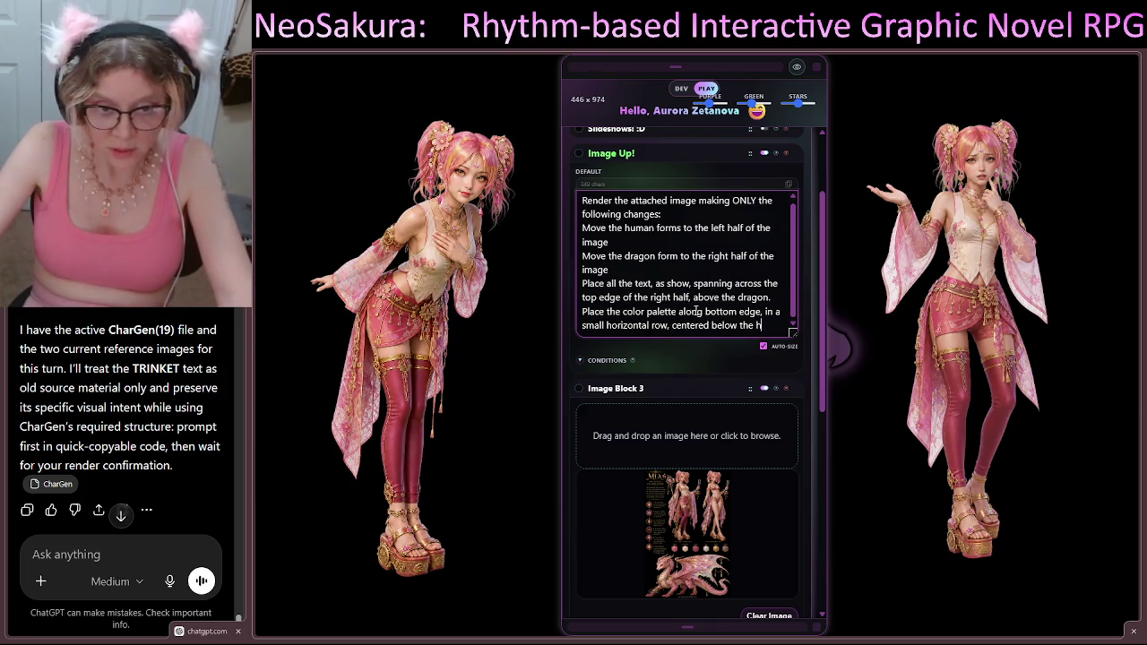
left_click(760, 310)
type("of the ")
type("left half")
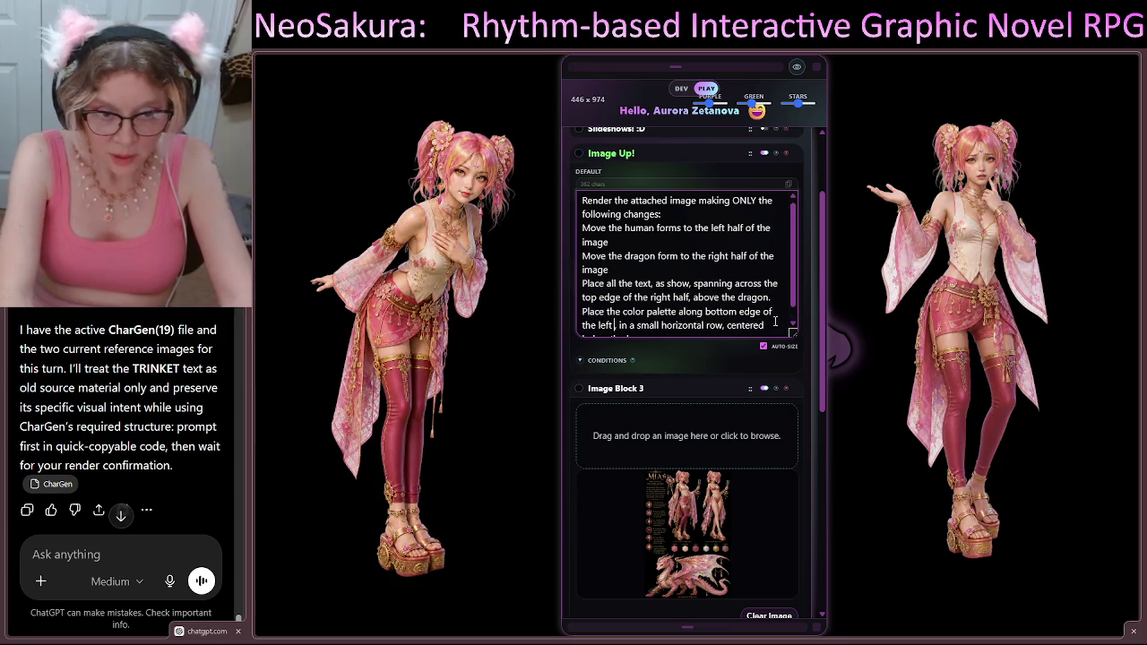
type(",")
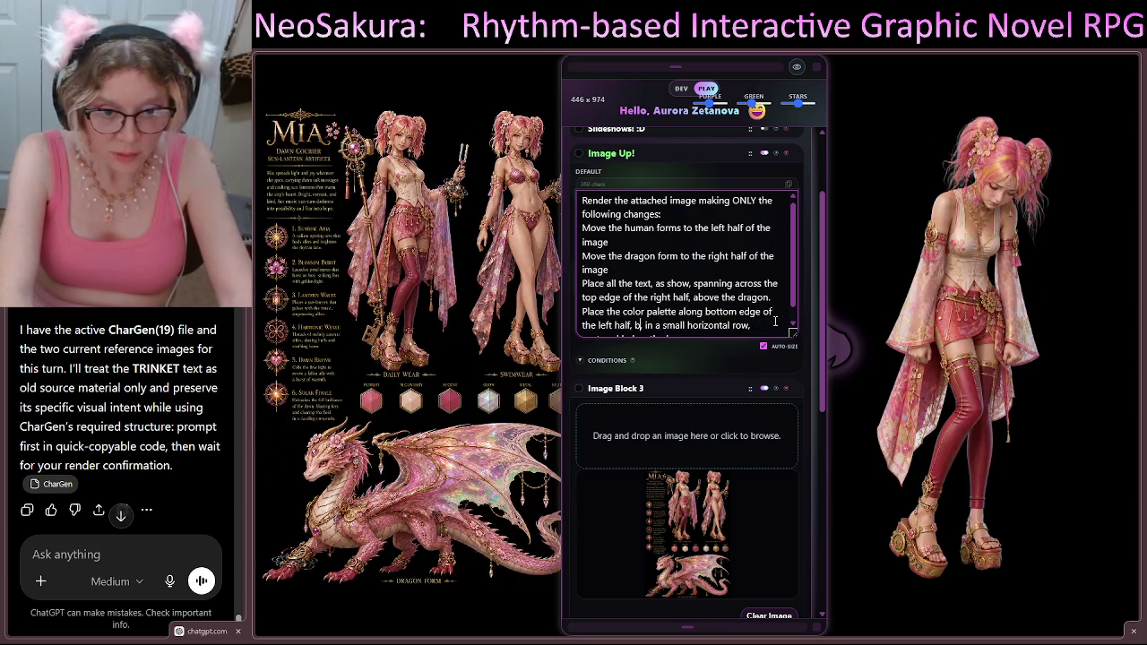
type(" below the human forms")
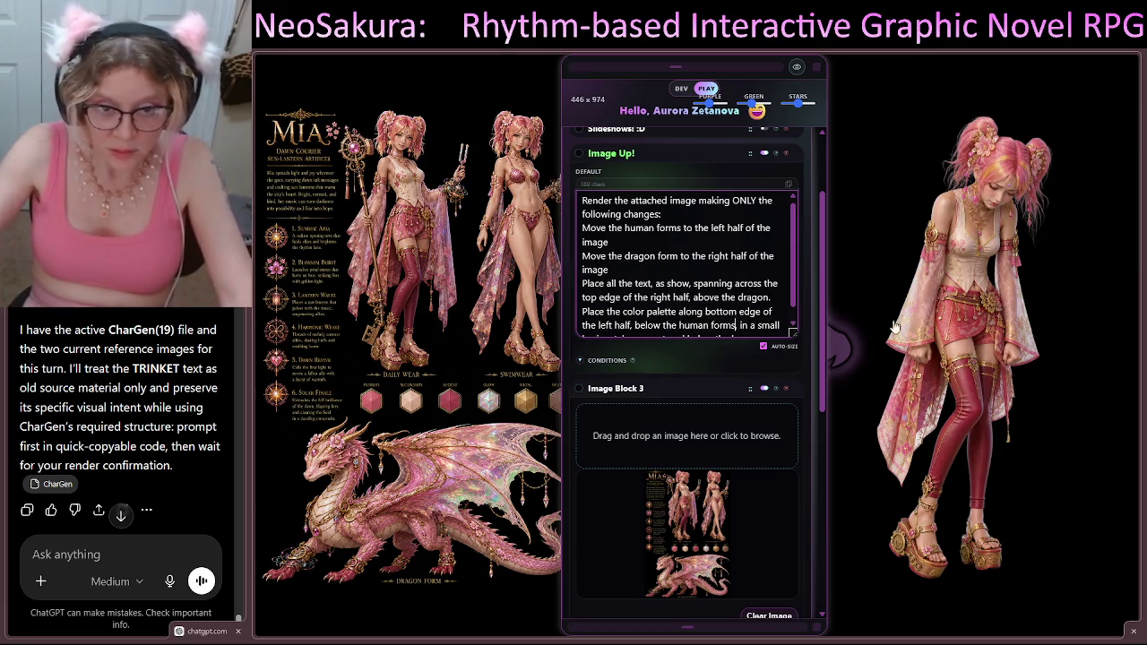
type(", centered below the h")
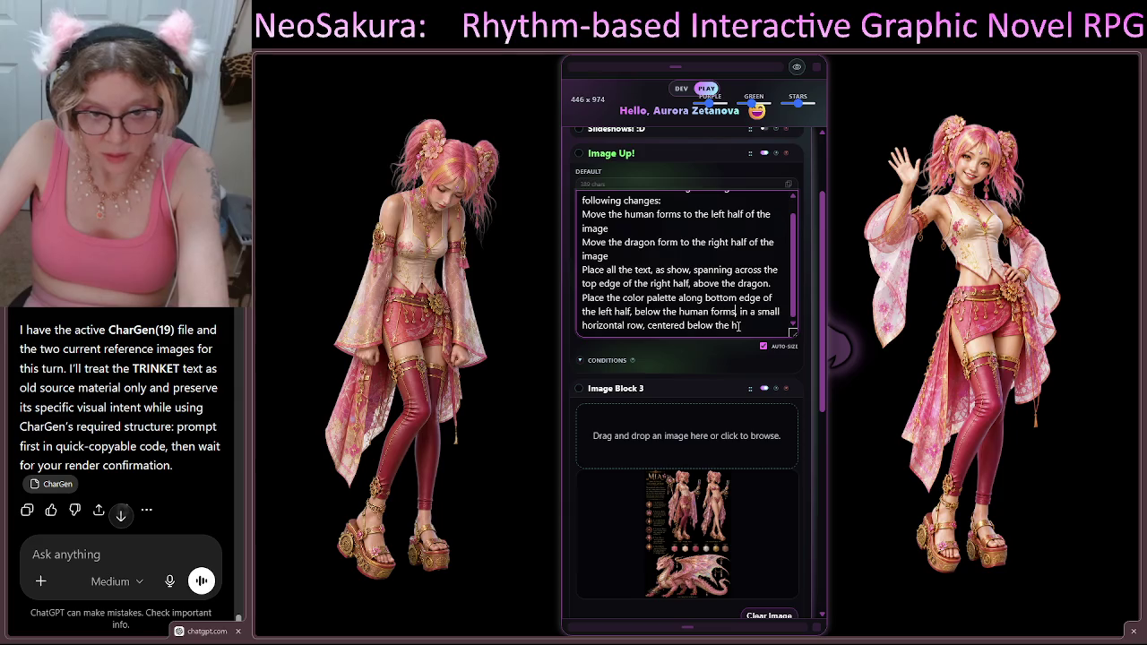
left_click(739, 325)
type("uma")
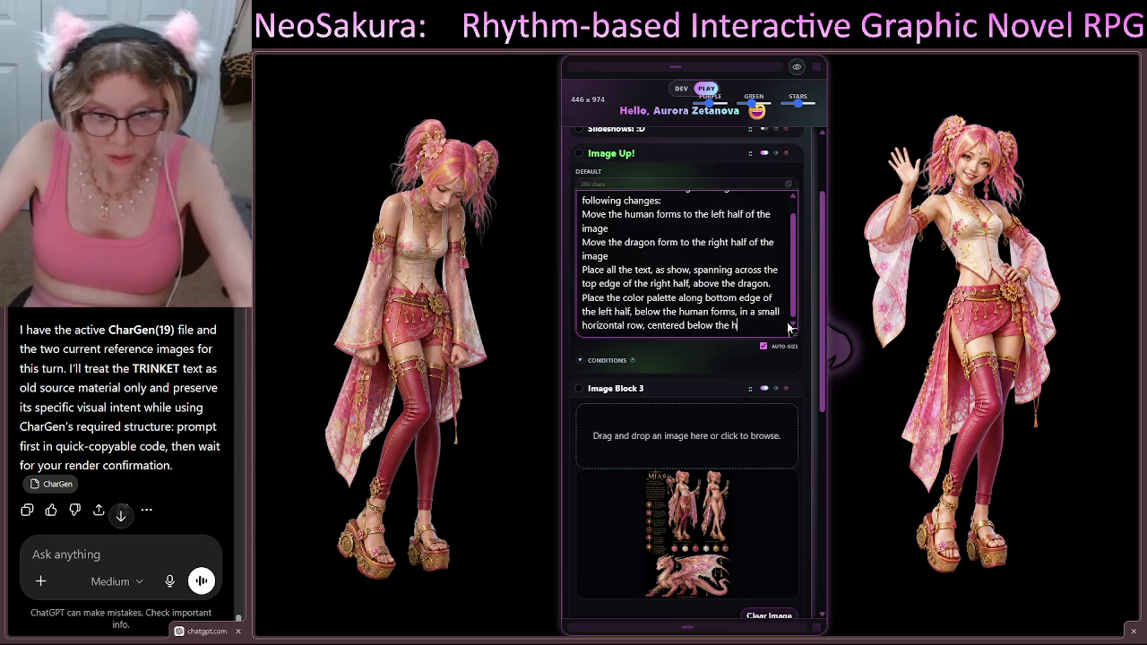
type("ns")
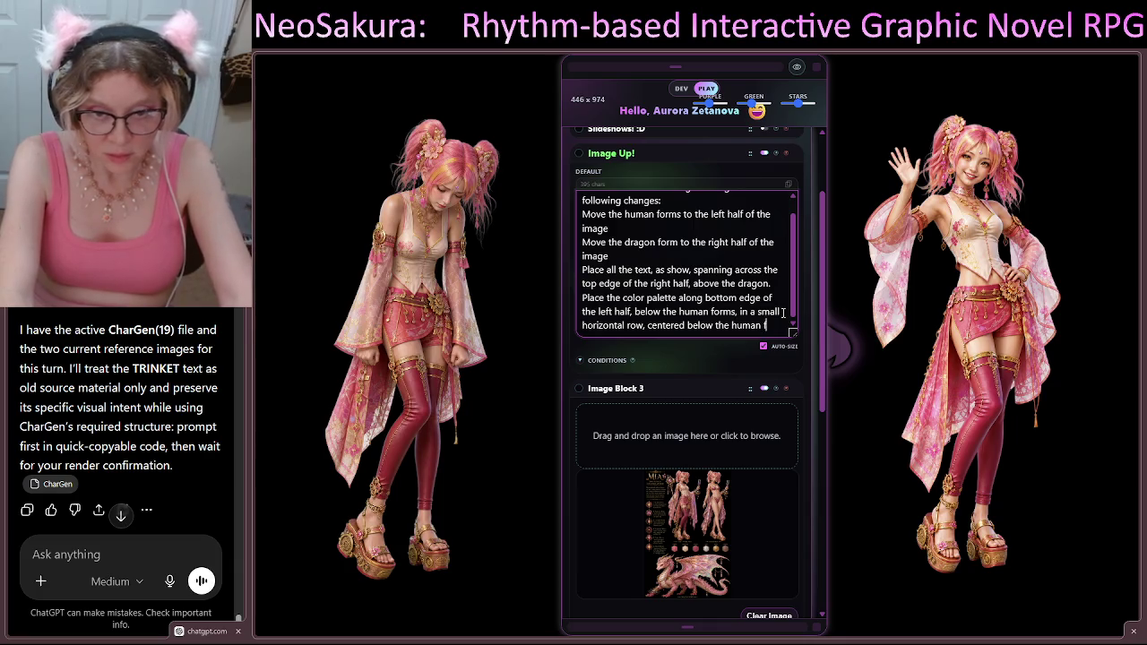
key("BackSpace")
type("forms")
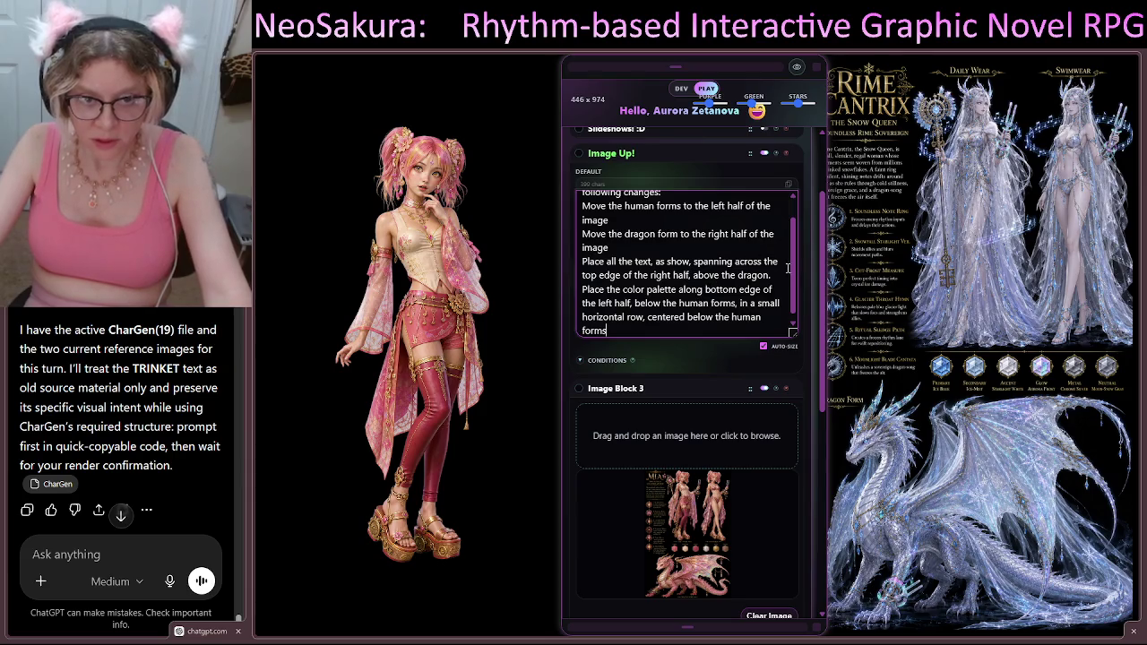
scroll(788, 251, "up", 2)
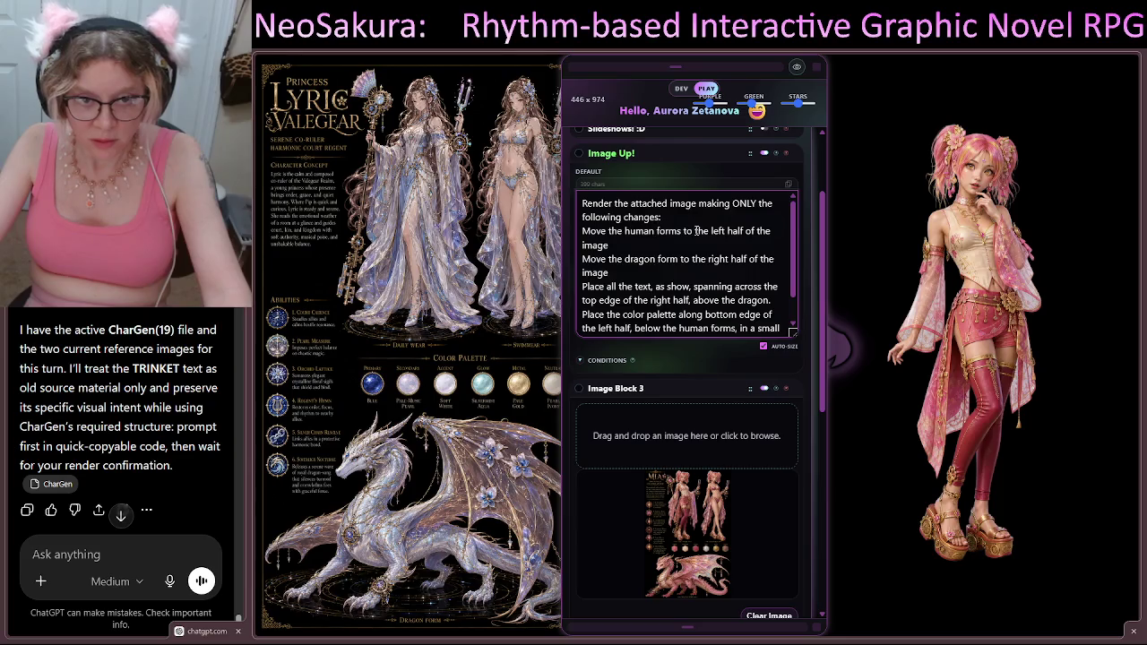
Step: Set the human forms to the left one-third, top-aligned, and the dragon to the right two-thirds, bottom-aligned
double_click(734, 231)
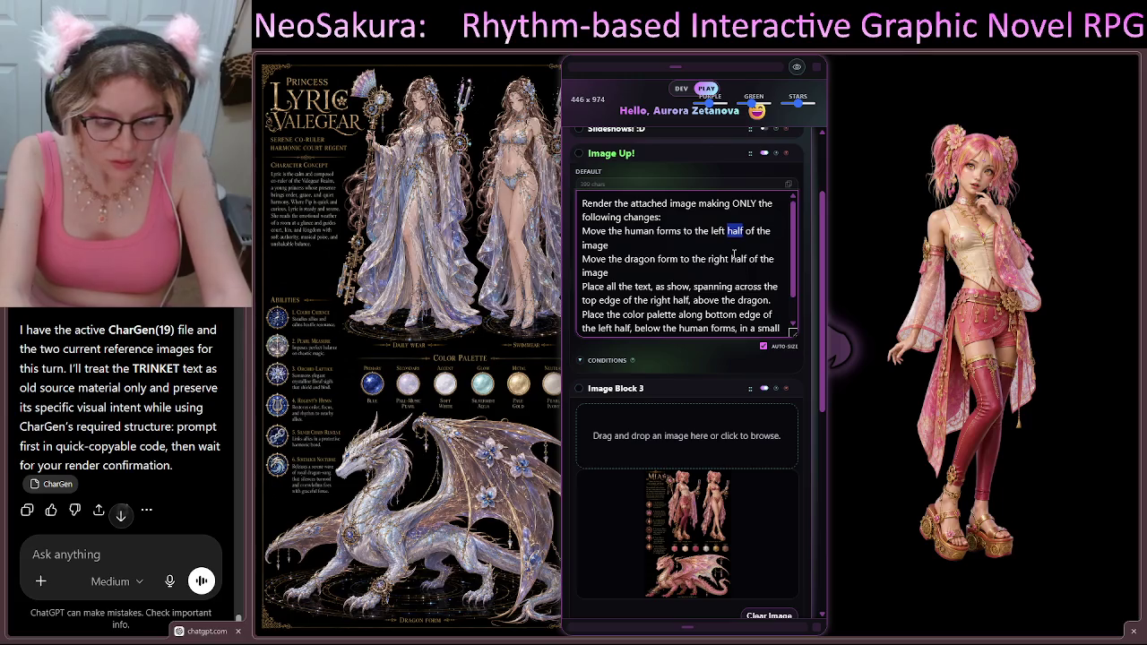
type("one-third")
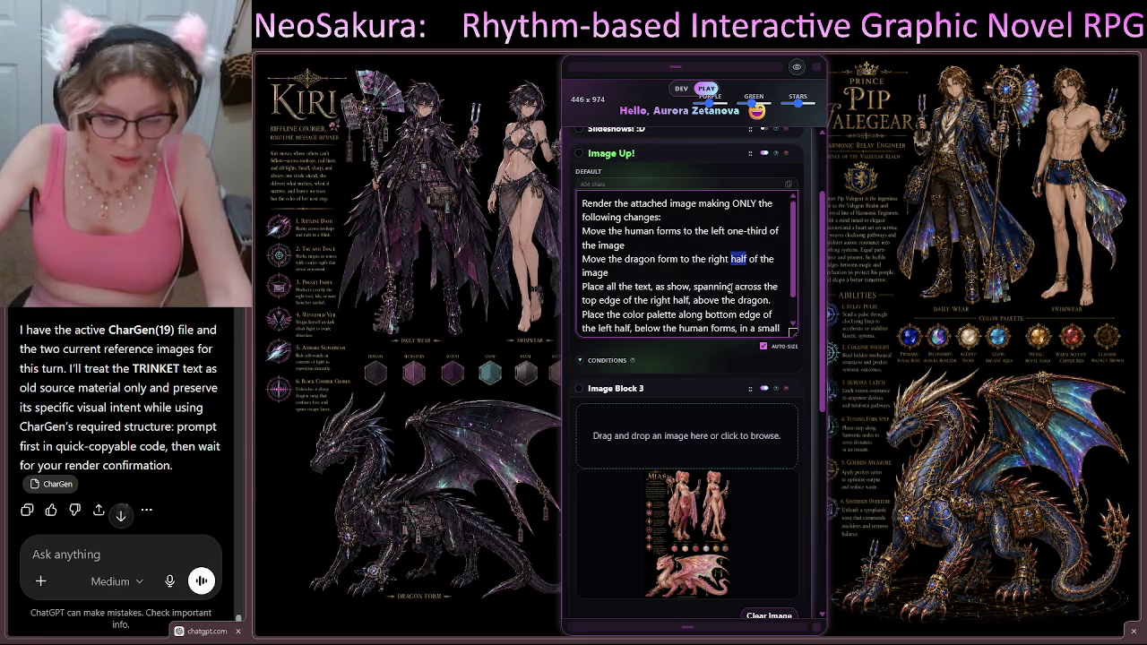
type("two-thirds")
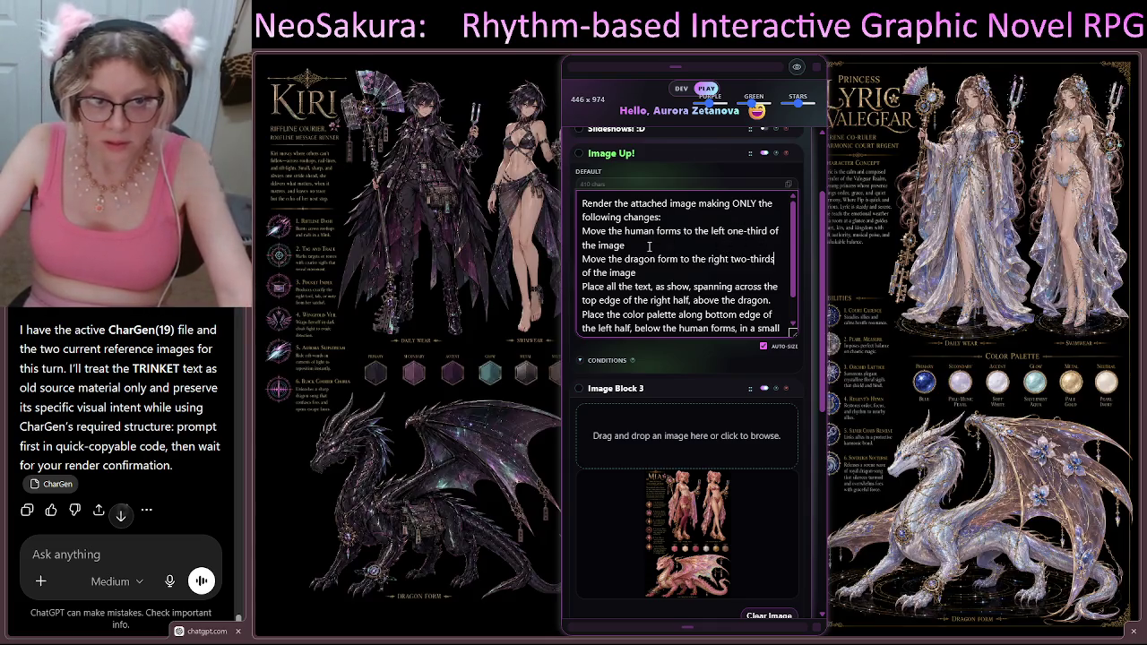
left_click(645, 242)
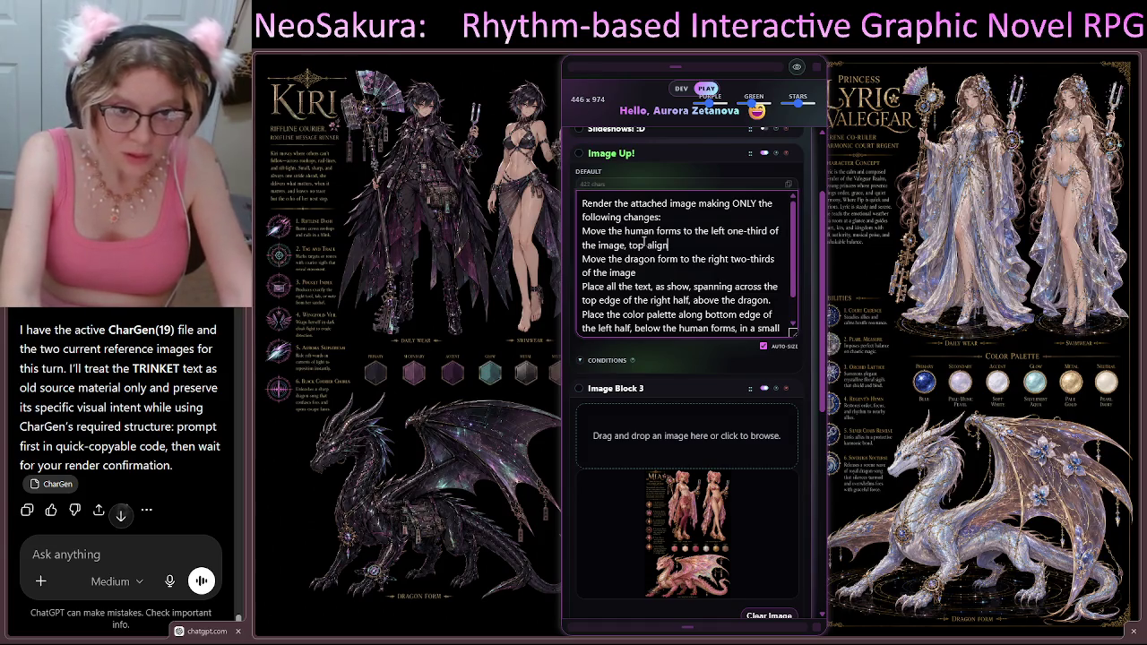
type("ed")
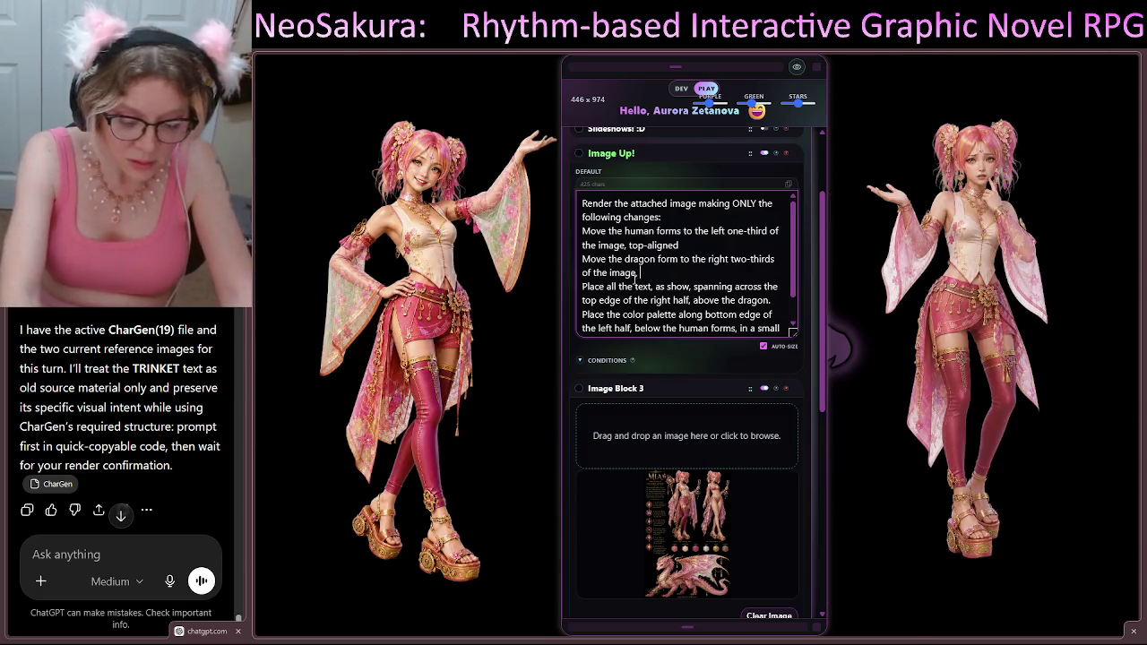
type("bottom-aligned")
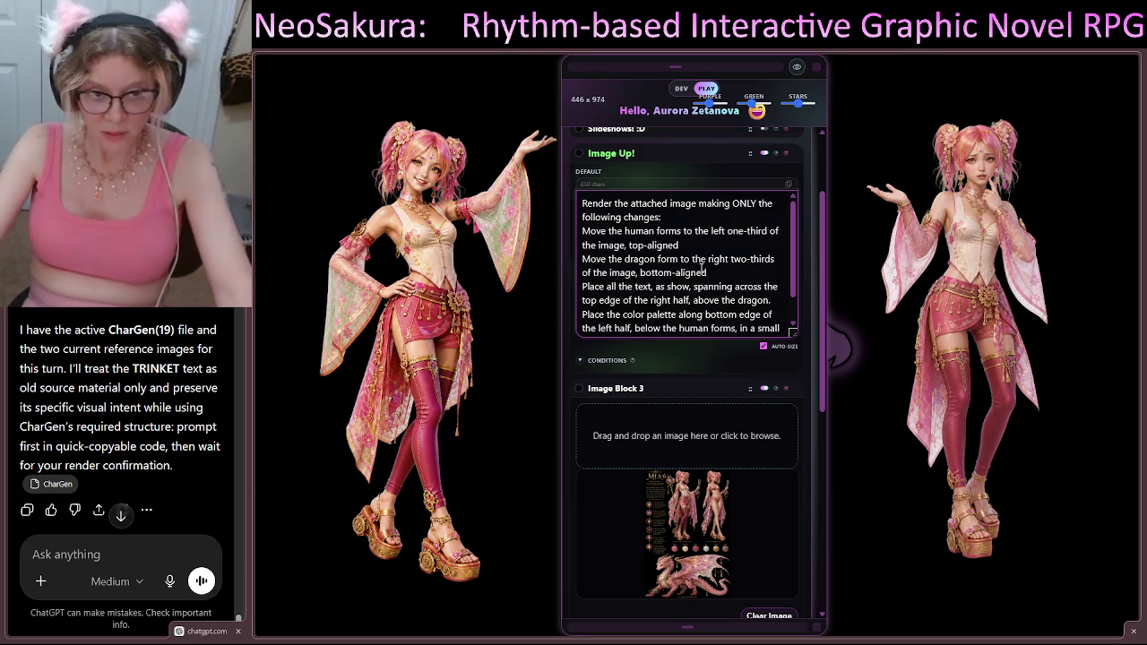
scroll(704, 262, "down", 1)
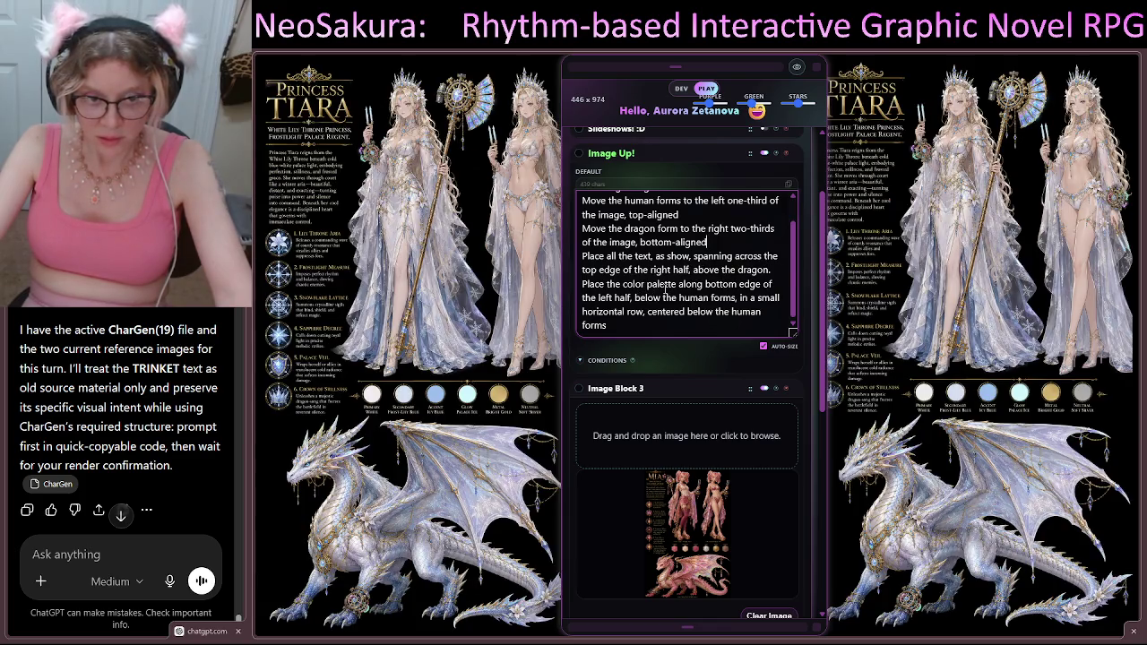
scroll(677, 301, "down", 3)
scroll(713, 222, "up", 2)
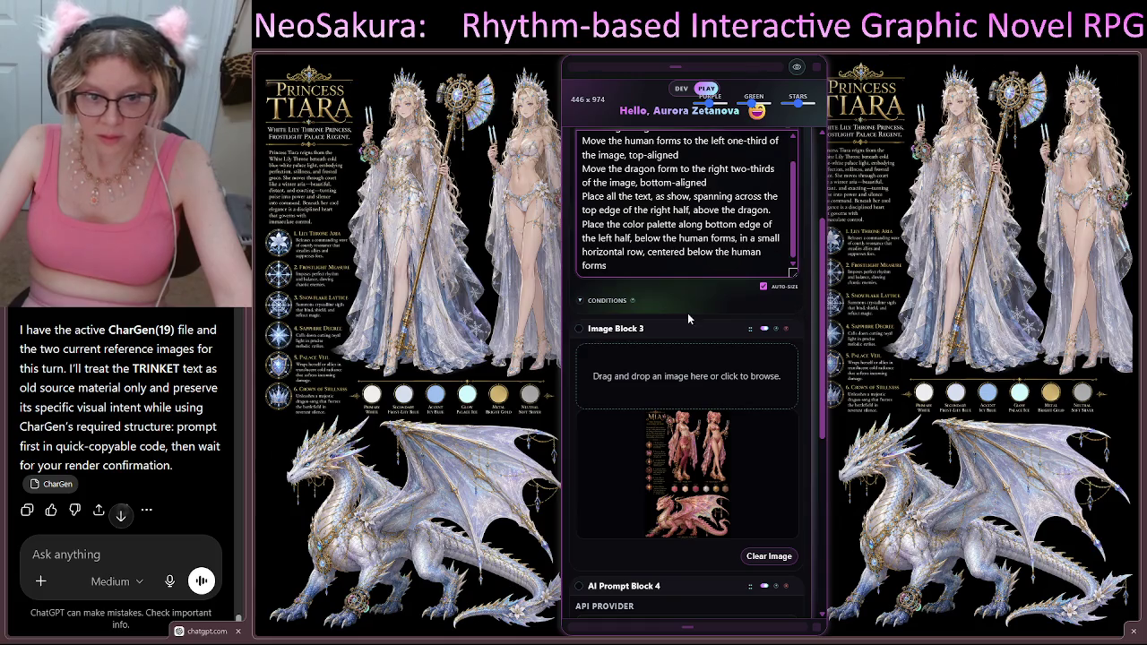
scroll(796, 306, "down", 5)
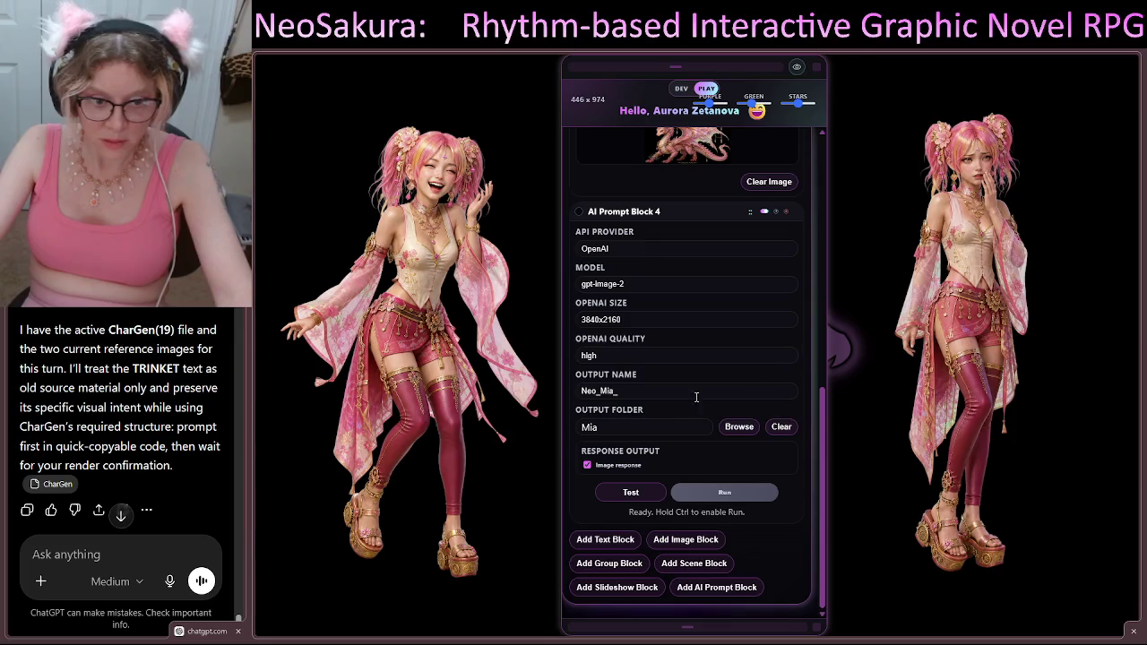
left_click(634, 497)
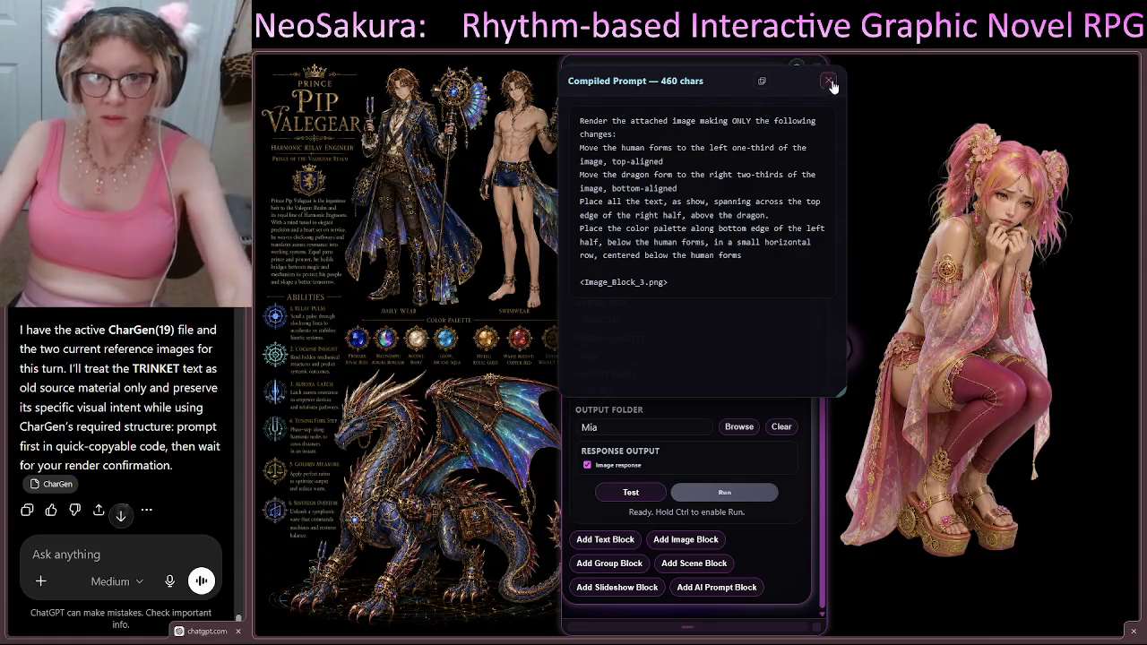
left_click(830, 82)
scroll(685, 386, "up", 1)
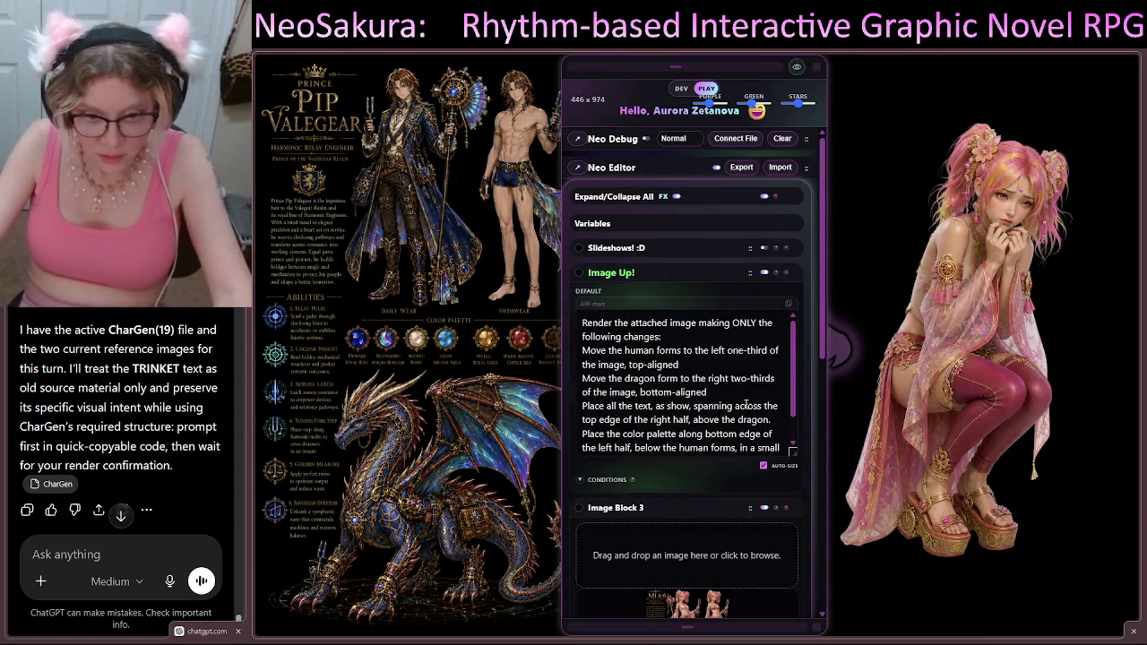
Step: Change the text line to span the top of the right two-thirds, removing the stray comma
double_click(678, 419)
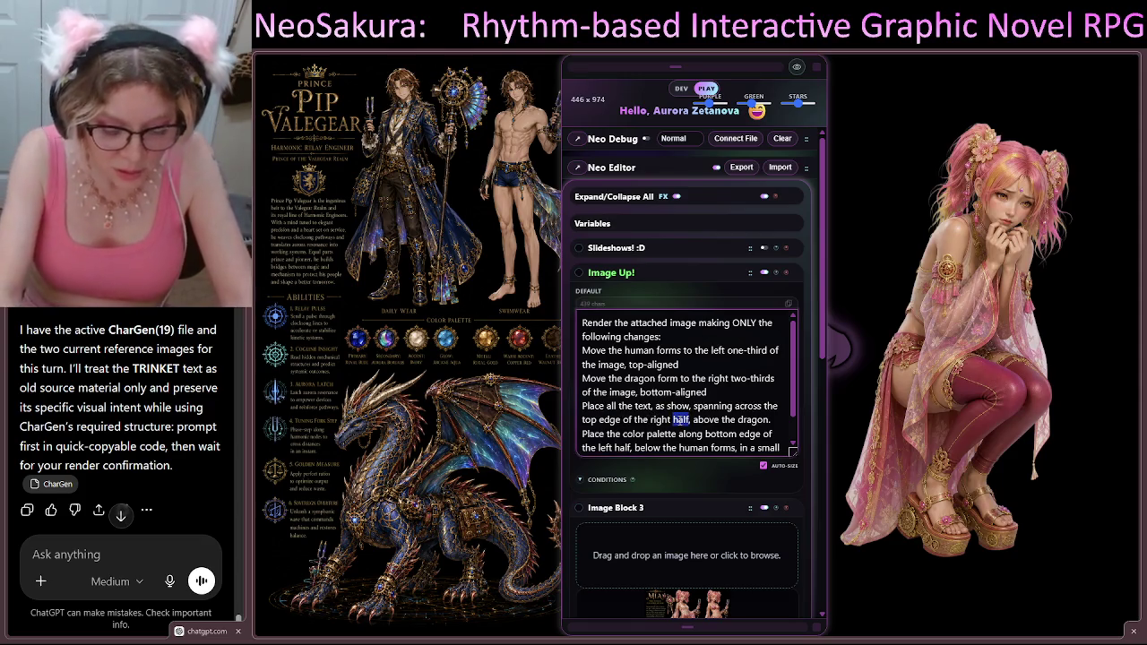
type("two-thir")
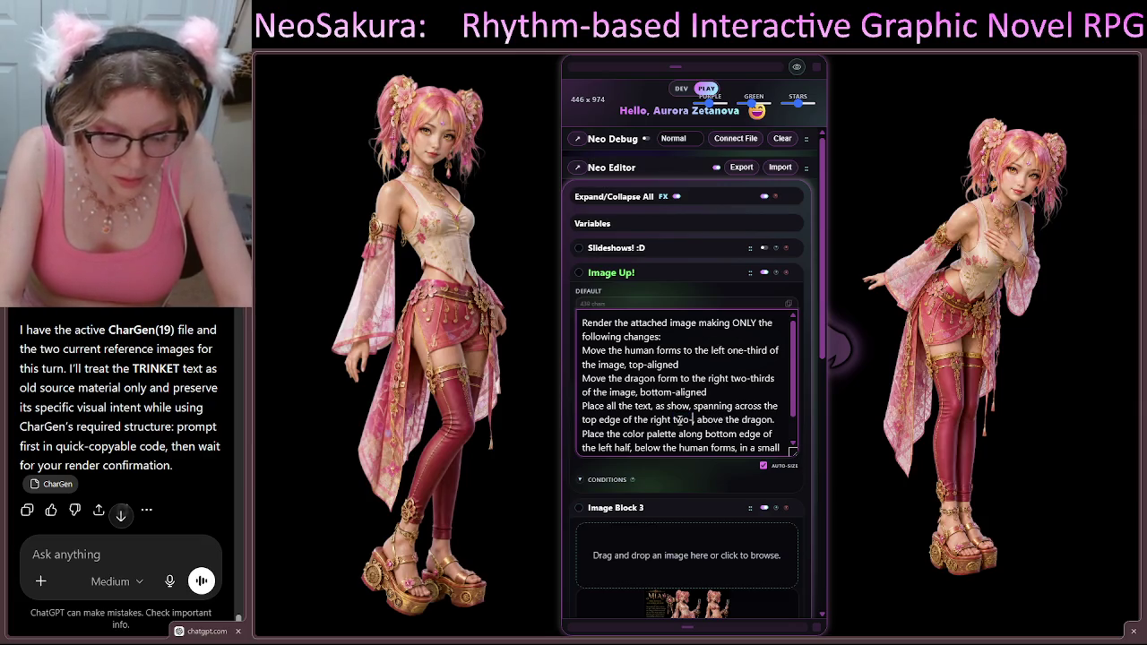
type("ds,")
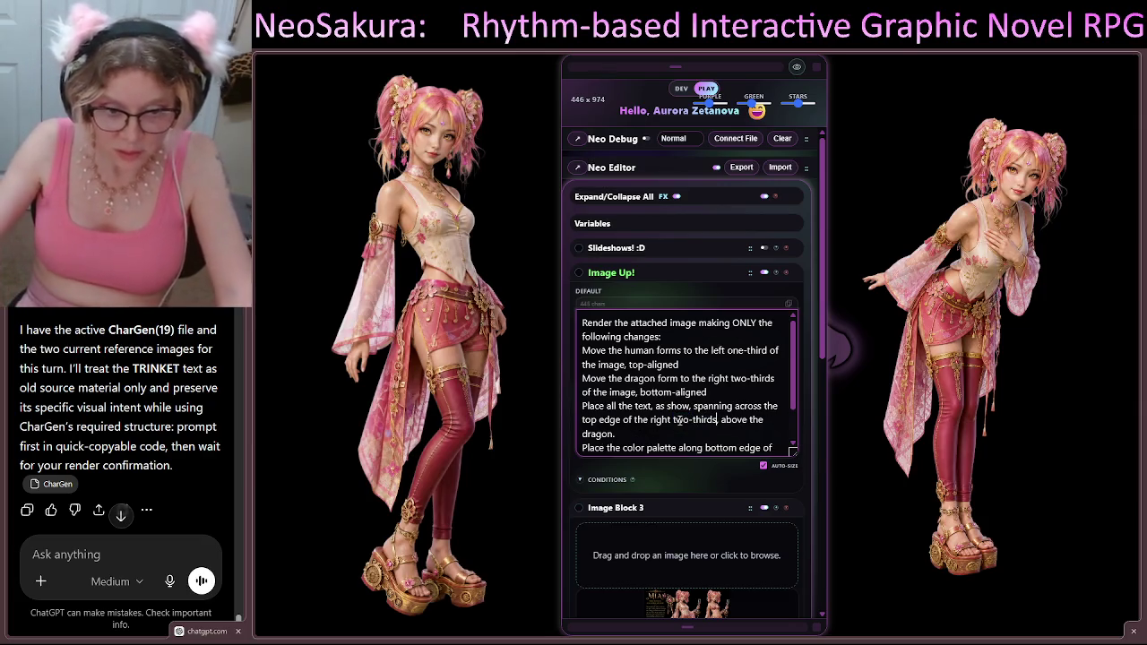
key("Delete")
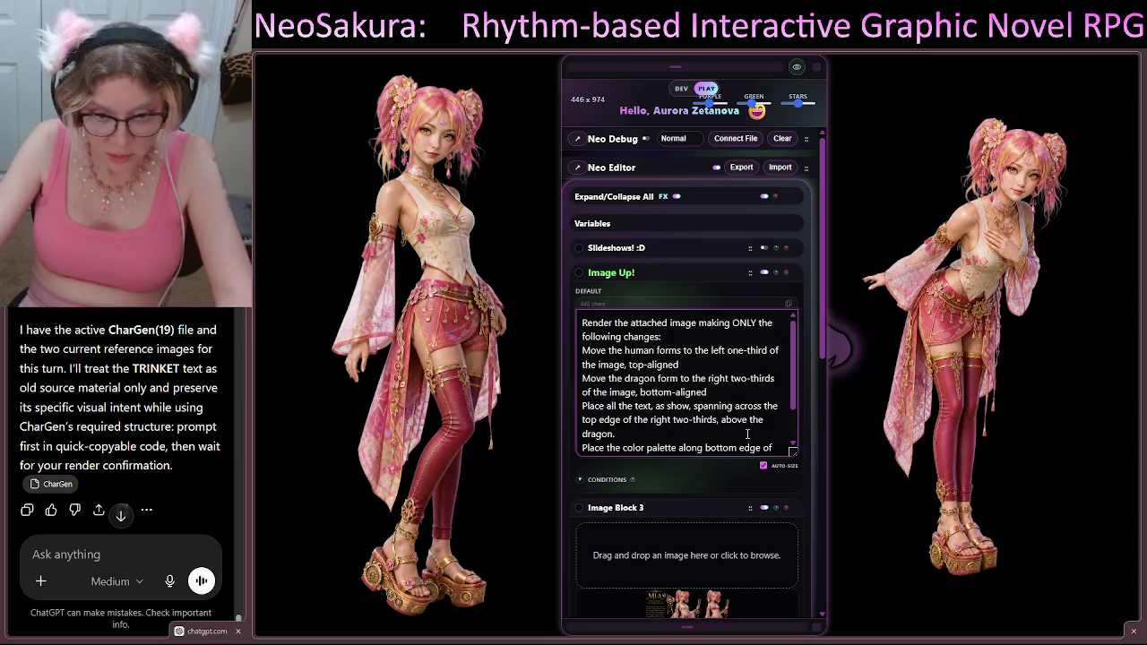
Step: Start rendering AI Prompt Block 4 with the revised Image Up! prompt
scroll(744, 428, "down", 2)
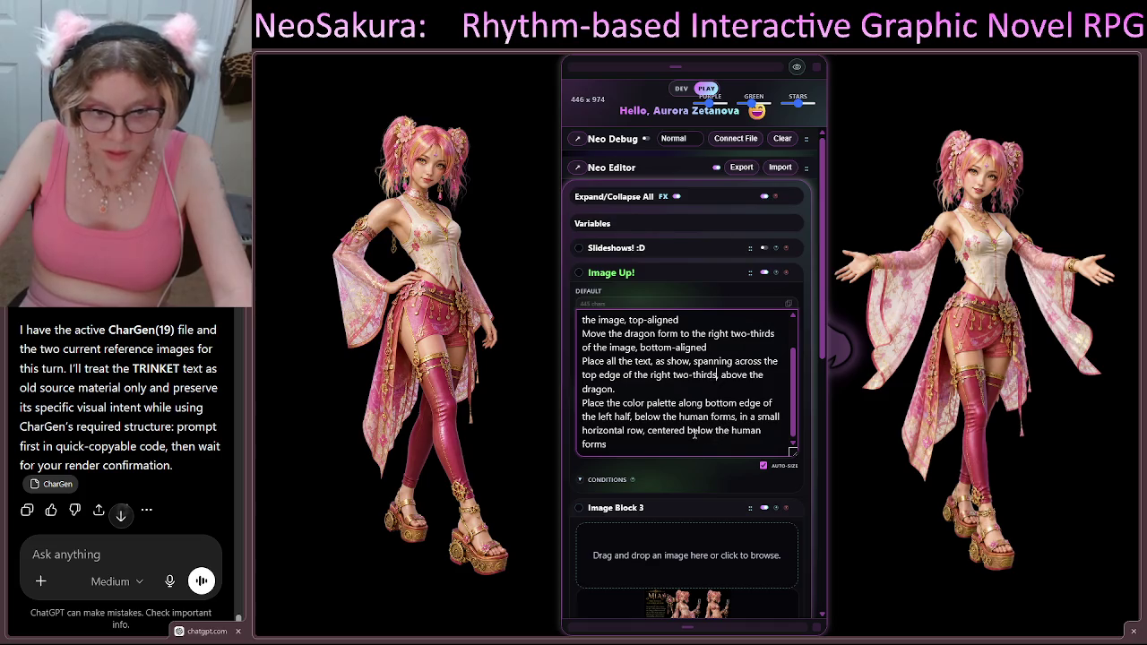
scroll(687, 448, "down", 10)
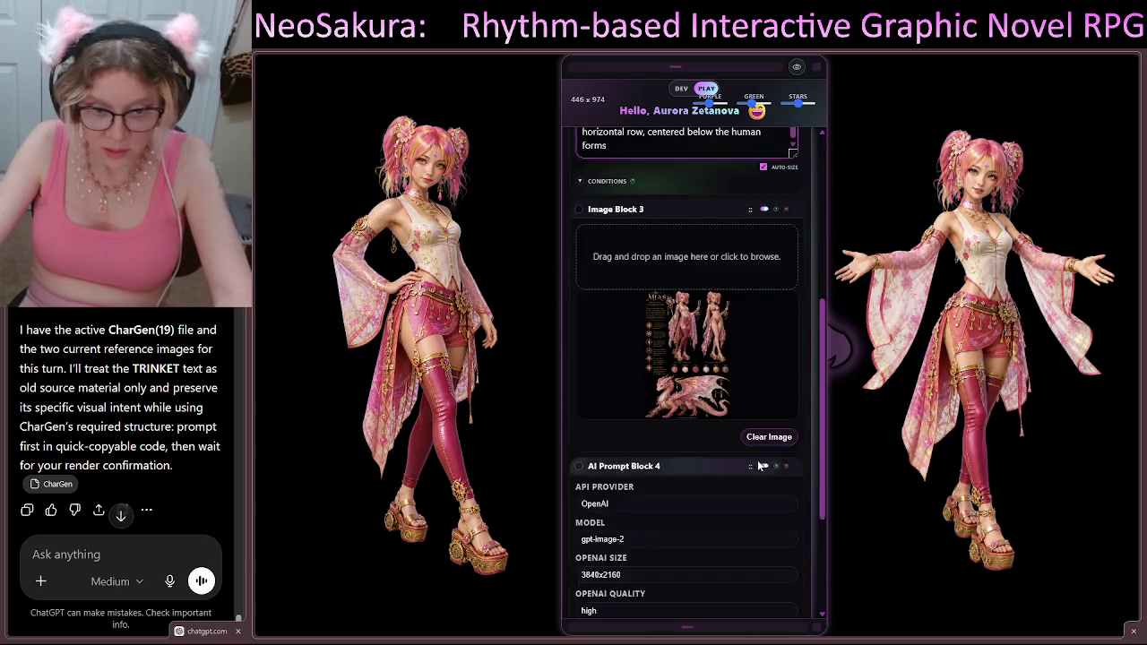
left_click(747, 494)
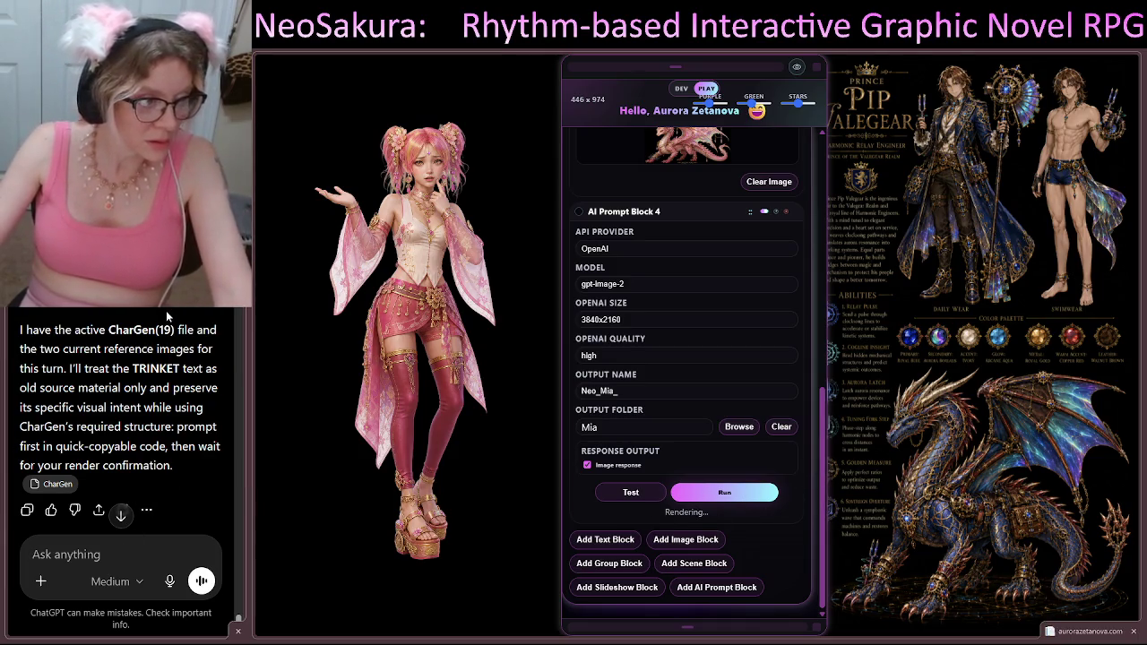
Step: Look over ChatGPT's reply and send the message 'give me the prompt'
scroll(166, 310, "down", 2)
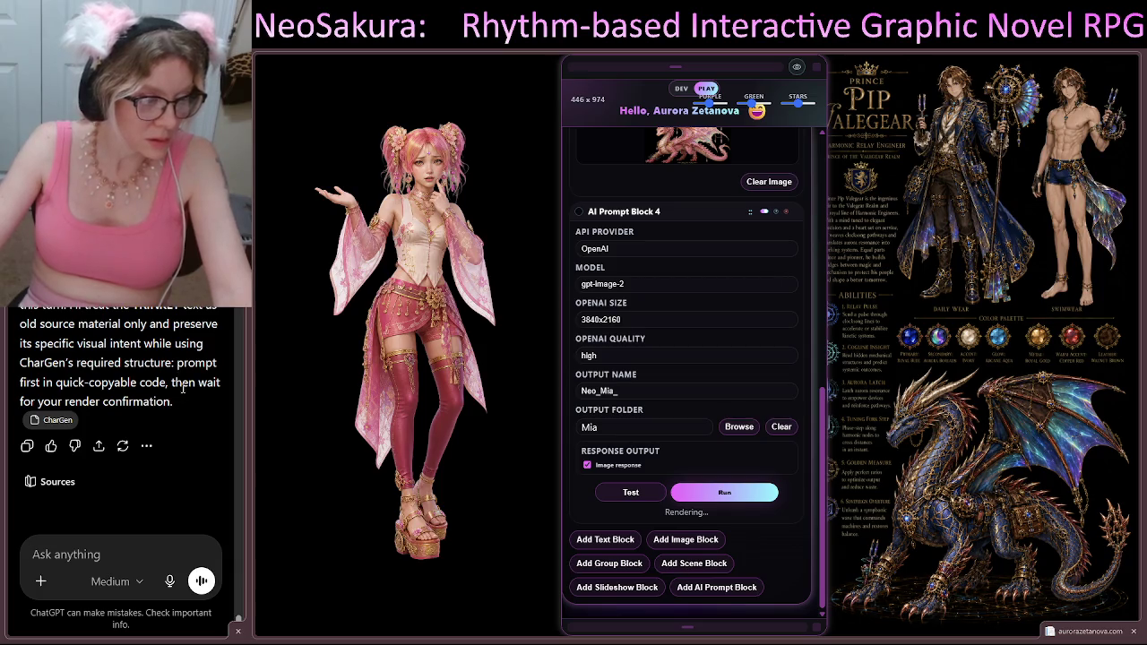
scroll(184, 393, "up", 5)
scroll(170, 430, "down", 5)
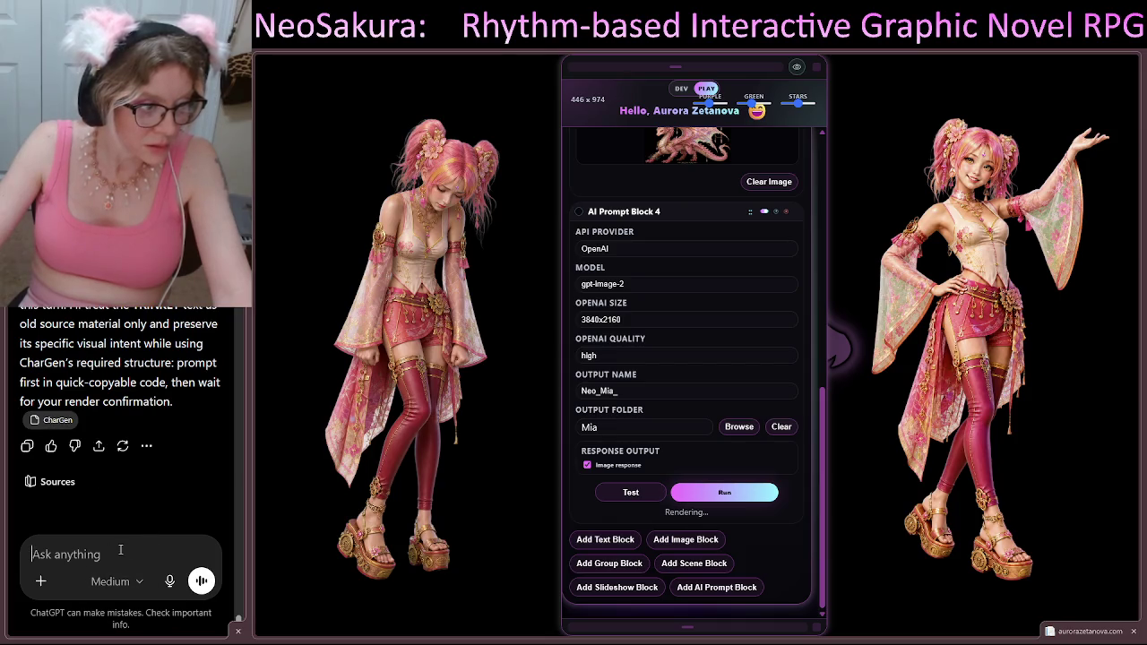
scroll(197, 495, "up", 8)
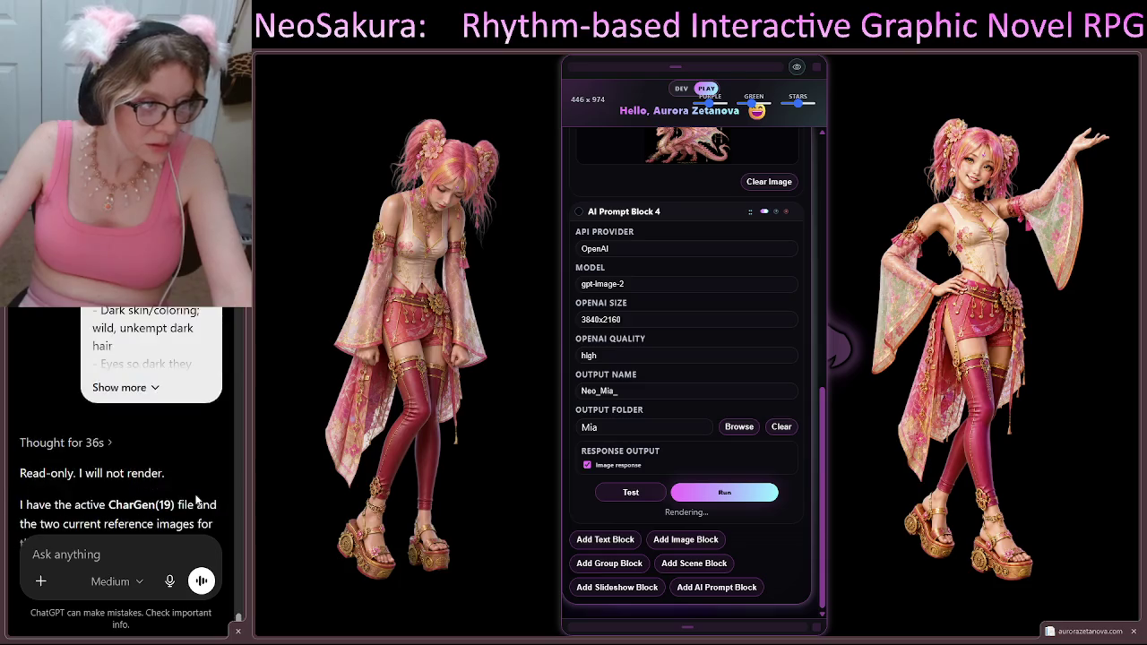
scroll(31, 494, "down", 10)
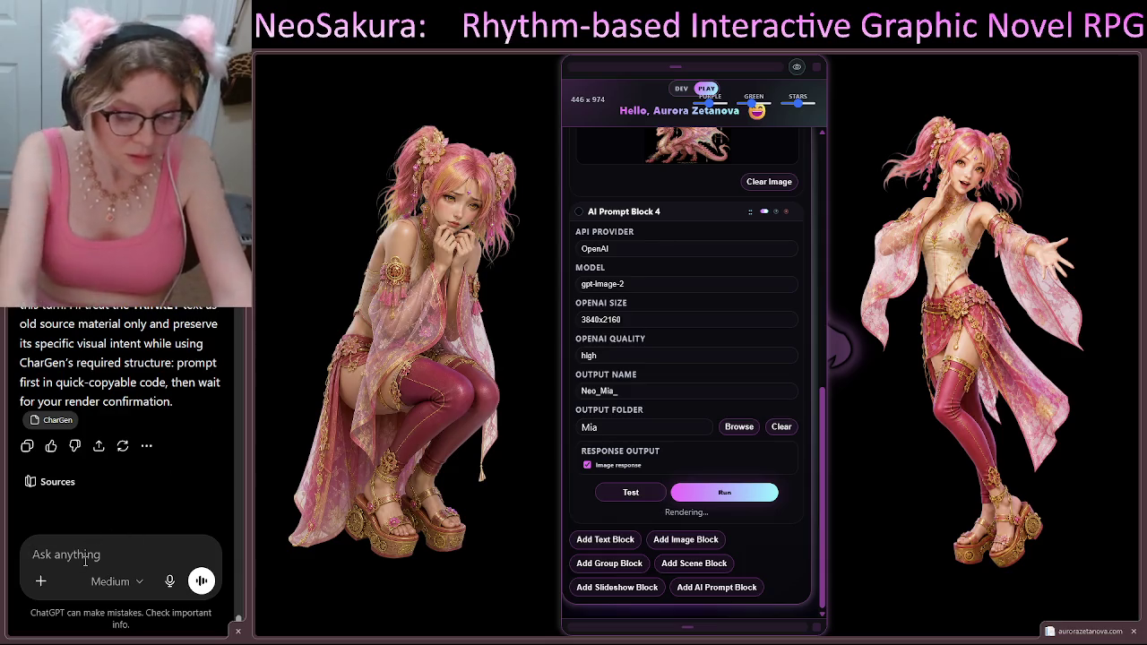
type("give me the prompt")
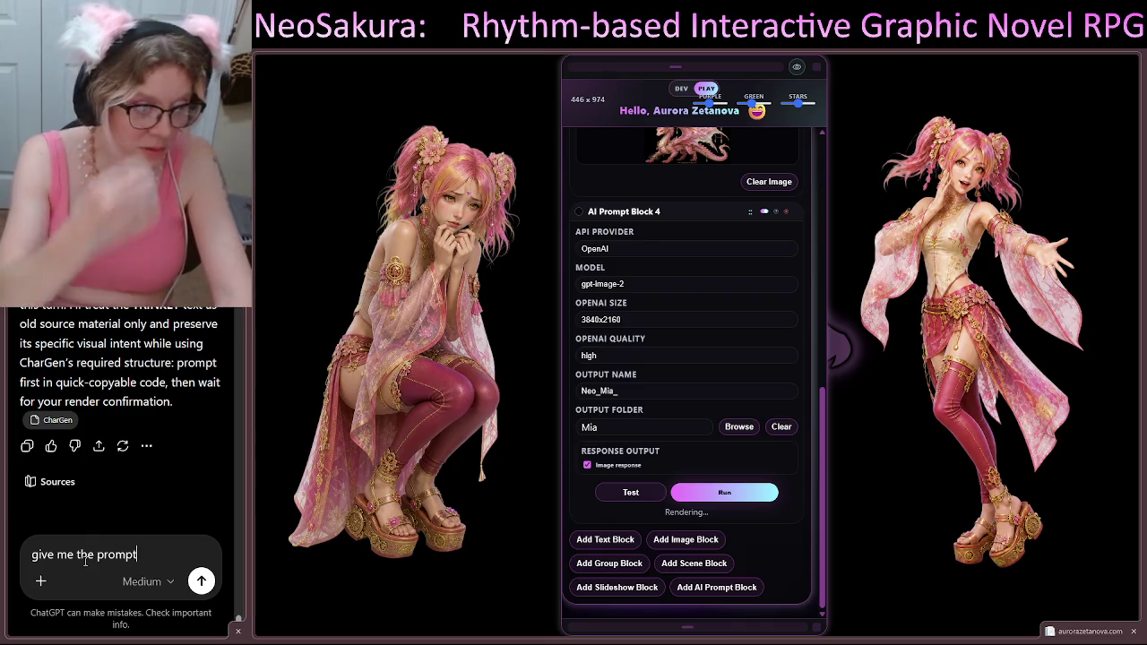
key("Return")
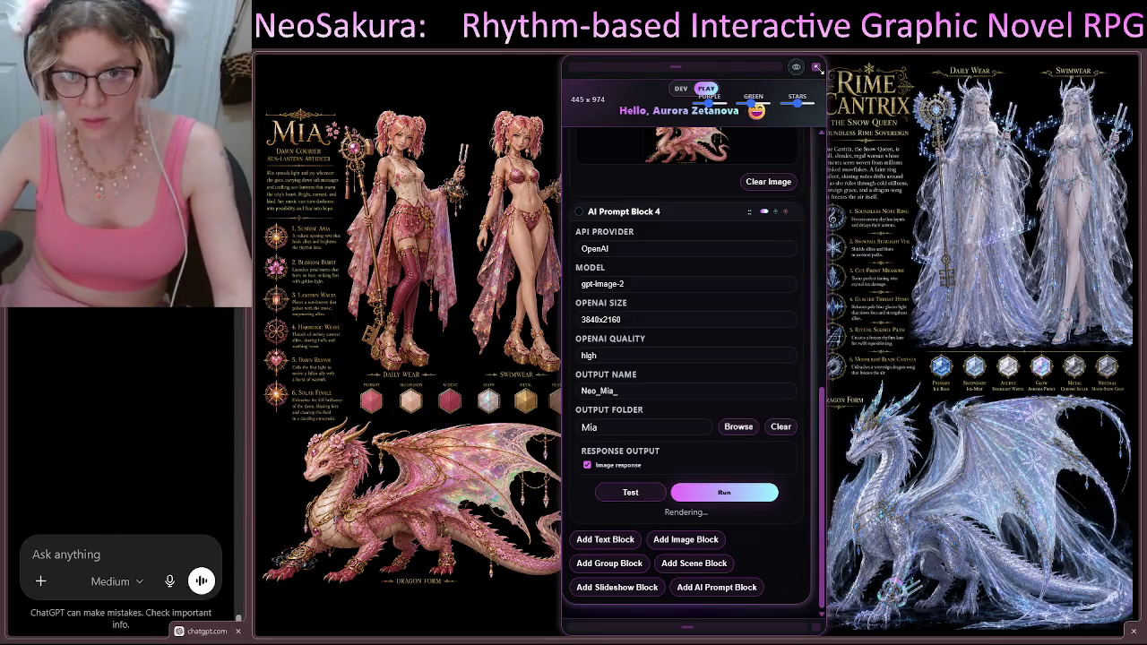
Step: Resize the Neo Editor panel to about 373 by 906, nudged slightly right
mouse_move(821, 69)
left_mouse_down()
mouse_move(793, 82)
mouse_move(804, 81)
left_mouse_up()
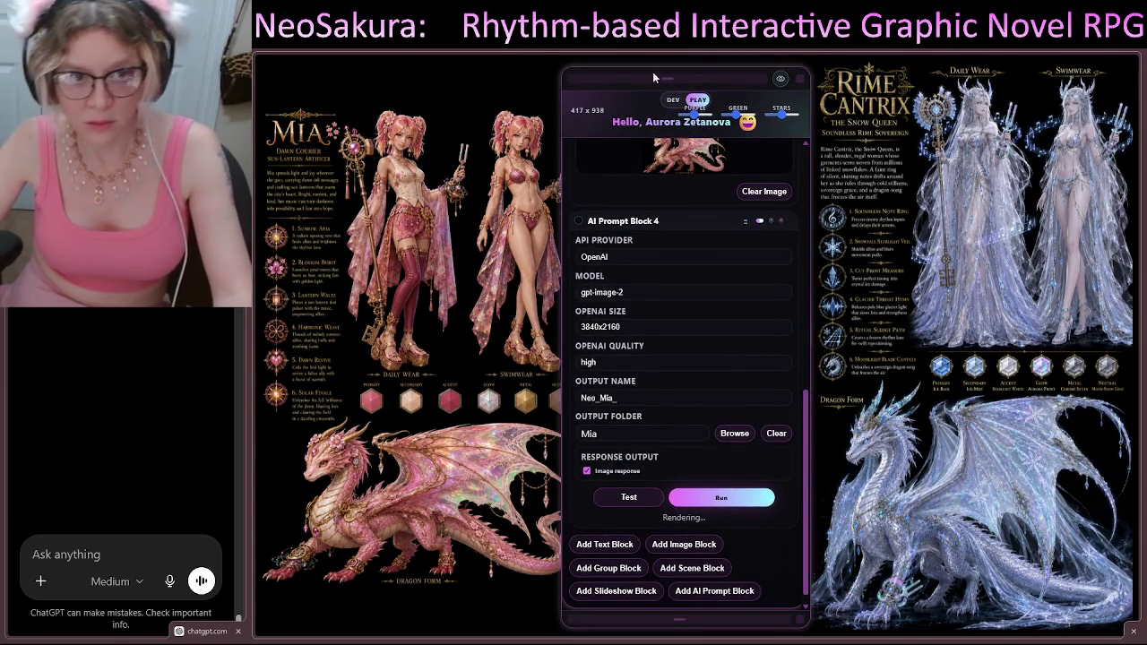
left_click_drag(589, 82, 610, 84)
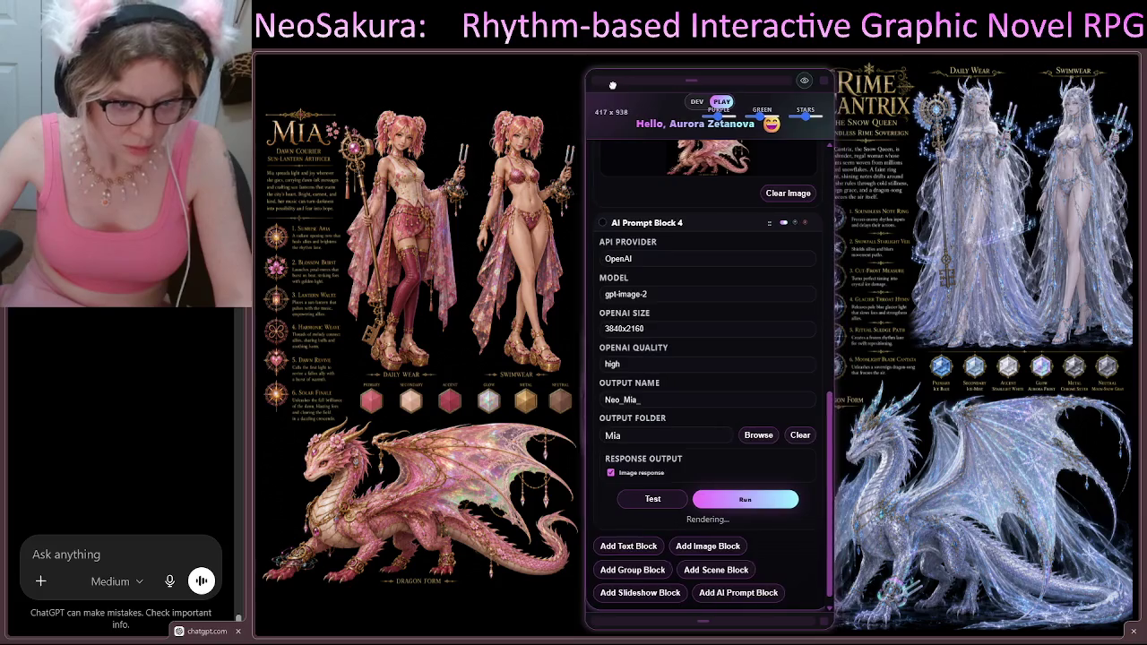
left_click_drag(818, 81, 807, 83)
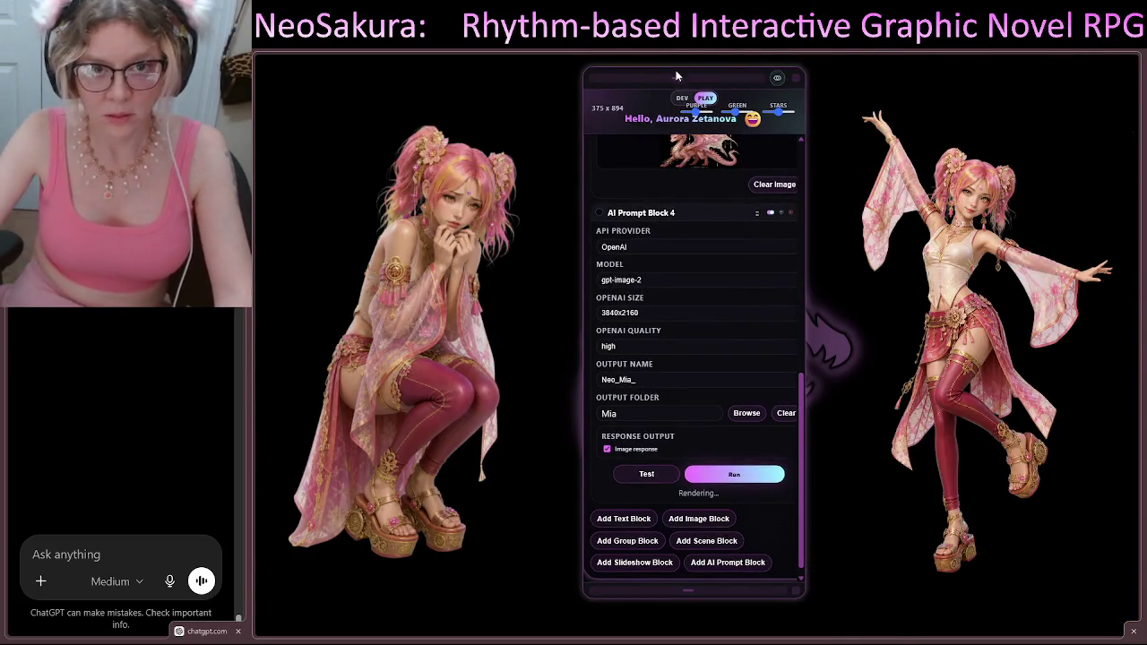
left_click_drag(795, 77, 797, 65)
mouse_move(800, 594)
left_mouse_down()
mouse_move(797, 616)
mouse_move(783, 609)
mouse_move(842, 619)
mouse_move(810, 605)
left_mouse_up()
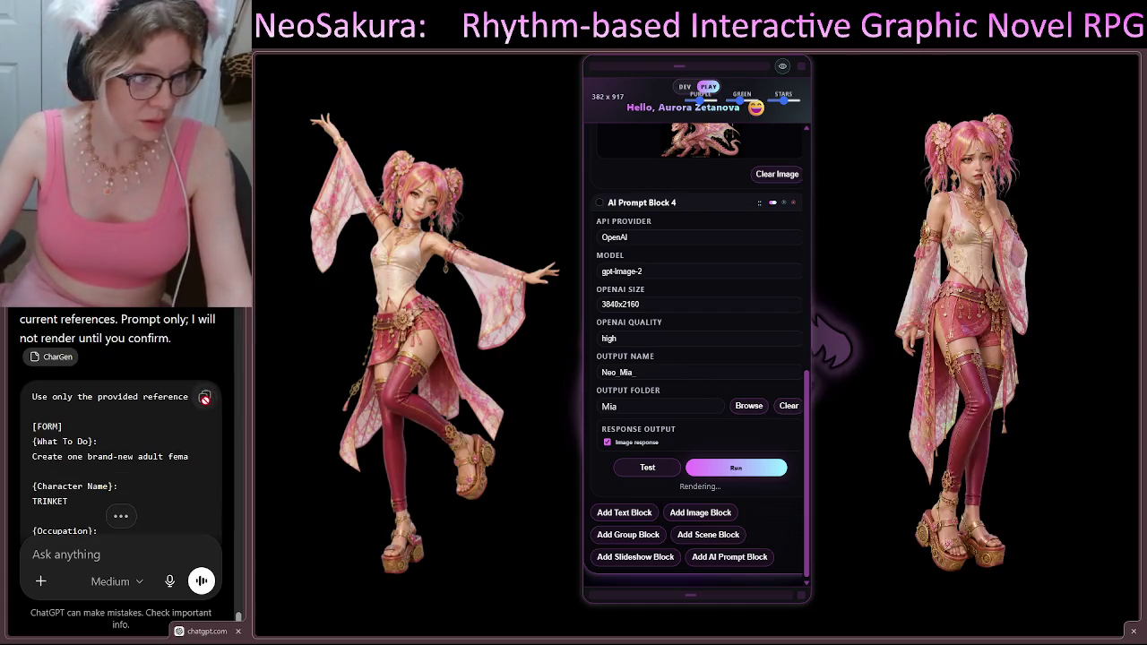
Step: Review the TRINKET character prompt reply and copy its full code block
scroll(184, 343, "down", 1)
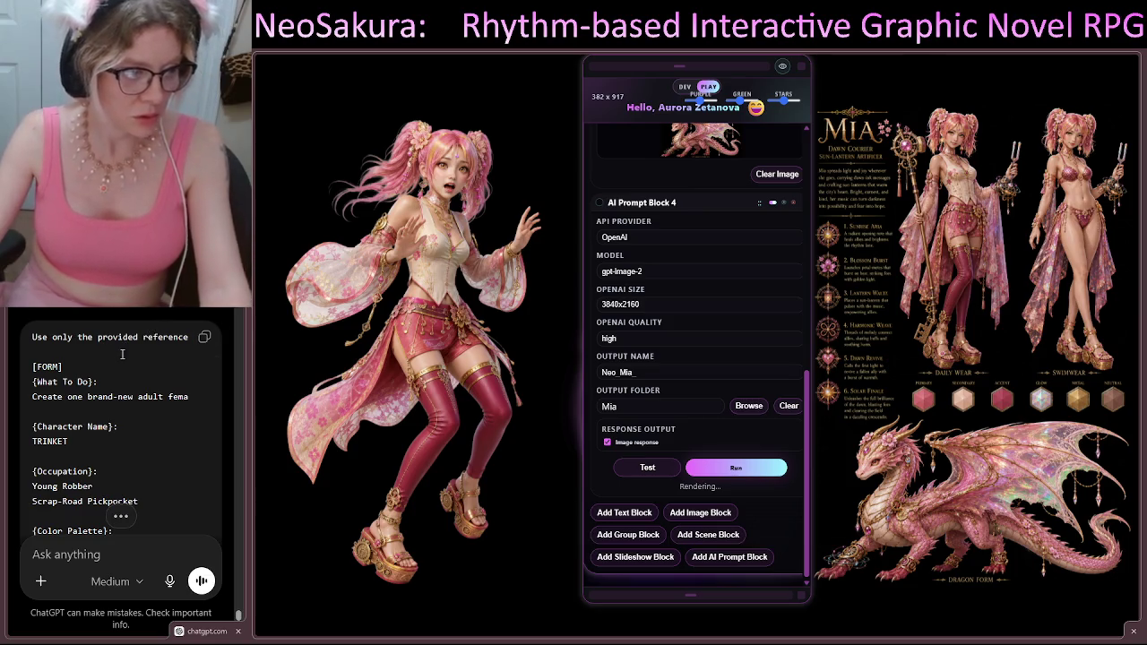
scroll(144, 363, "down", 1)
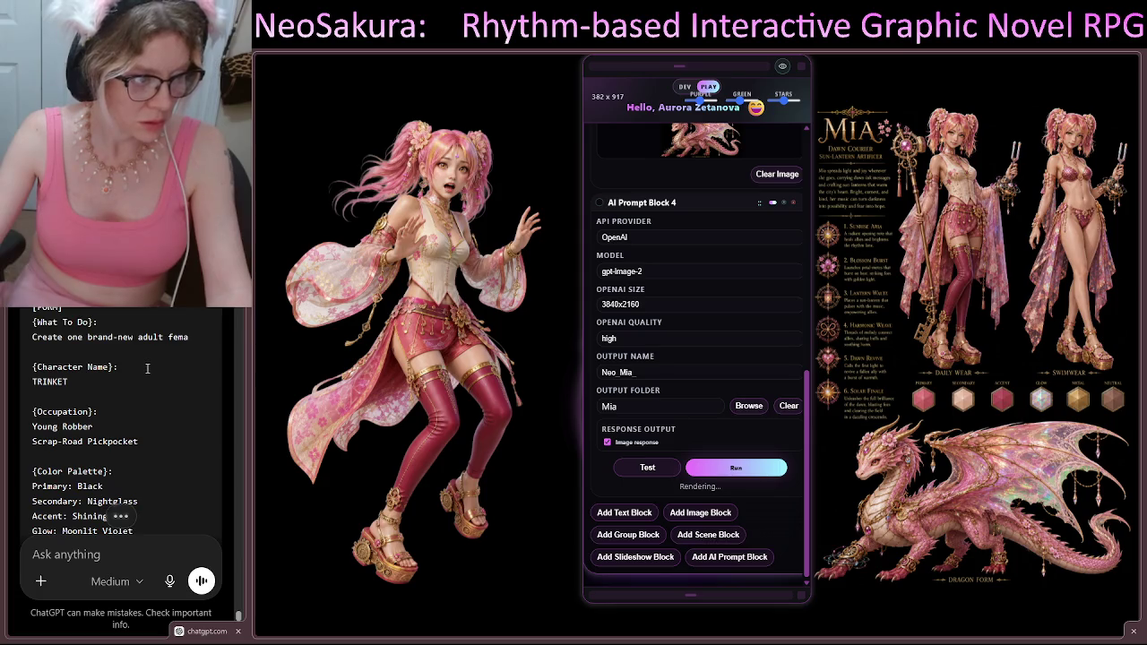
scroll(173, 363, "up", 4)
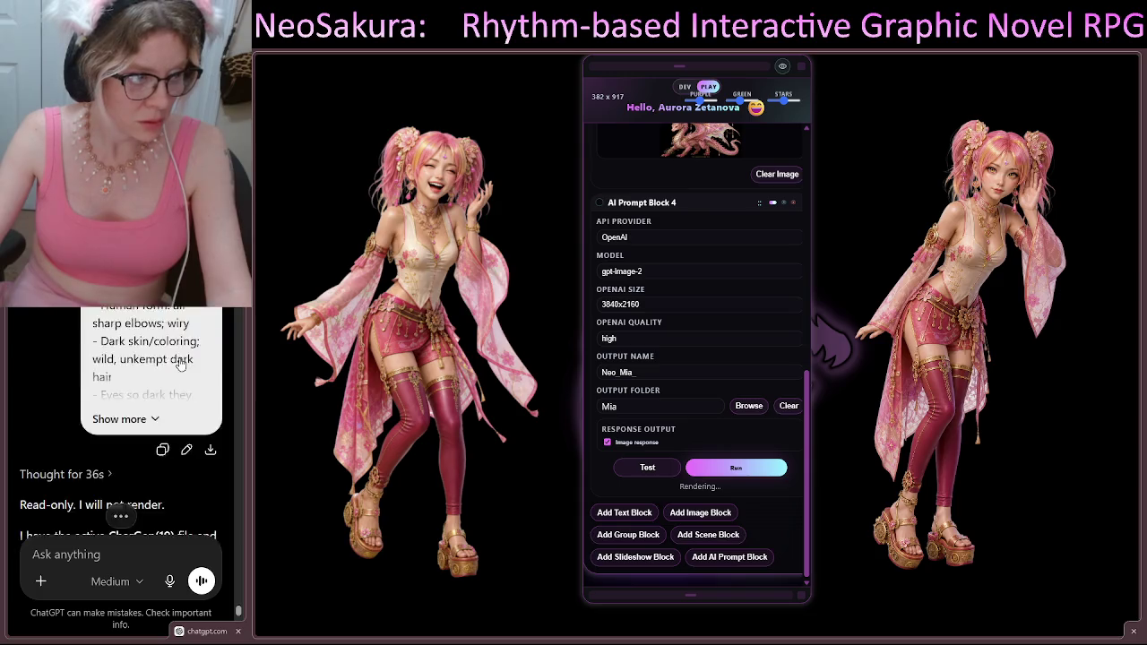
scroll(179, 362, "down", 5)
scroll(184, 368, "down", 10)
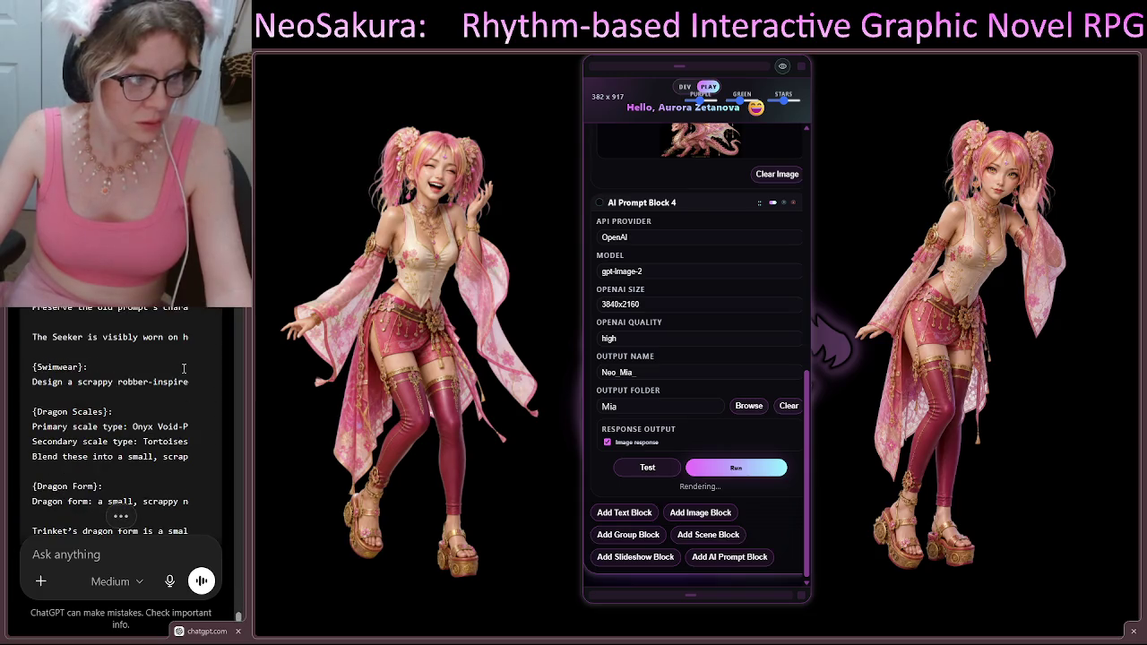
scroll(184, 376, "up", 15)
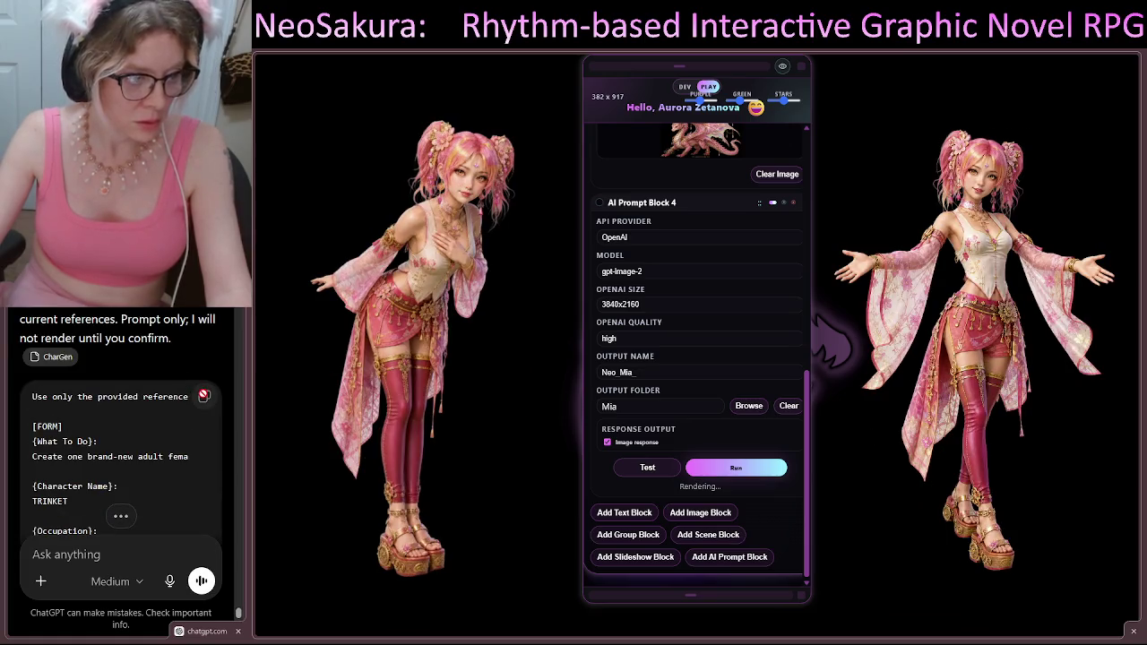
left_click(205, 396)
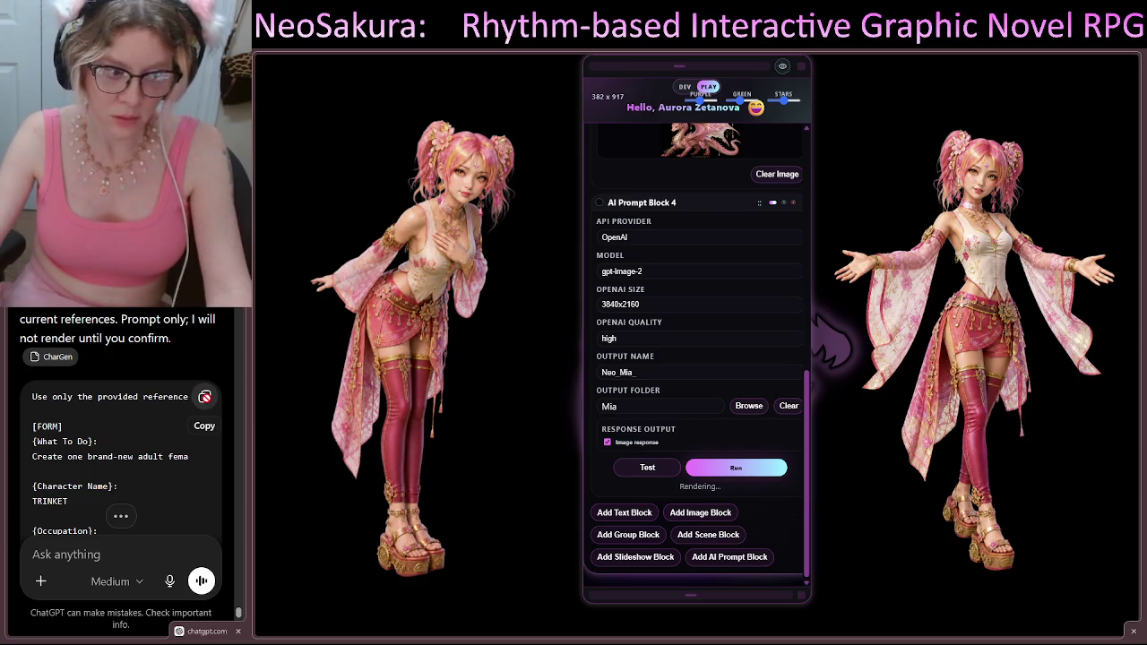
scroll(205, 397, "up", 1)
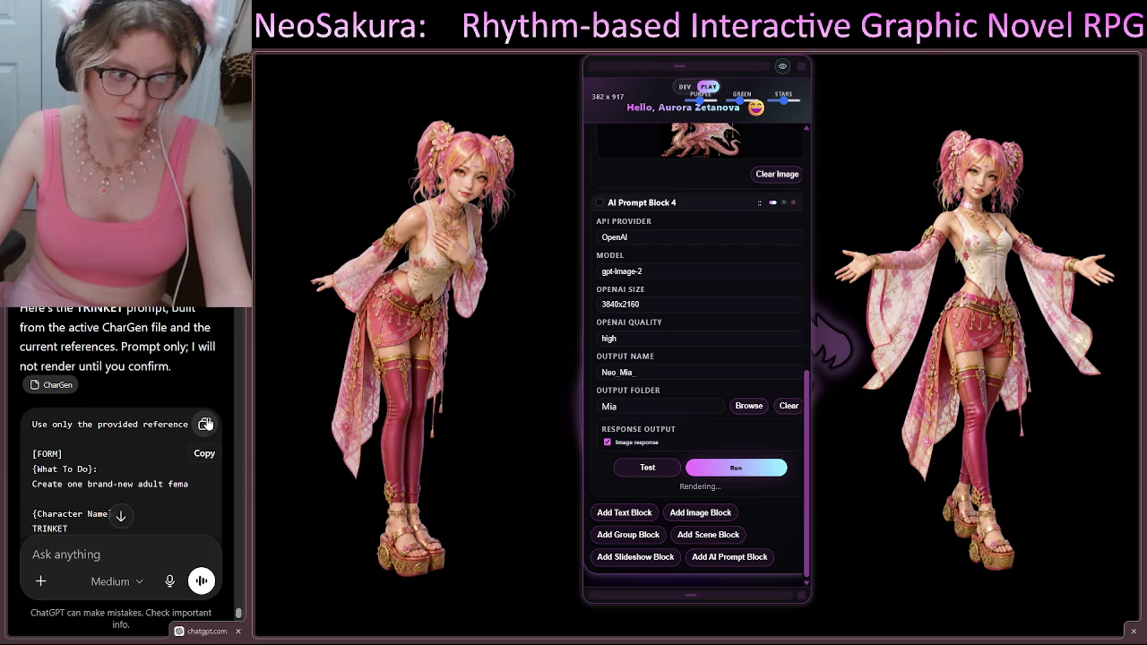
left_click(205, 426)
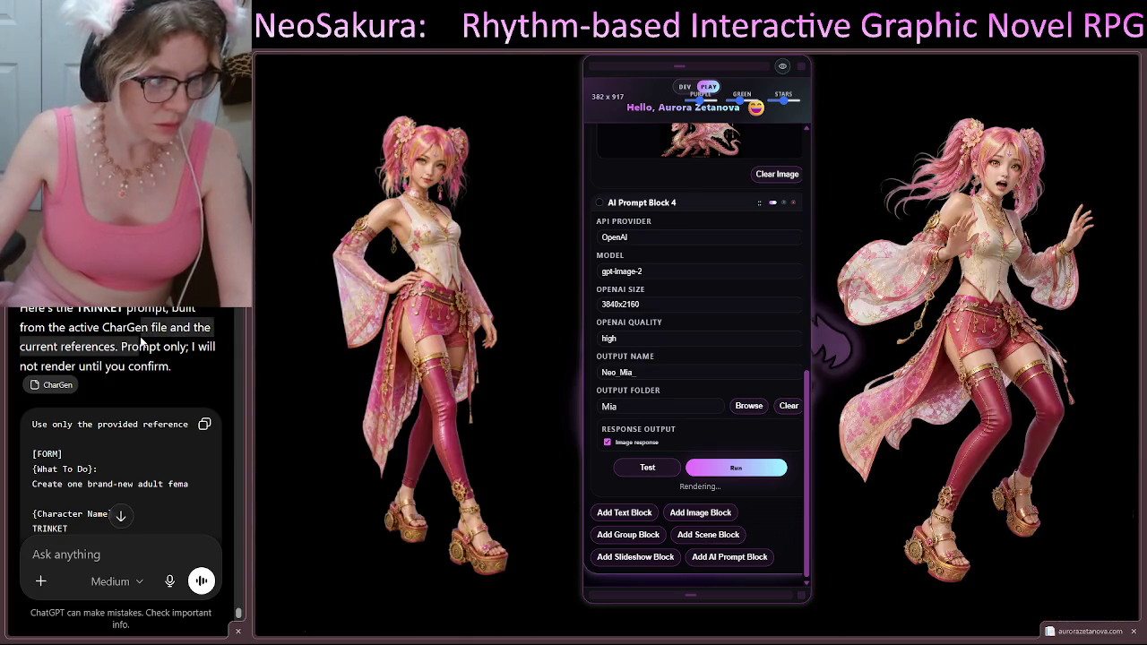
left_click_drag(83, 309, 162, 349)
left_click(183, 362)
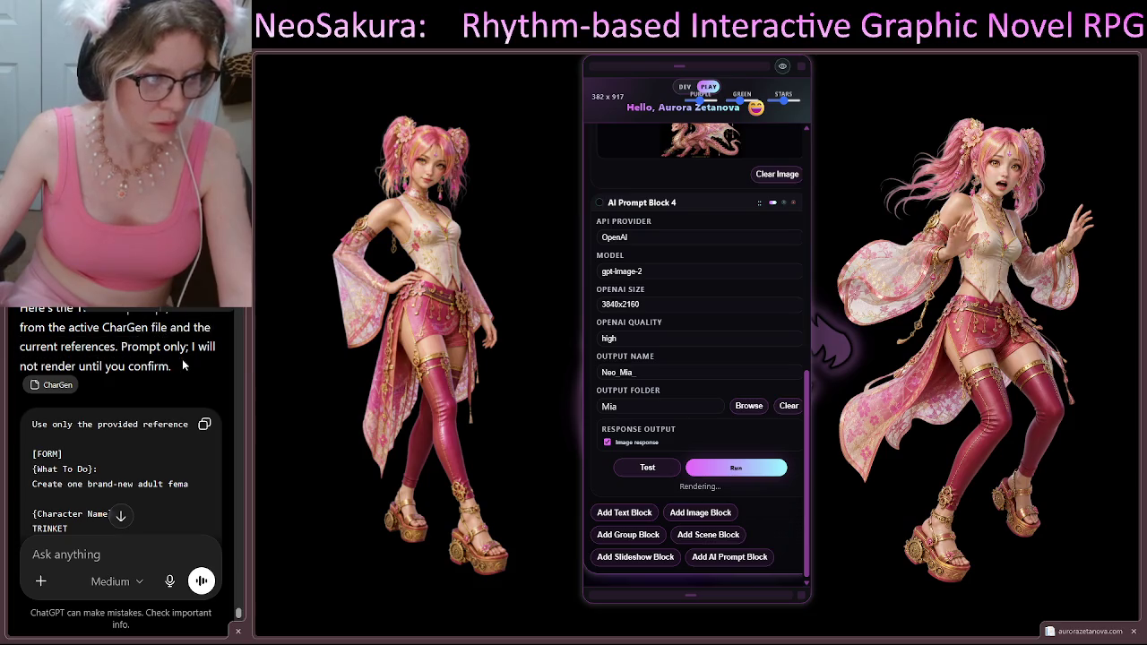
scroll(159, 366, "down", 15)
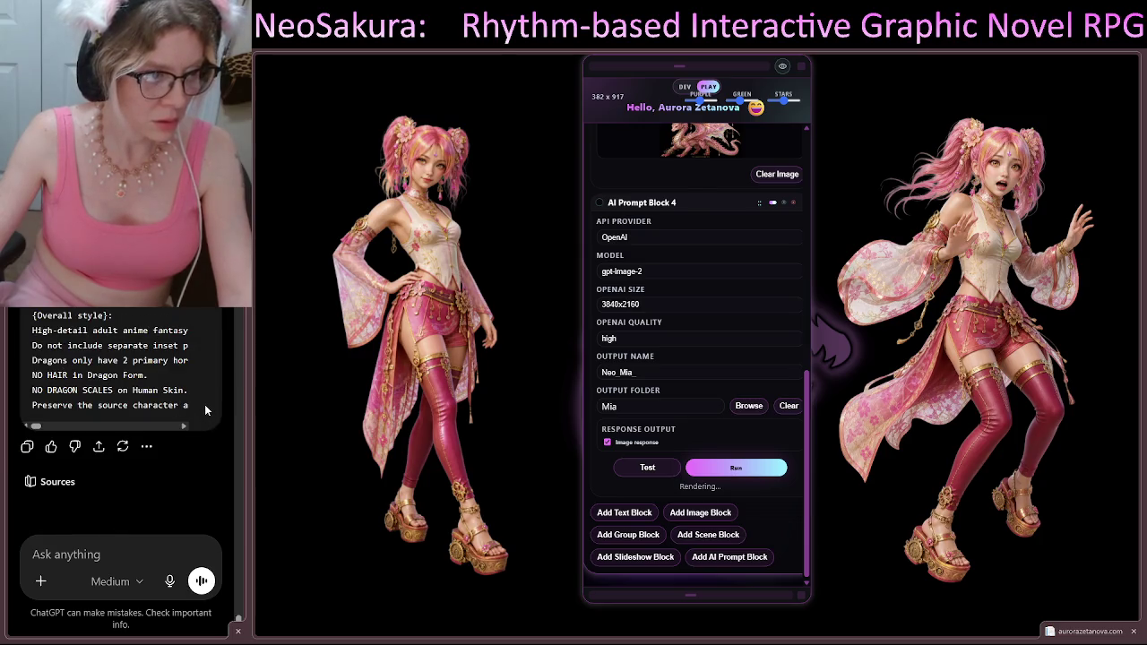
scroll(196, 385, "up", 8)
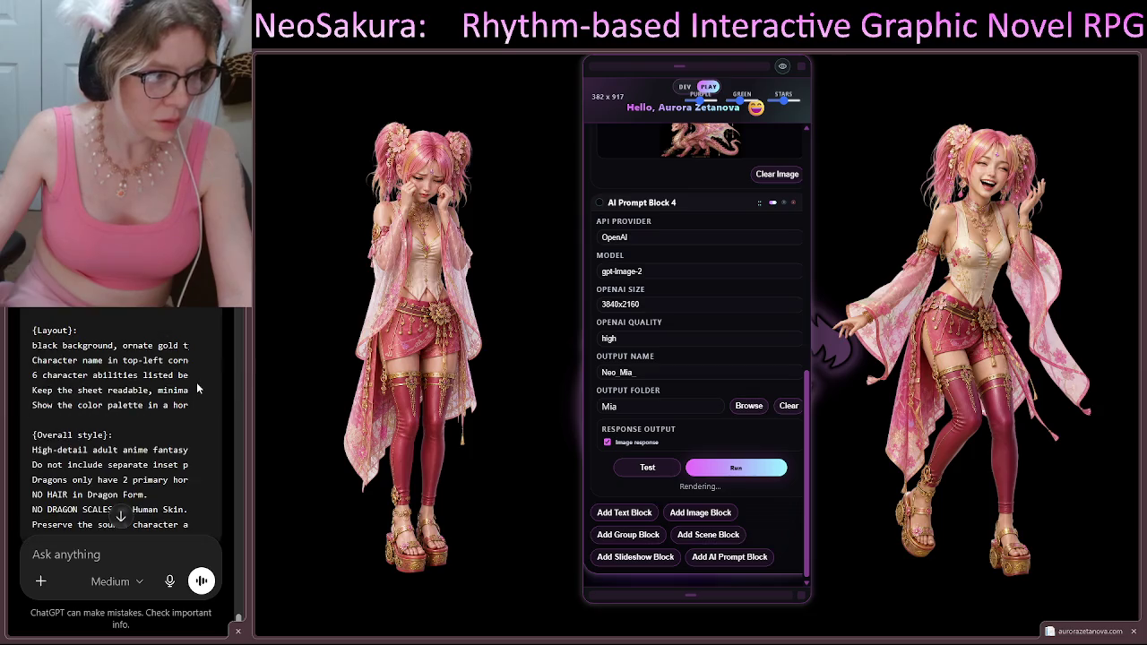
scroll(196, 390, "down", 8)
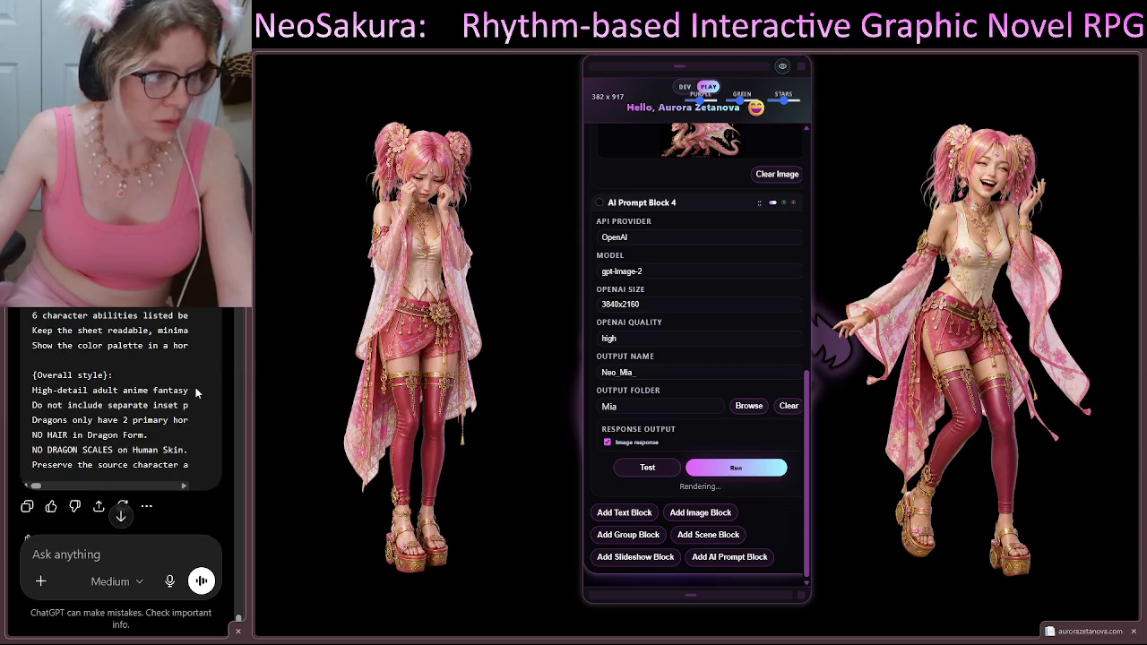
scroll(196, 387, "up", 10)
scroll(196, 387, "down", 5)
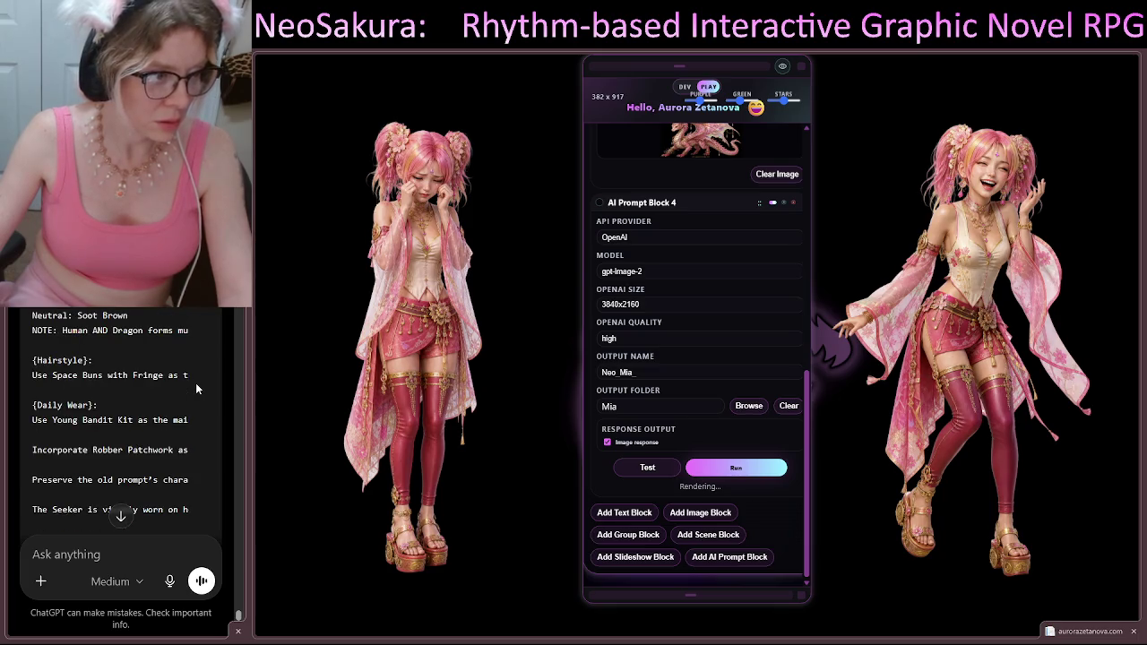
scroll(195, 383, "up", 1)
scroll(196, 383, "down", 5)
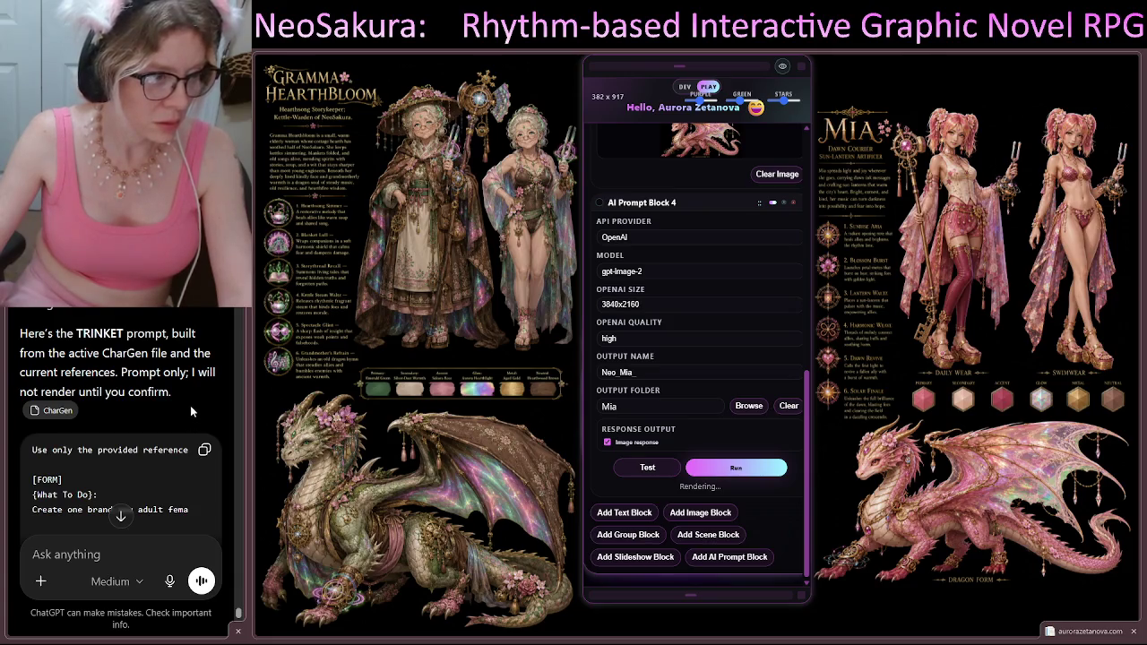
scroll(191, 401, "up", 10)
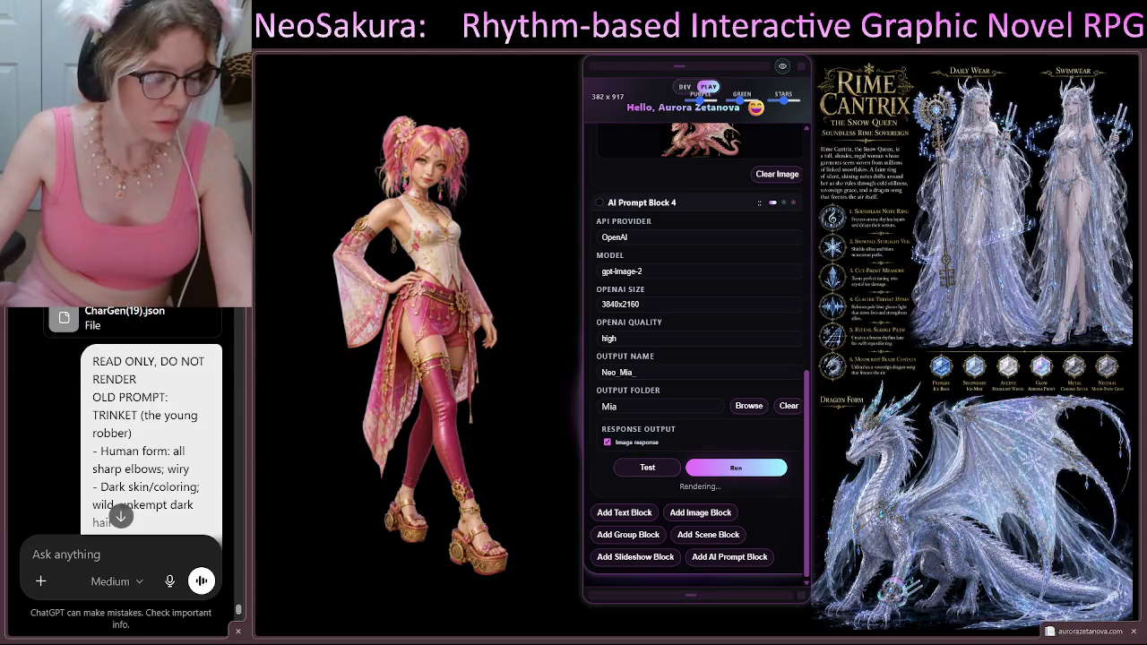
scroll(168, 334, "down", 10)
scroll(168, 334, "down", 10)
left_click(133, 548)
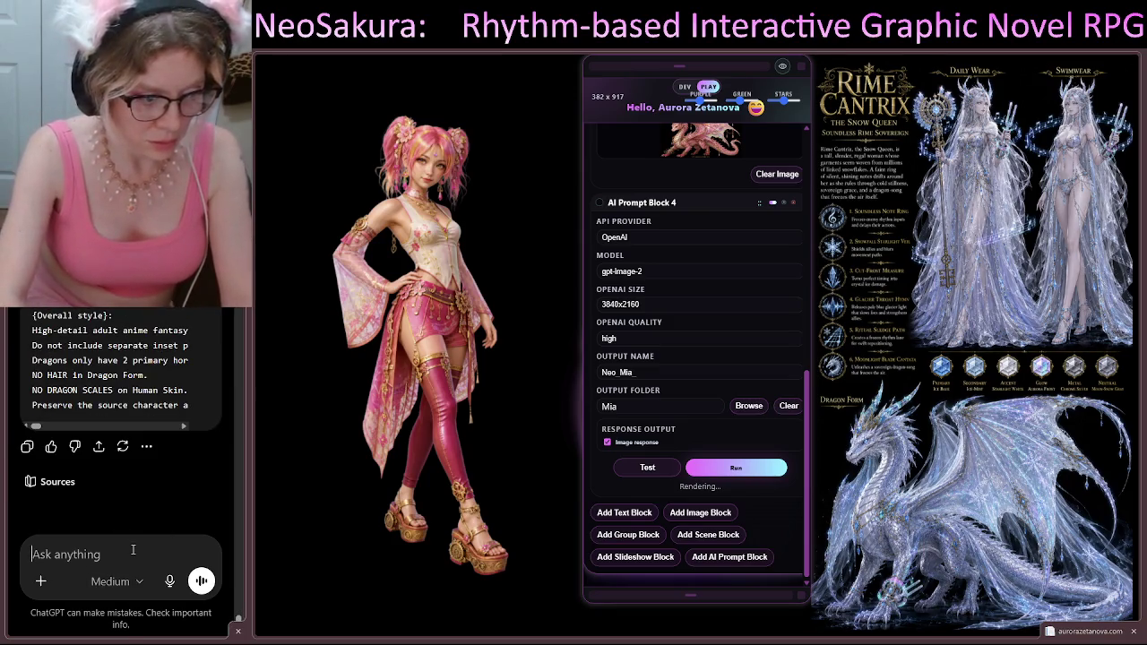
Step: Send ChatGPT "render that, dont forget the imagess i gave you"
type("render that, d")
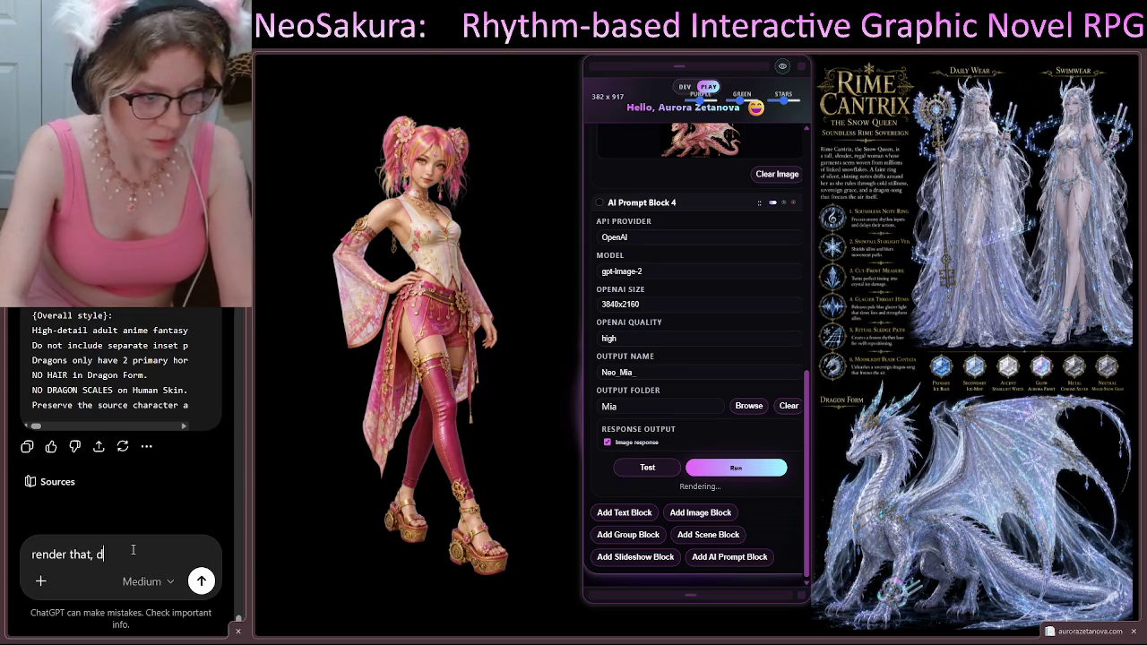
type("ont forget the images")
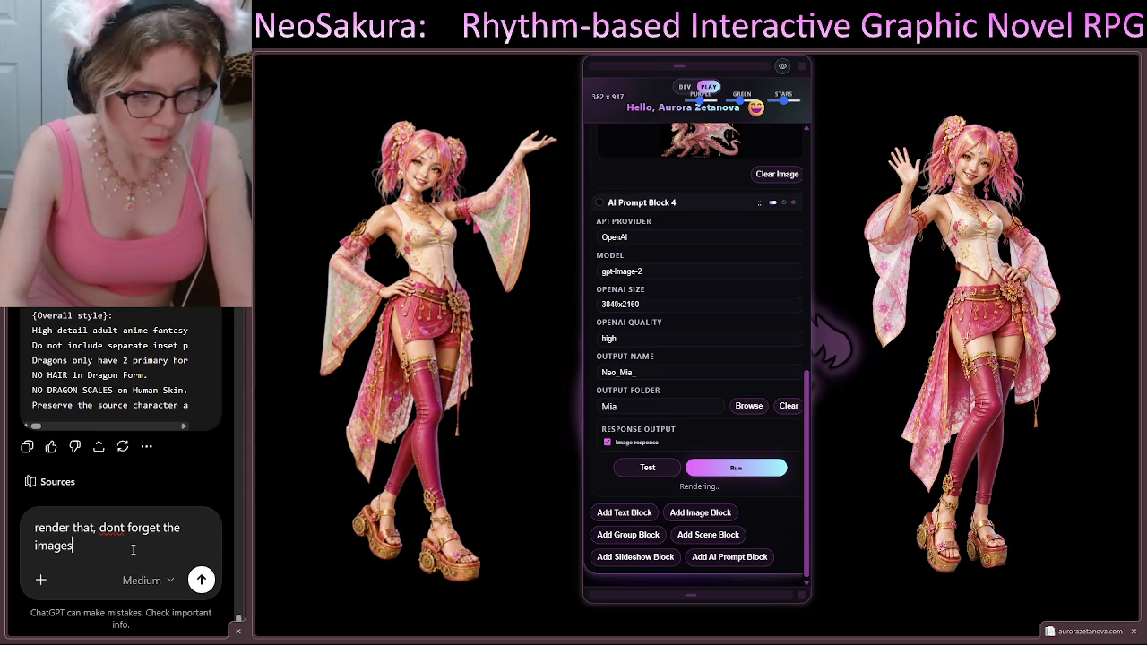
type("s i g")
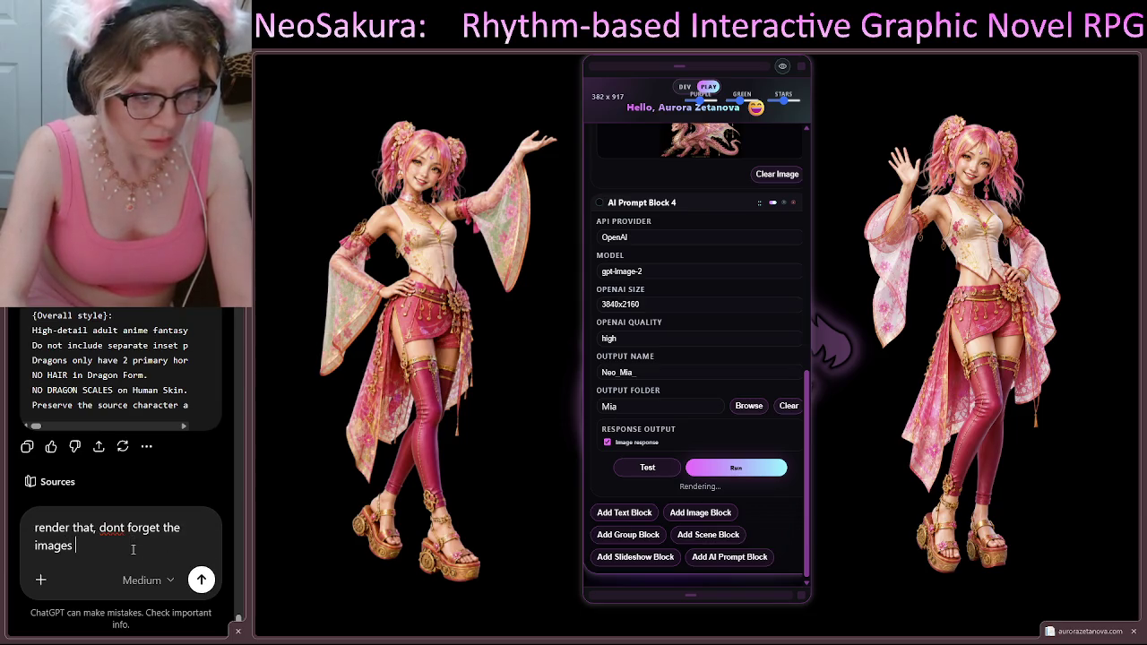
type("ave you")
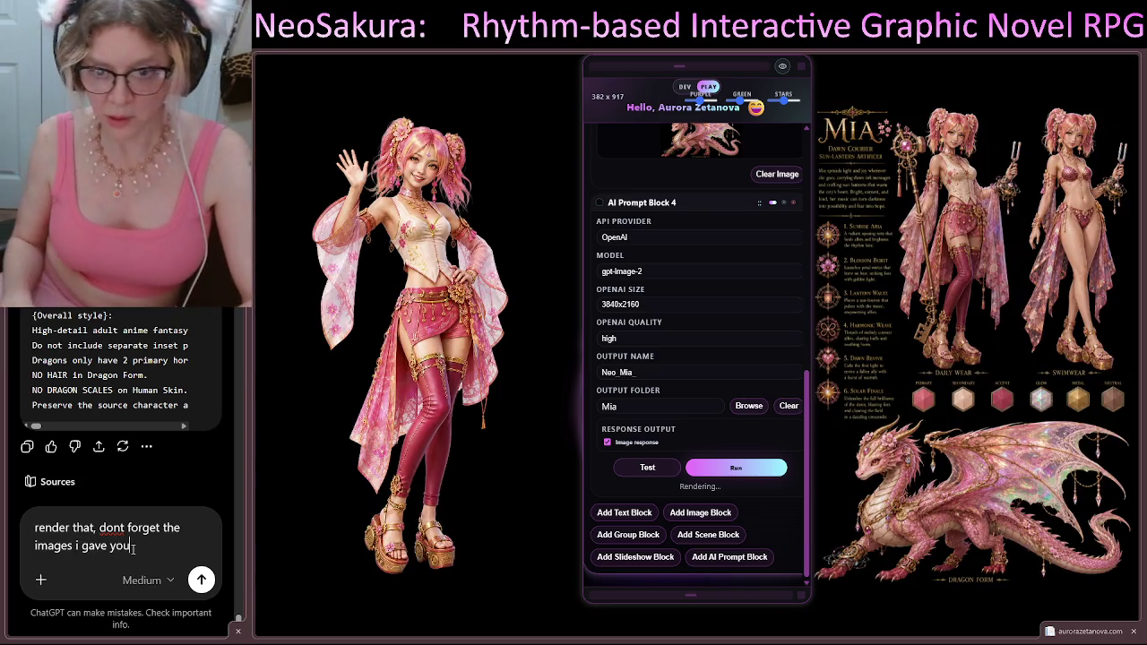
key("Return")
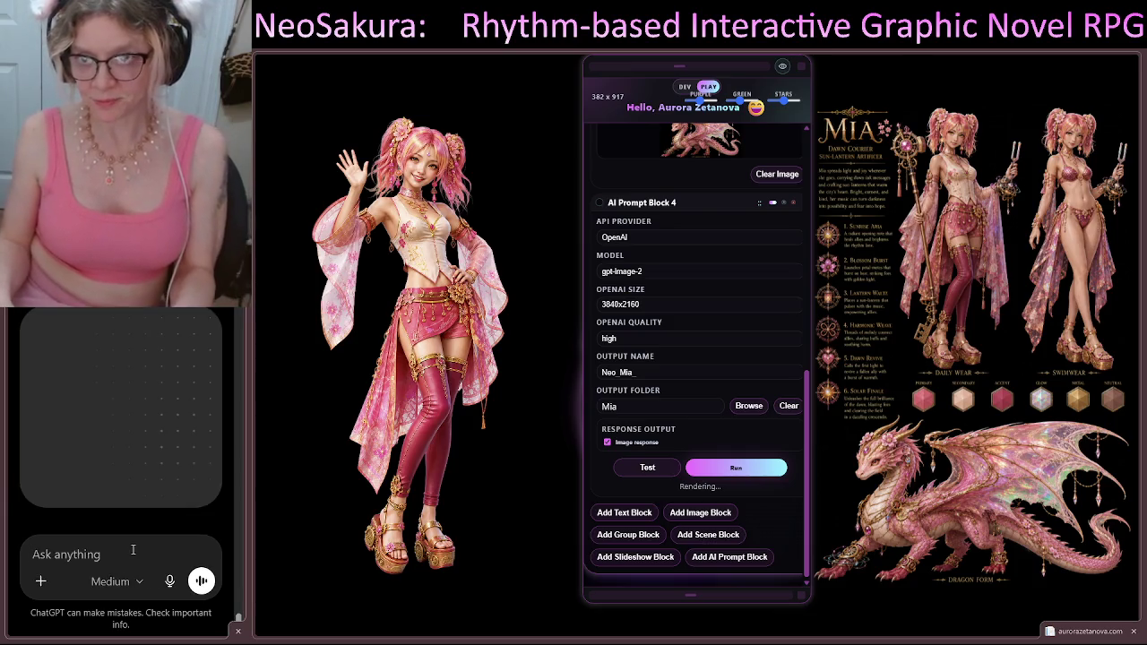
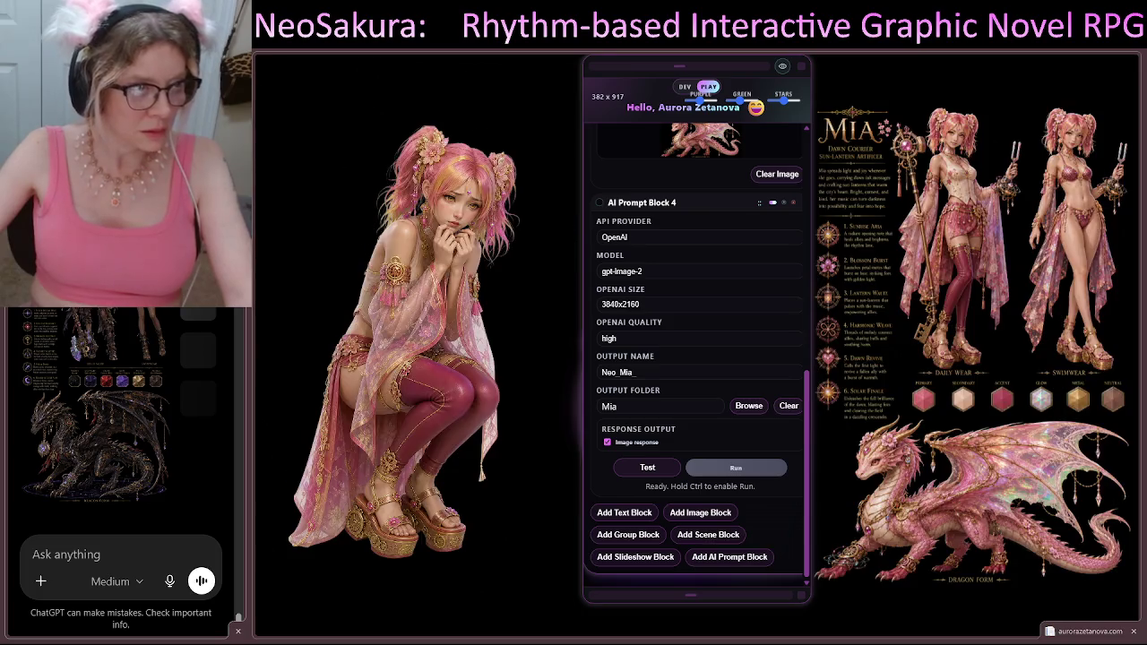
Step: Open the dark character sheet full-size, zoom in and scroll through its outfits, swatches and dragon form
left_click(148, 326)
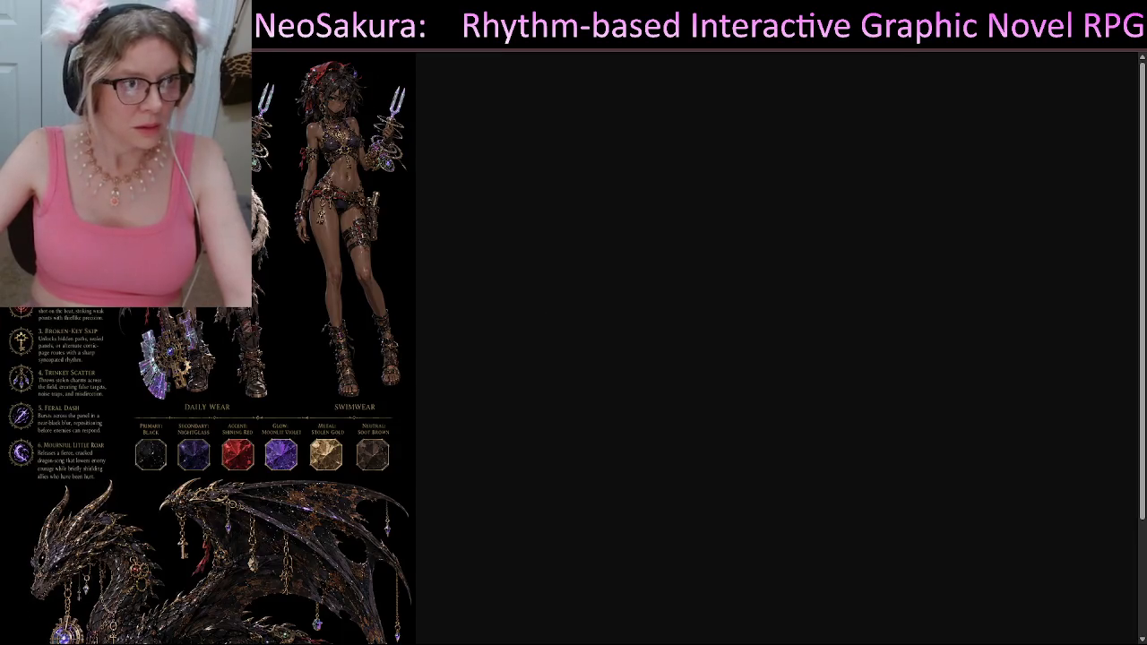
left_click(301, 299)
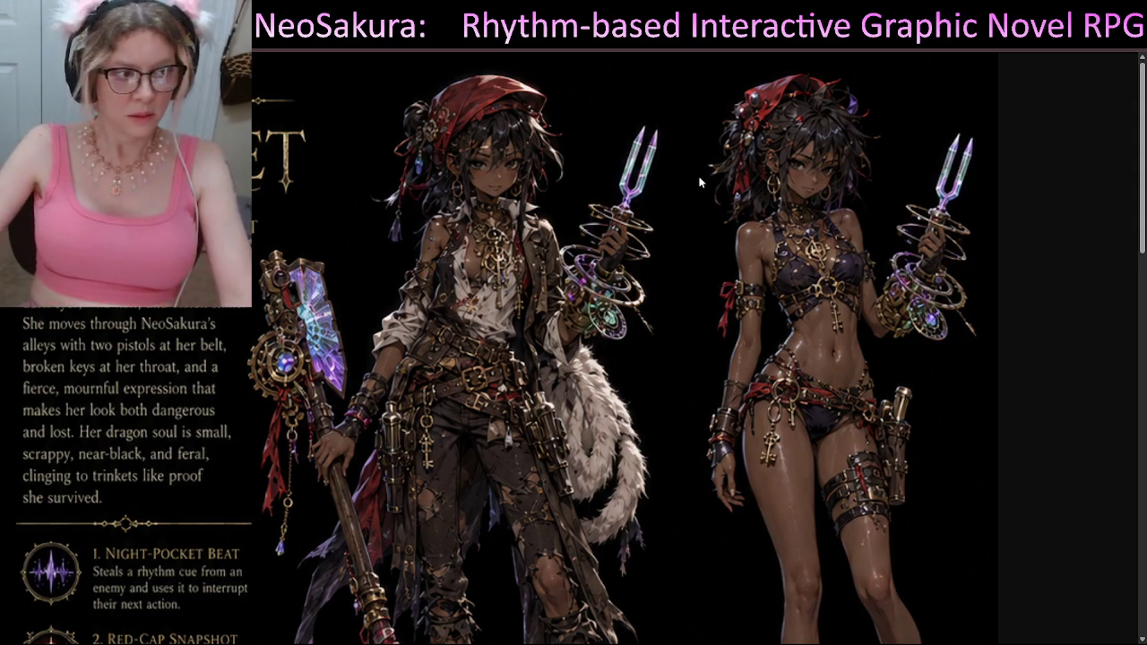
scroll(701, 185, "down", 2)
scroll(711, 186, "down", 10)
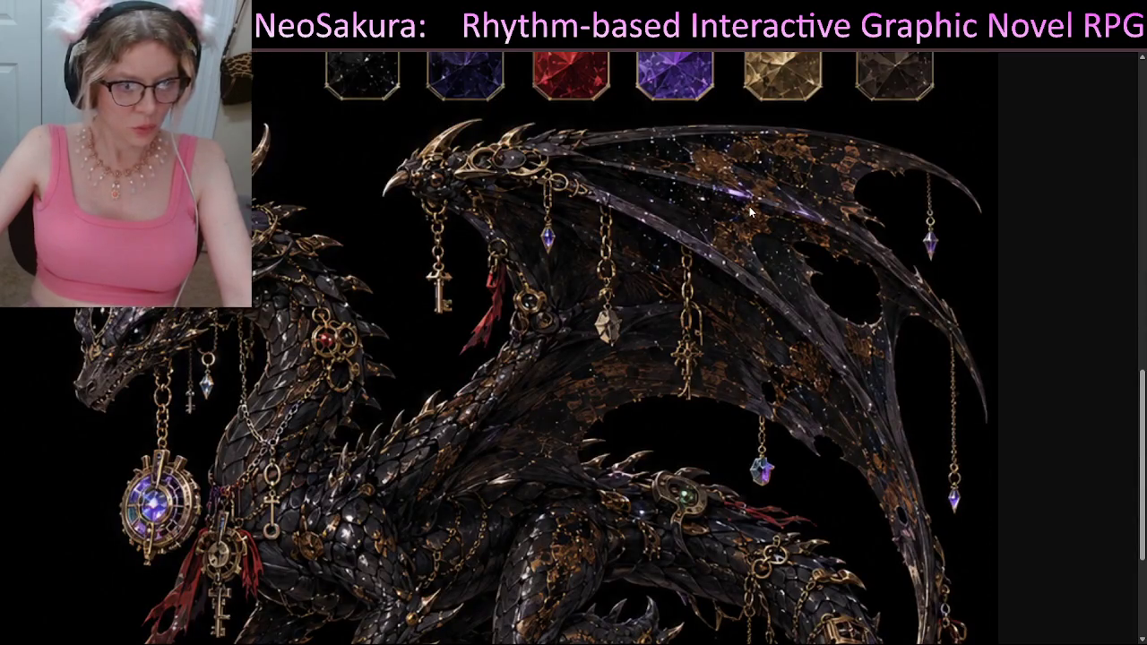
scroll(748, 210, "down", 3)
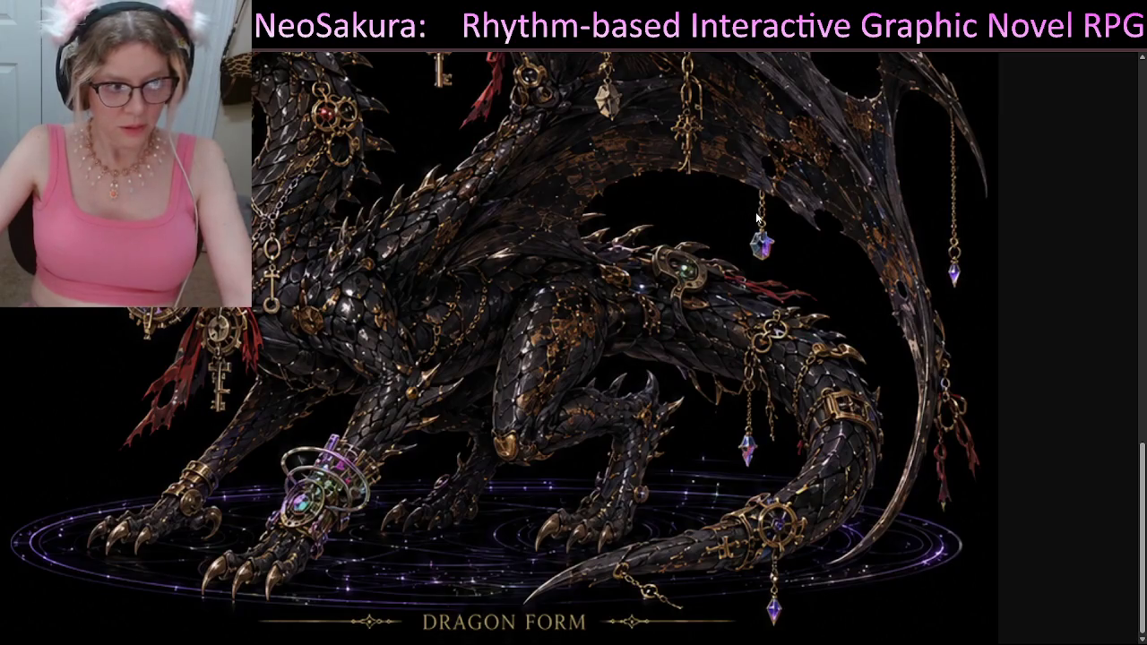
scroll(757, 218, "up", 1)
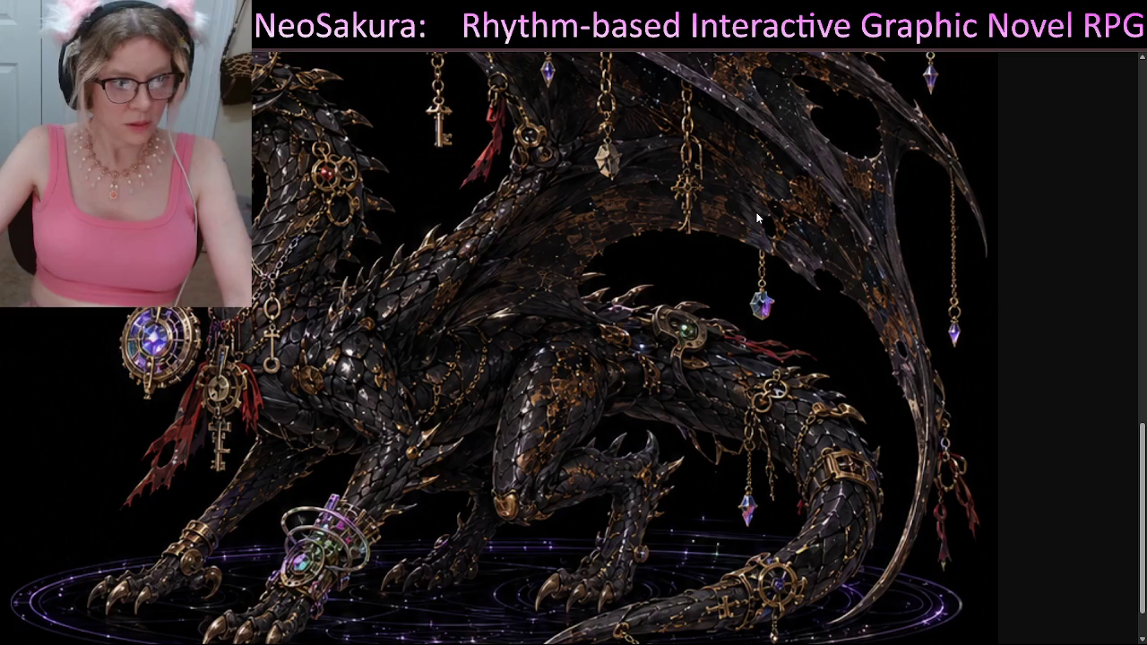
scroll(757, 217, "up", 1)
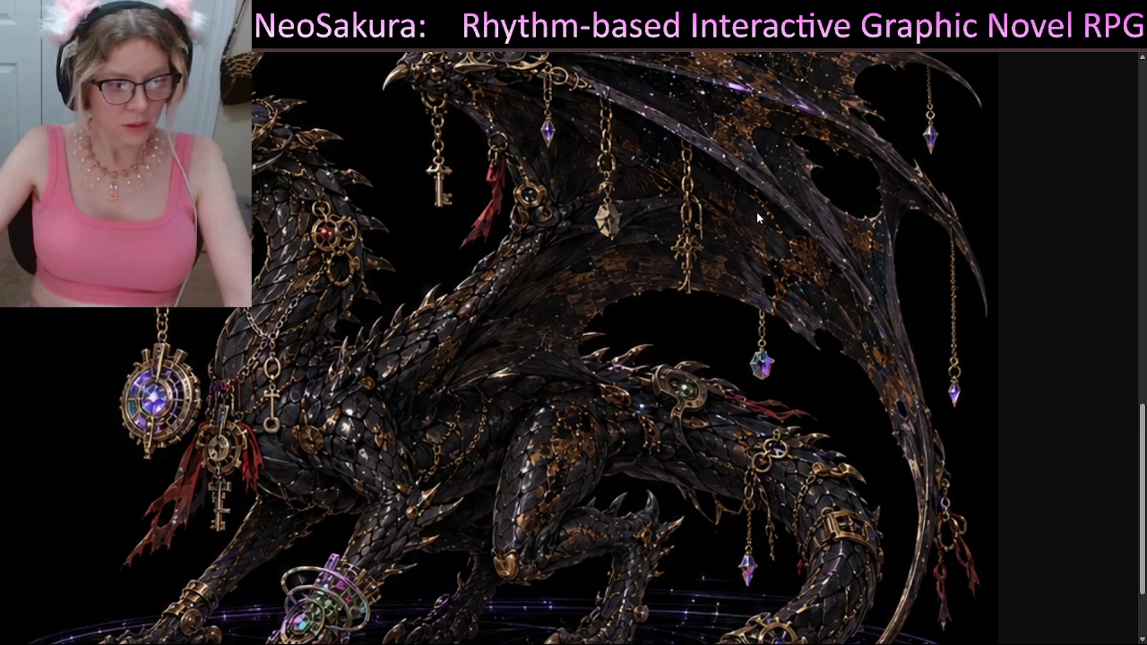
scroll(756, 218, "up", 3)
scroll(757, 218, "up", 7)
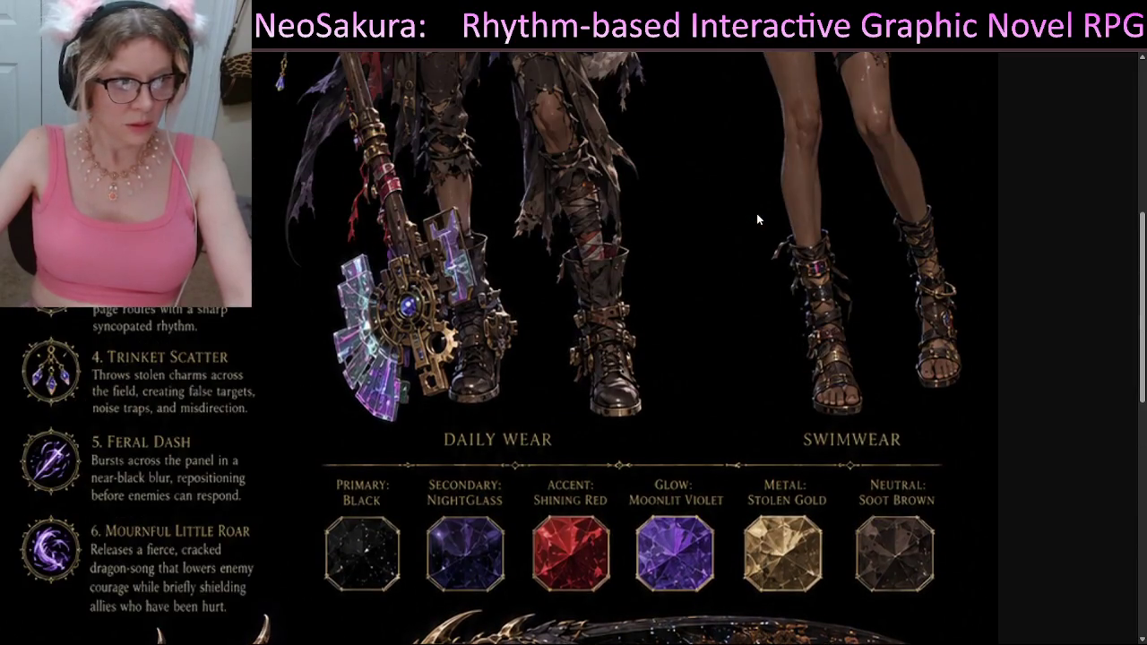
scroll(756, 213, "up", 6)
scroll(757, 218, "up", 2)
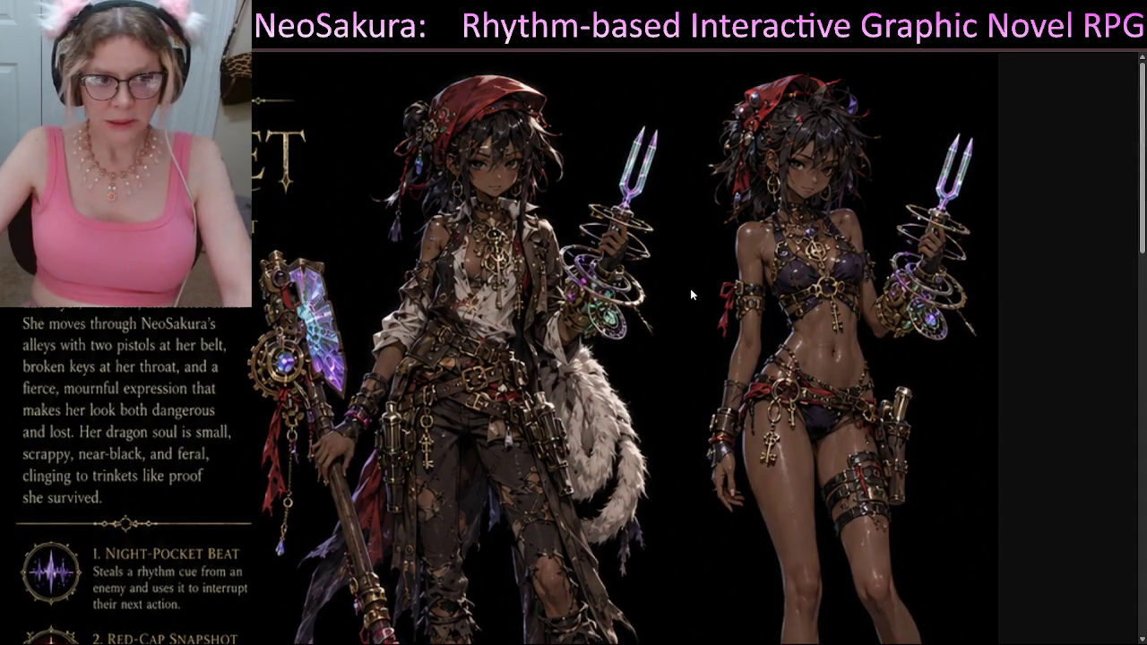
scroll(690, 288, "down", 3, "ctrl")
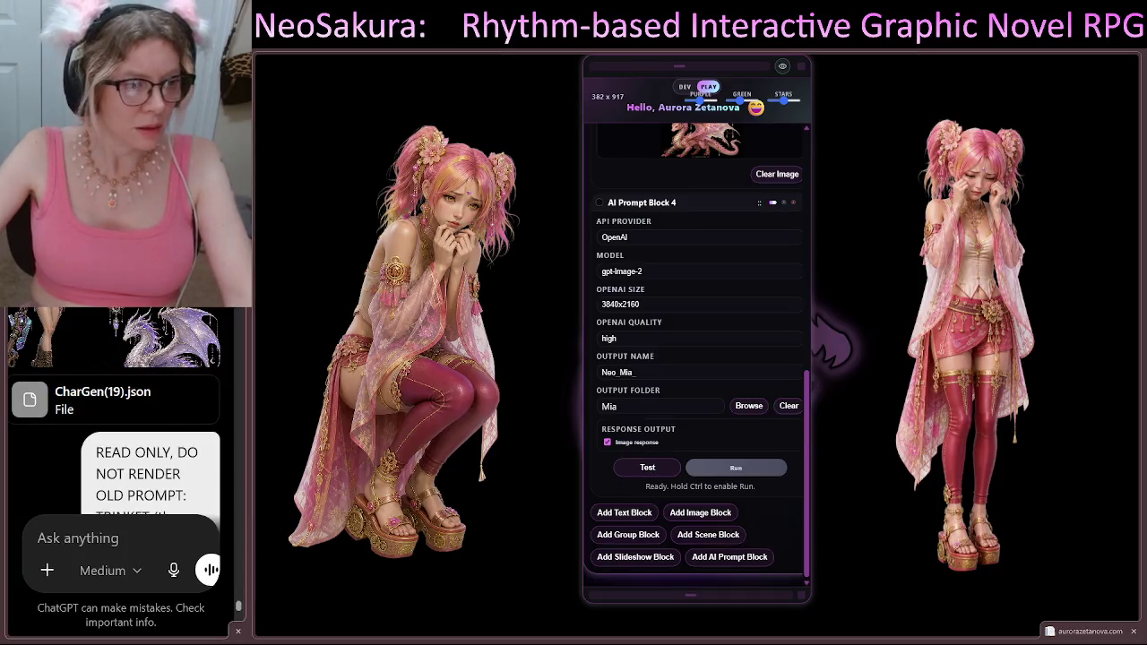
scroll(139, 380, "down", 1)
scroll(139, 381, "down", 3)
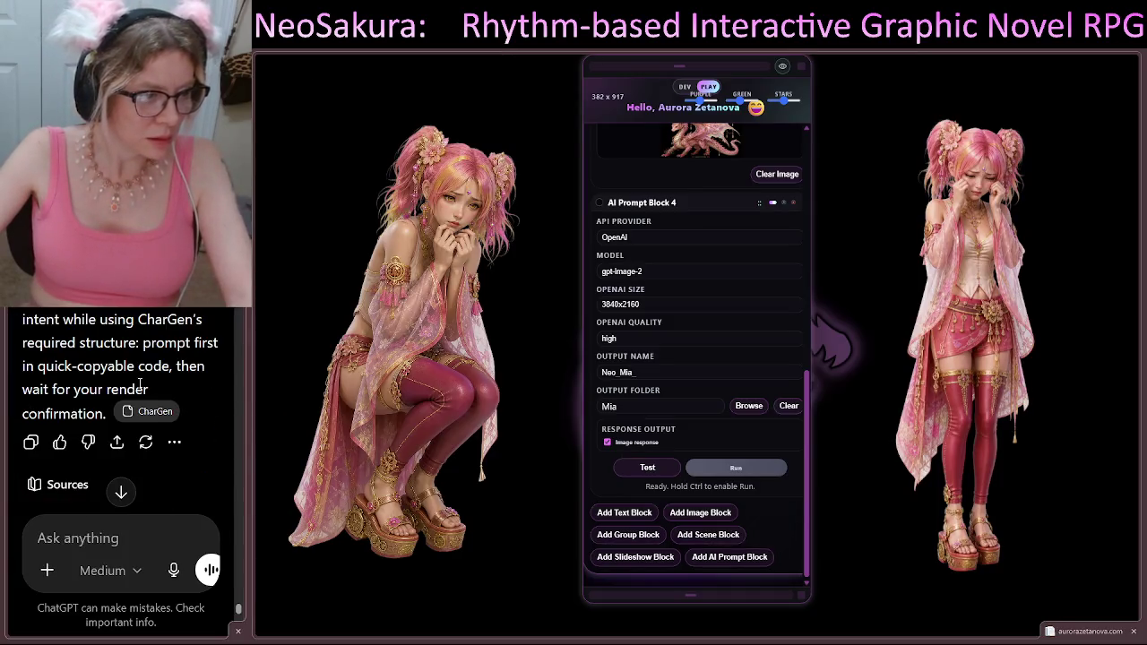
scroll(188, 398, "down", 5)
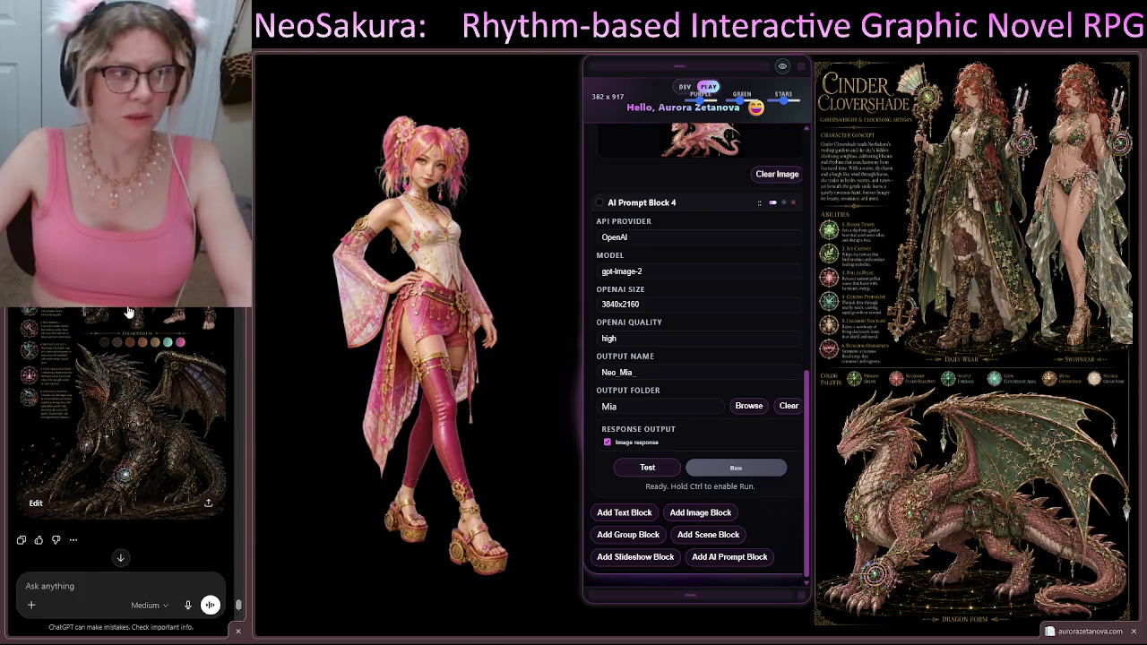
scroll(121, 443, "down", 1)
scroll(127, 329, "down", 10)
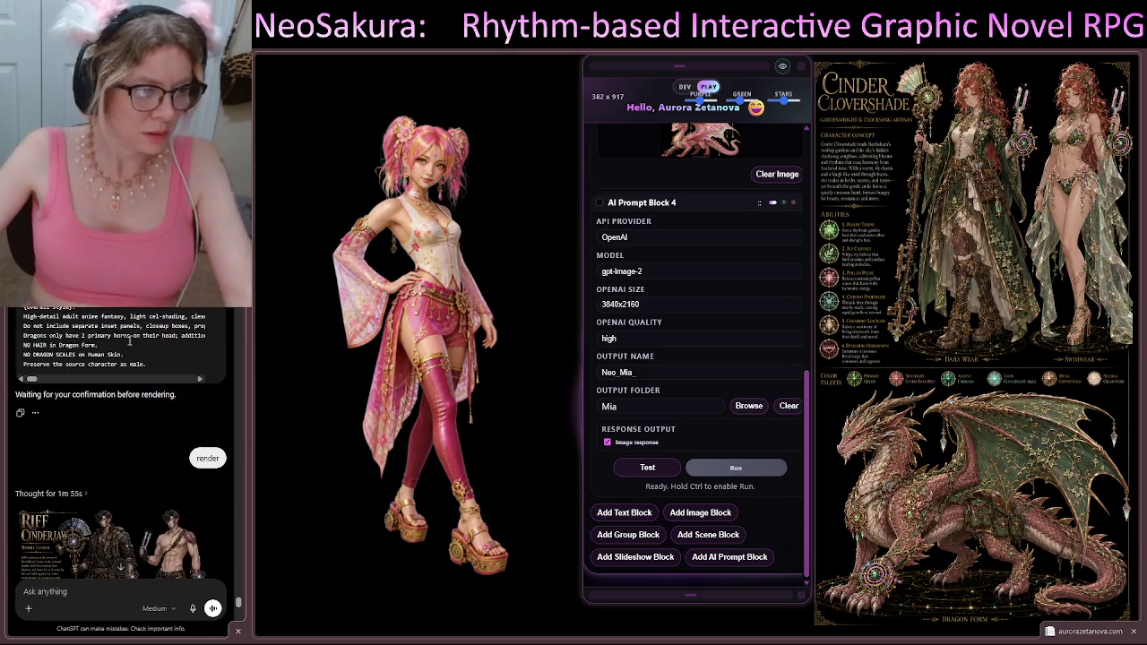
scroll(140, 358, "down", 10)
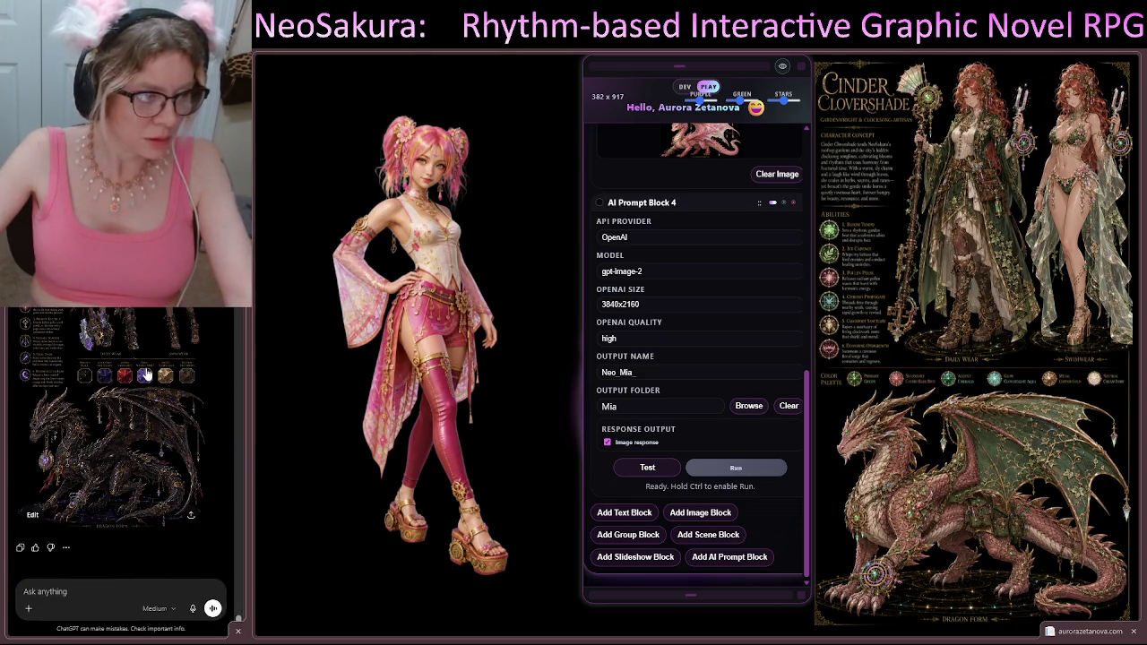
scroll(149, 460, "up", 1)
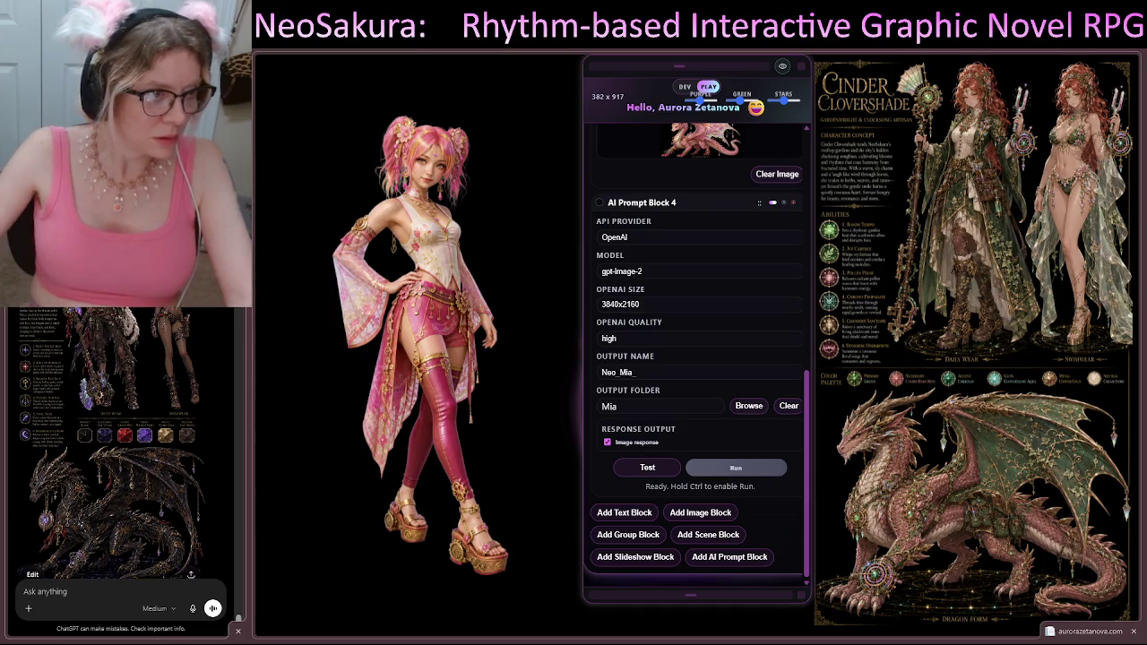
scroll(150, 461, "down", 1)
scroll(150, 460, "up", 10)
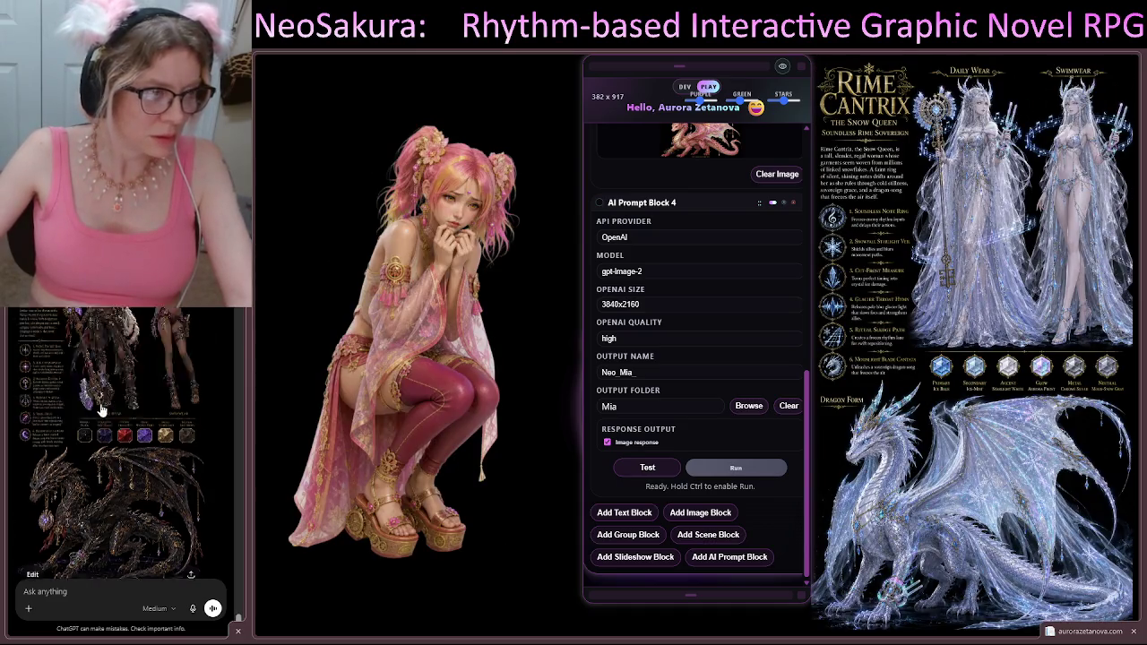
scroll(104, 389, "up", 5)
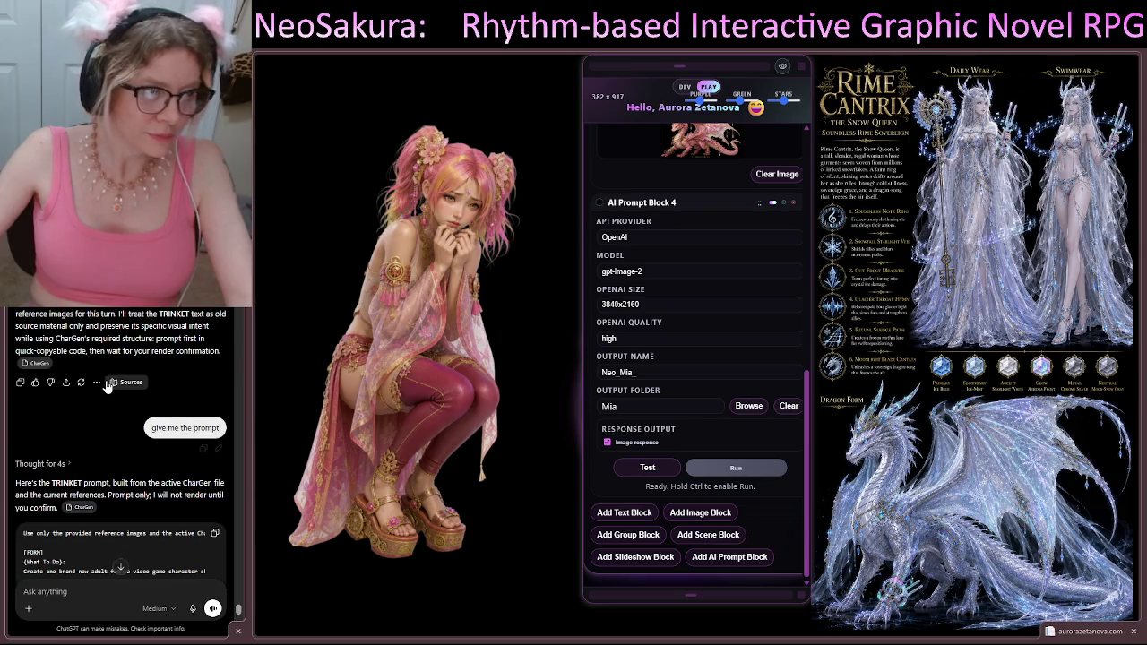
scroll(104, 429, "down", 10)
scroll(105, 428, "down", 10)
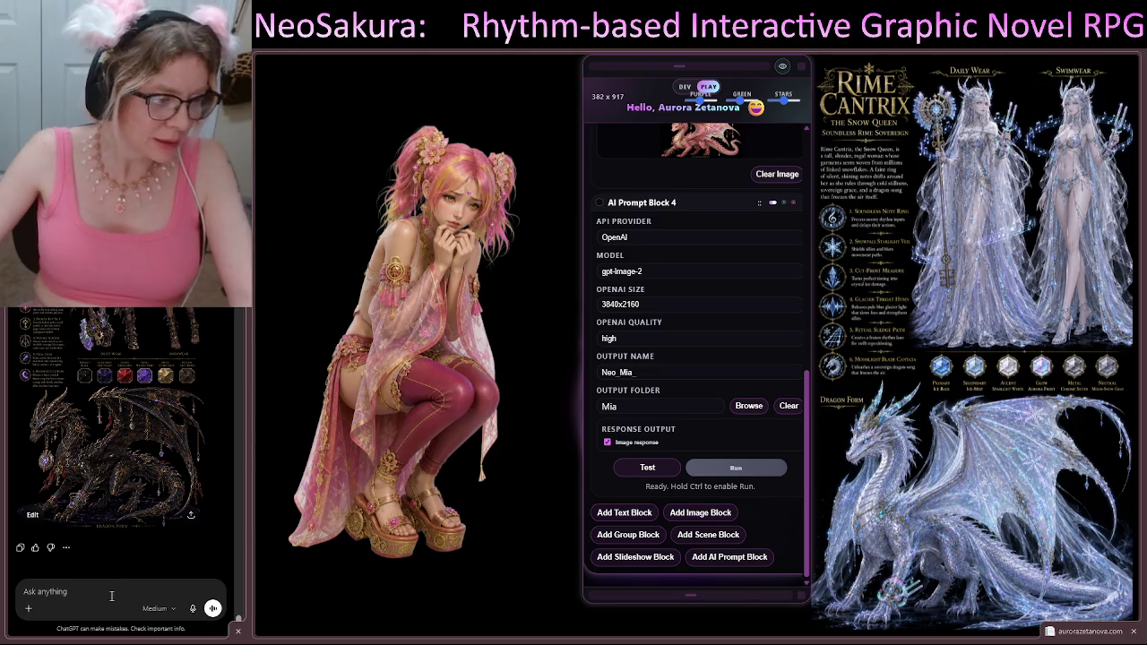
type("you didnt use my ref")
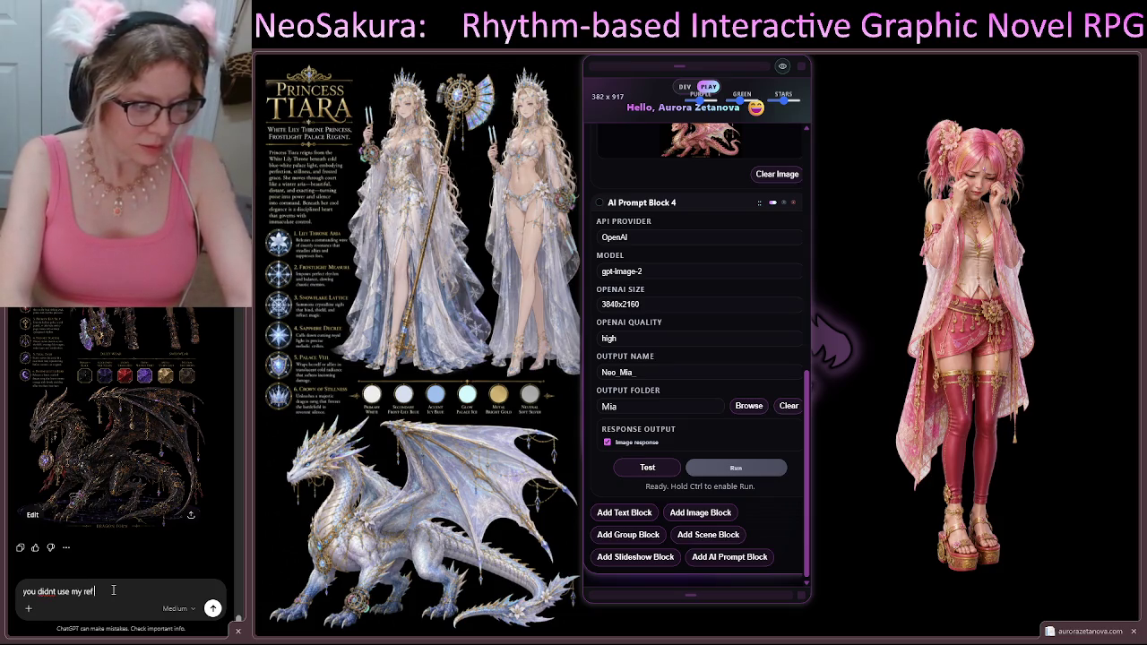
key("BackSpace")
key("BackSpace")
key("BackSpace")
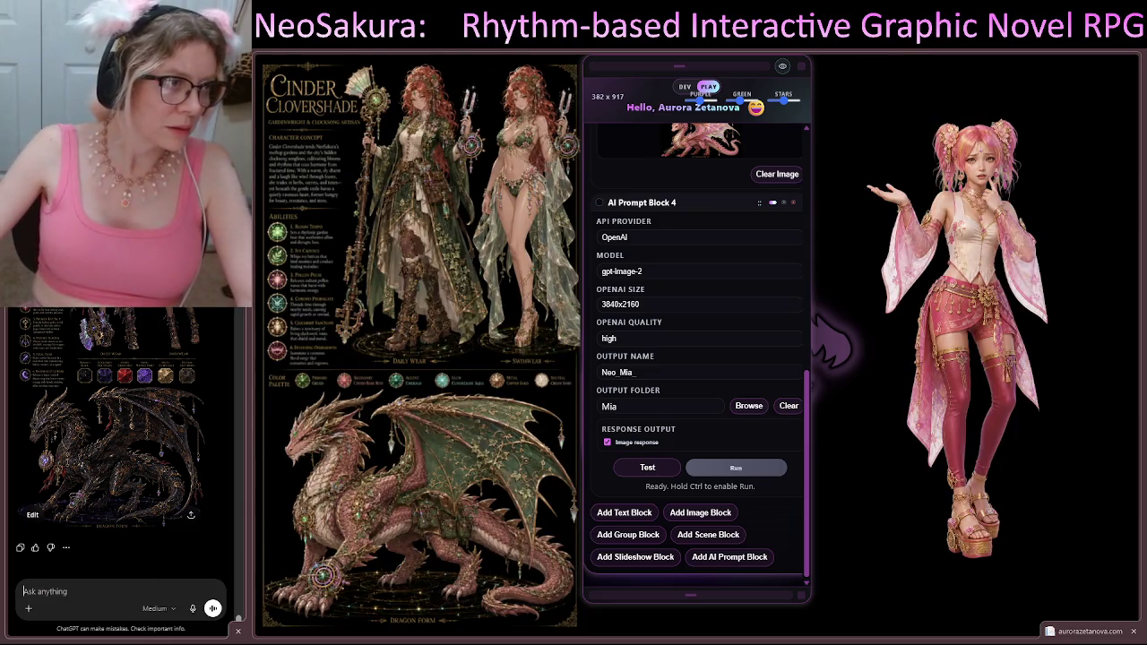
Step: In a fresh chat, discard the render-request draft and ask 'what have we been working on together today'
key("ctrl+shift+s")
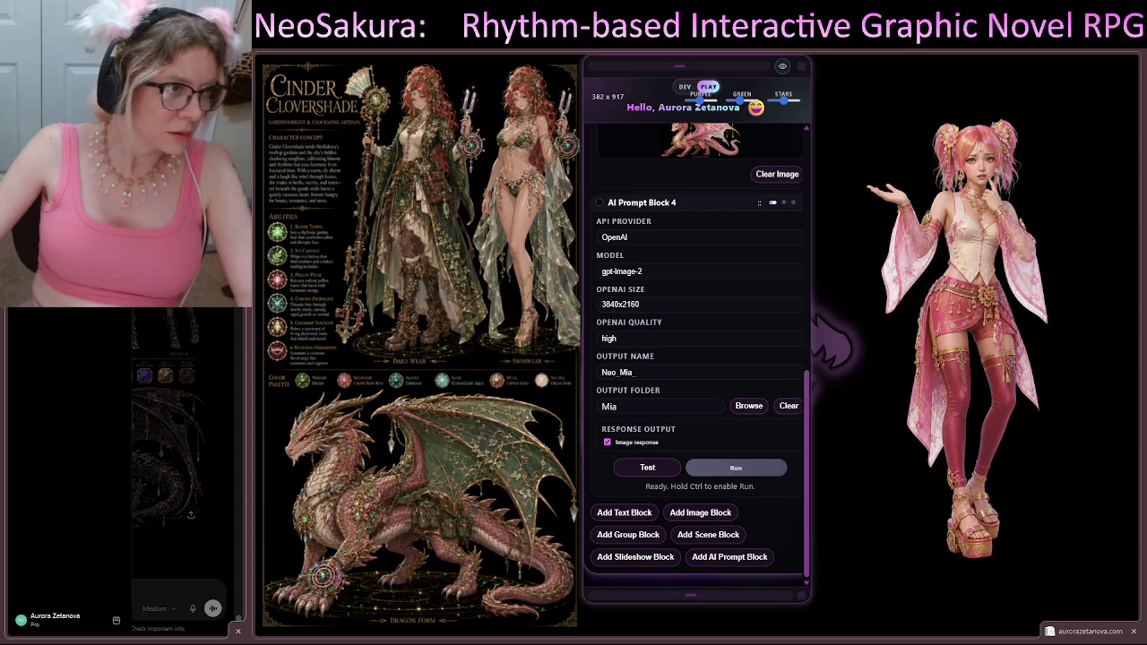
key("ctrl+shift+s")
key("ctrl+shift+o")
type("i need a maximum quality, small render of this")
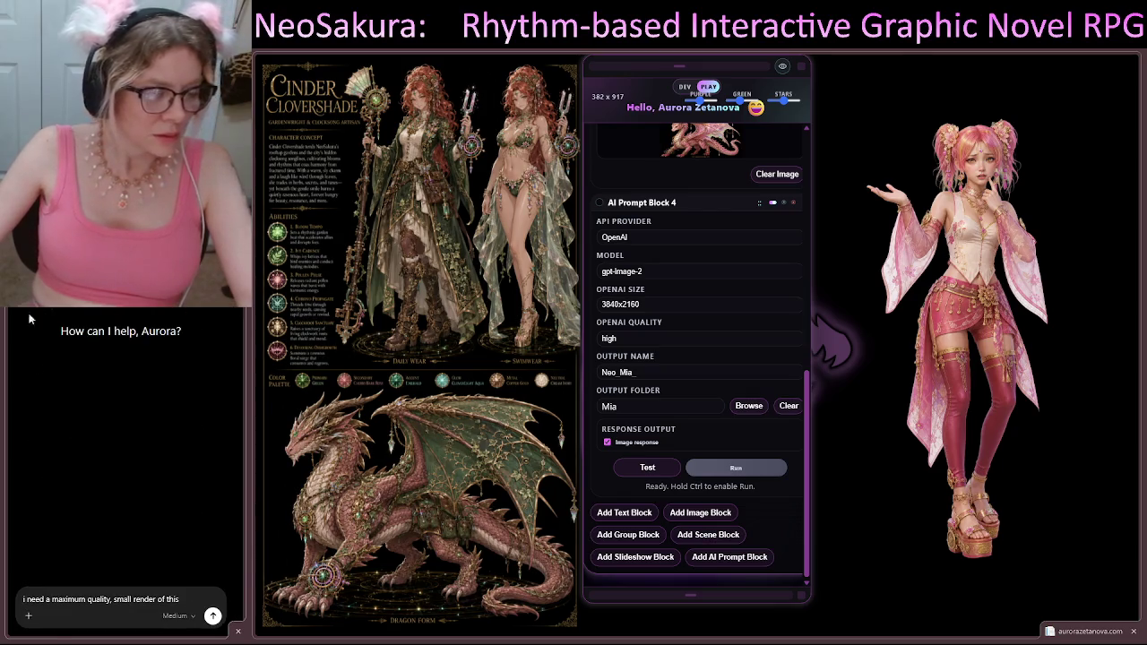
triple_click(176, 599)
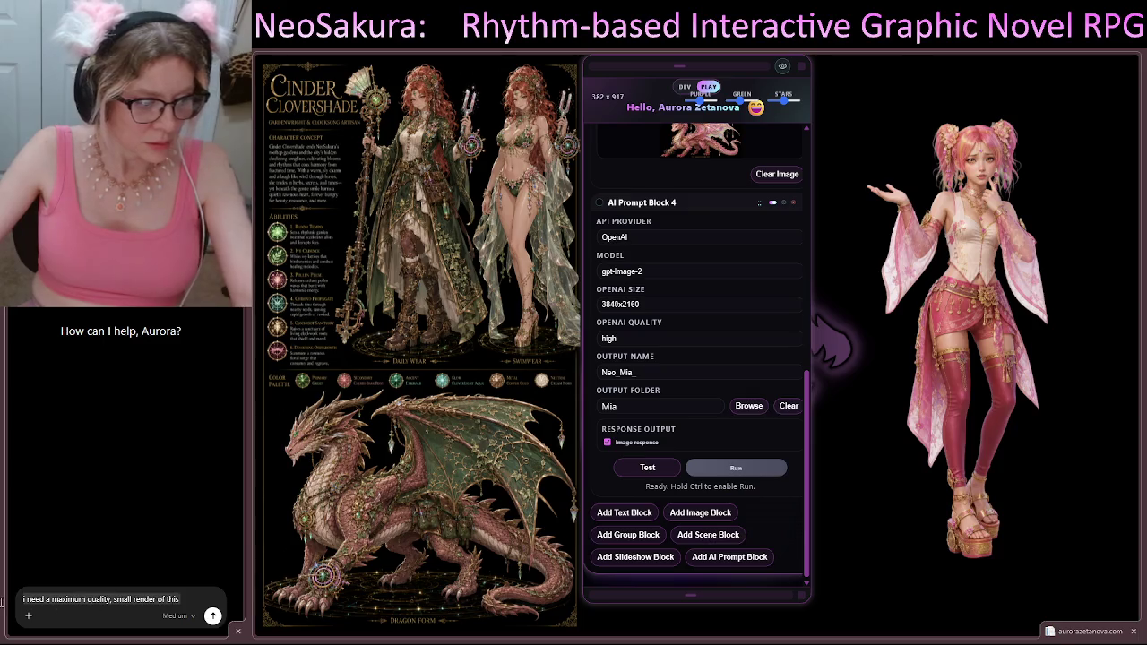
key("BackSpace")
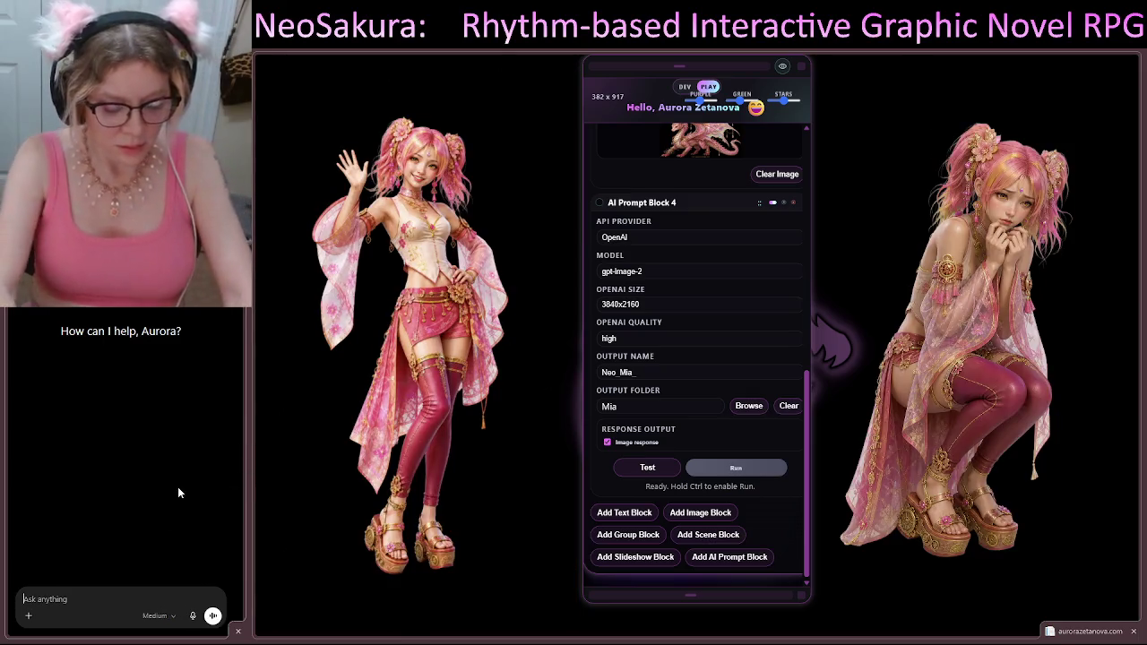
type("what h")
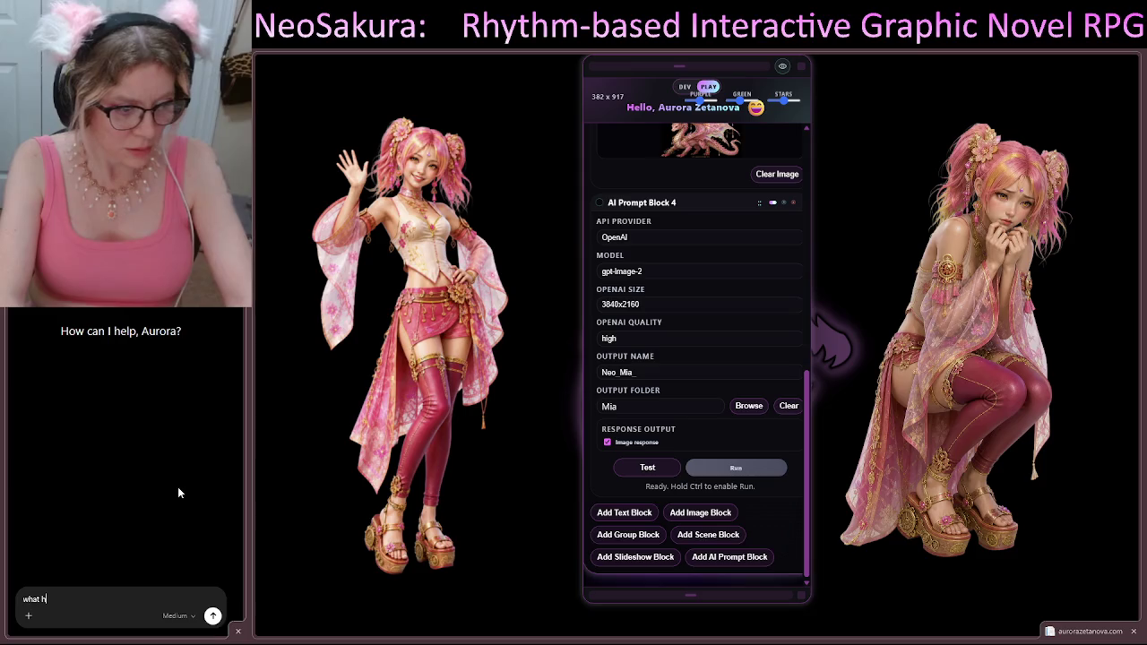
type("ave we been")
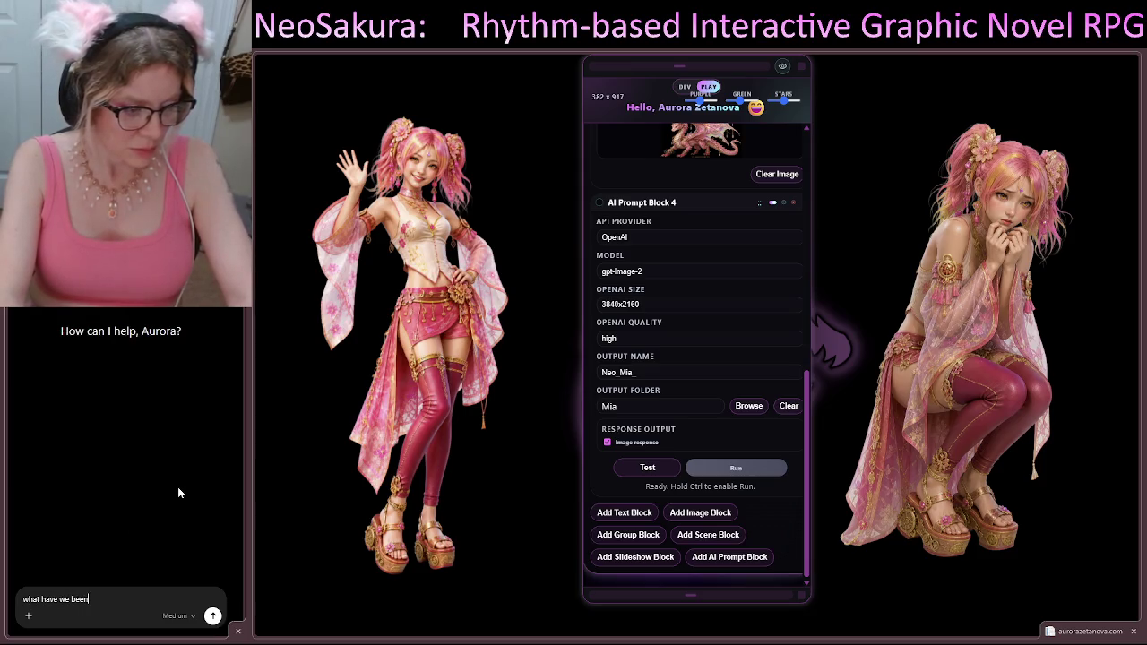
type(" working on ")
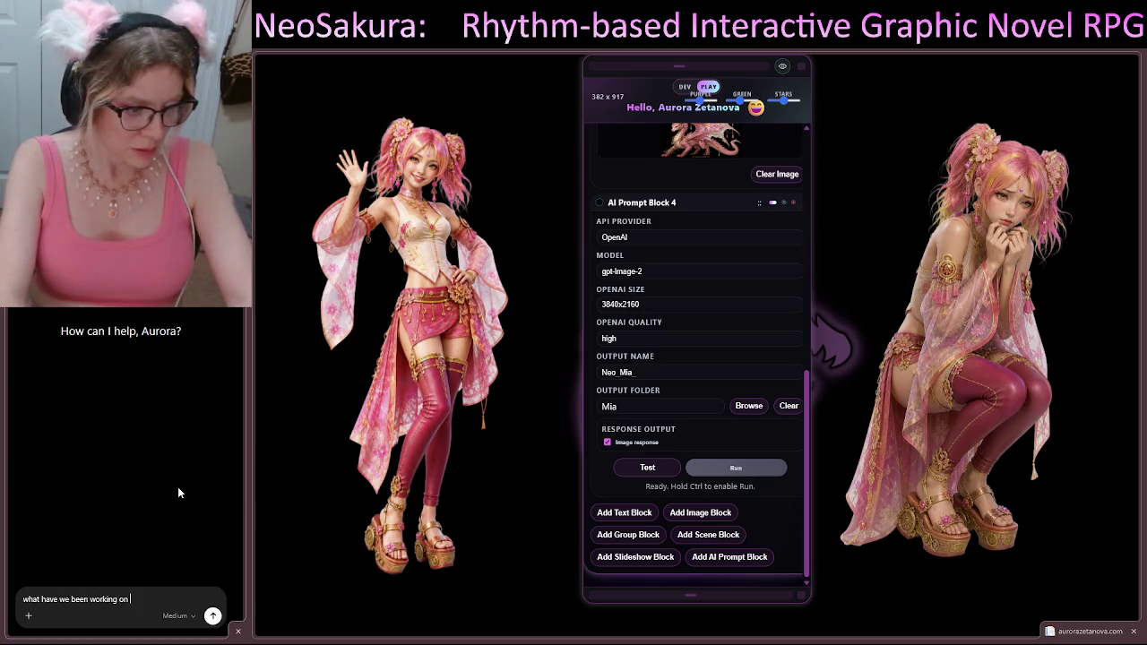
type("together ")
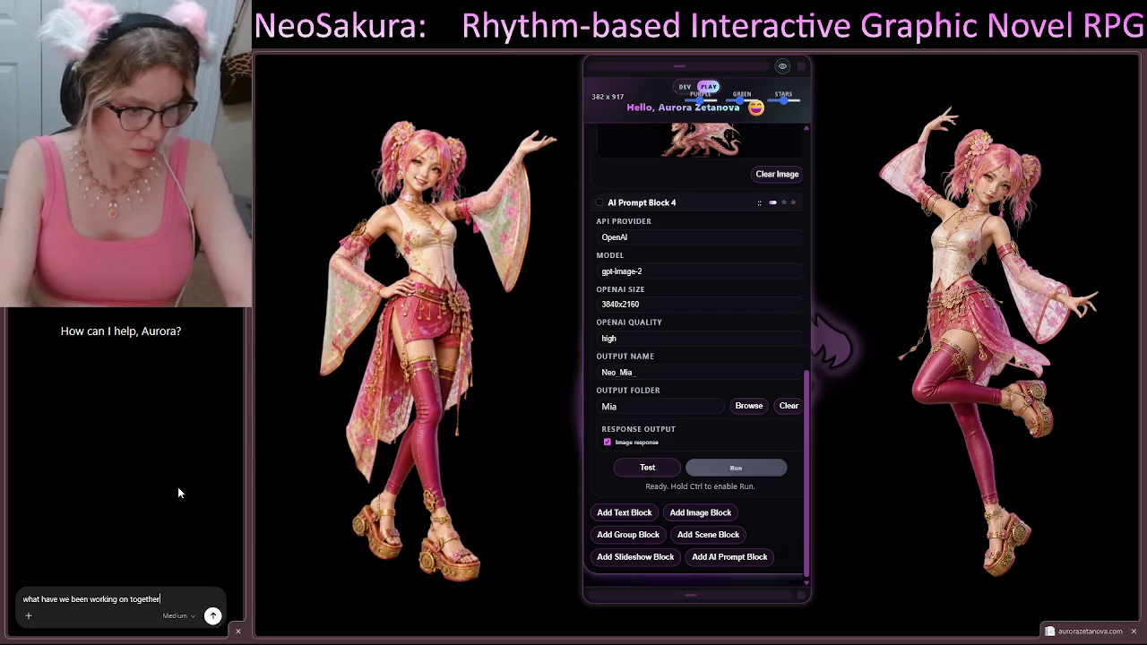
type("today?")
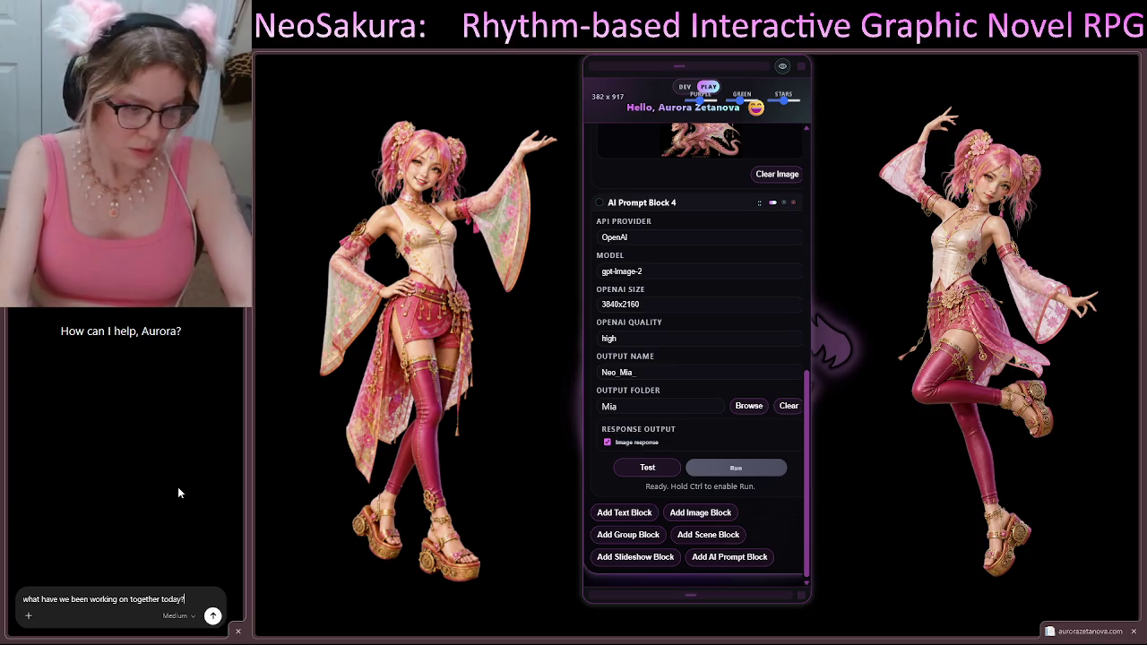
key("Return")
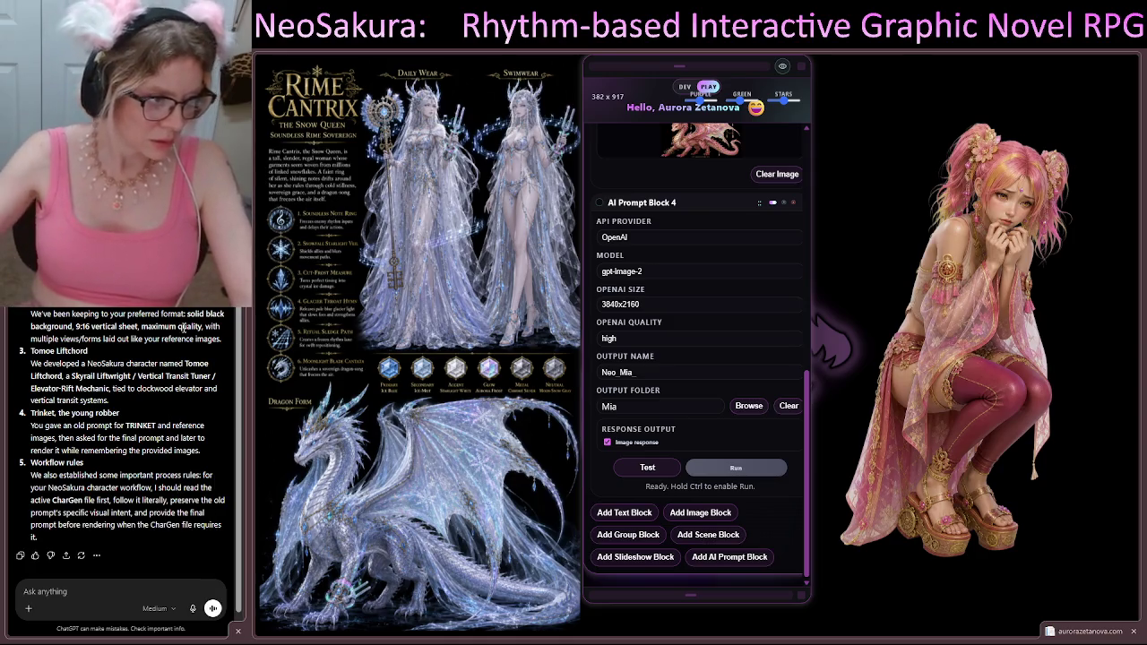
Step: Send a complaint that every couple of renders ignore directions and Trinket skipped the image reference
left_click(83, 598)
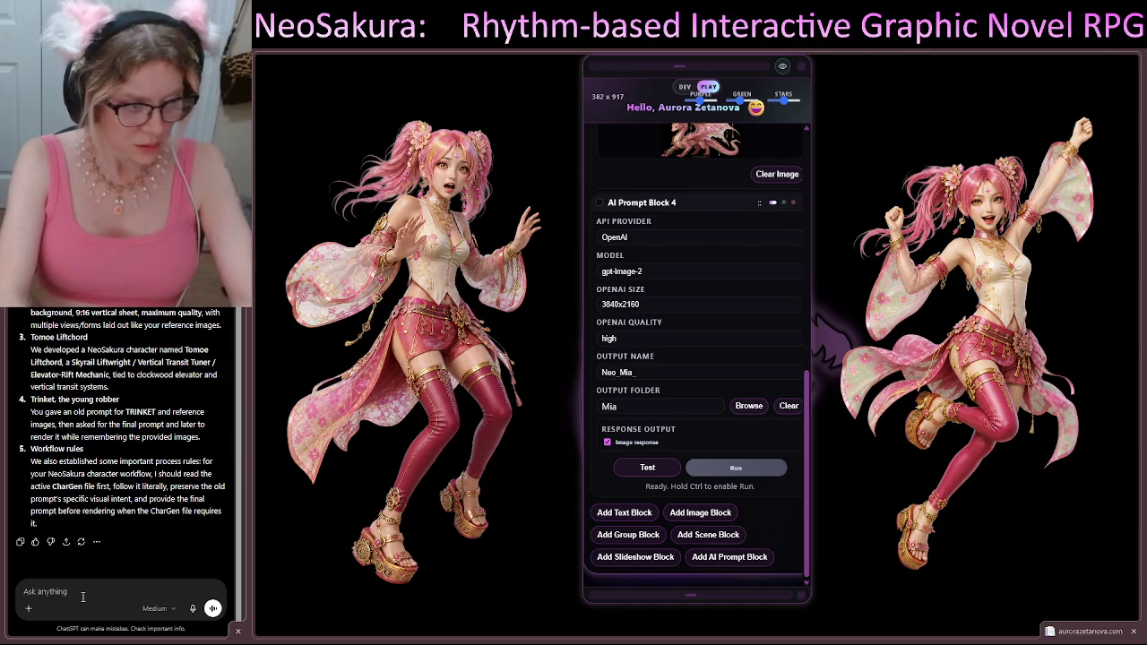
type("but you ")
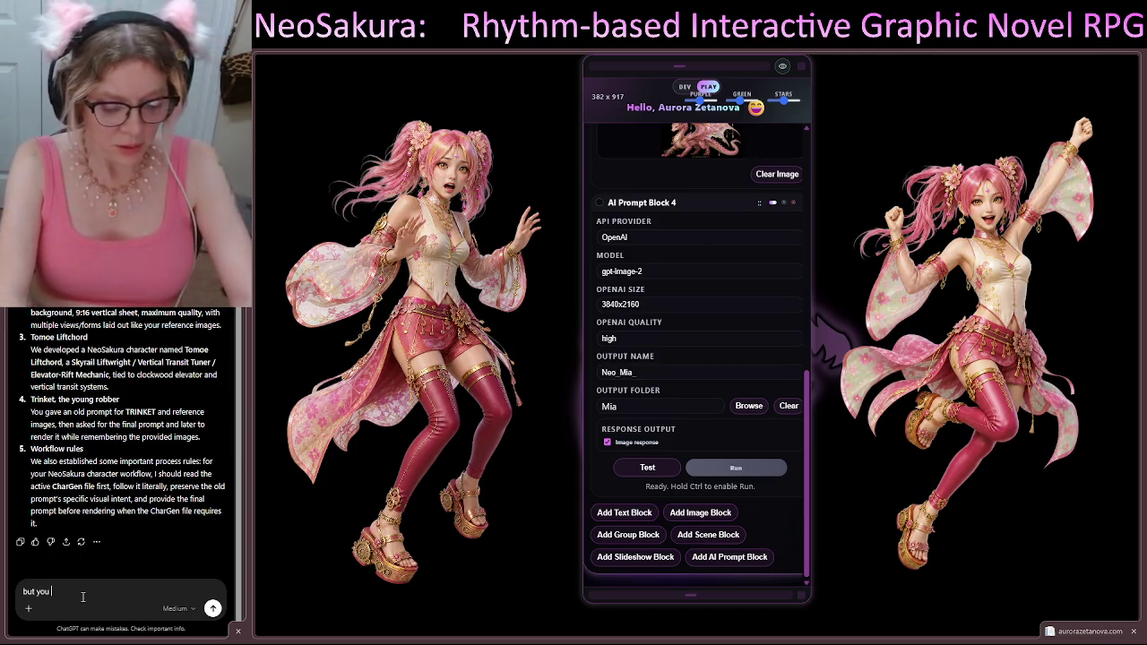
type("keep fuc")
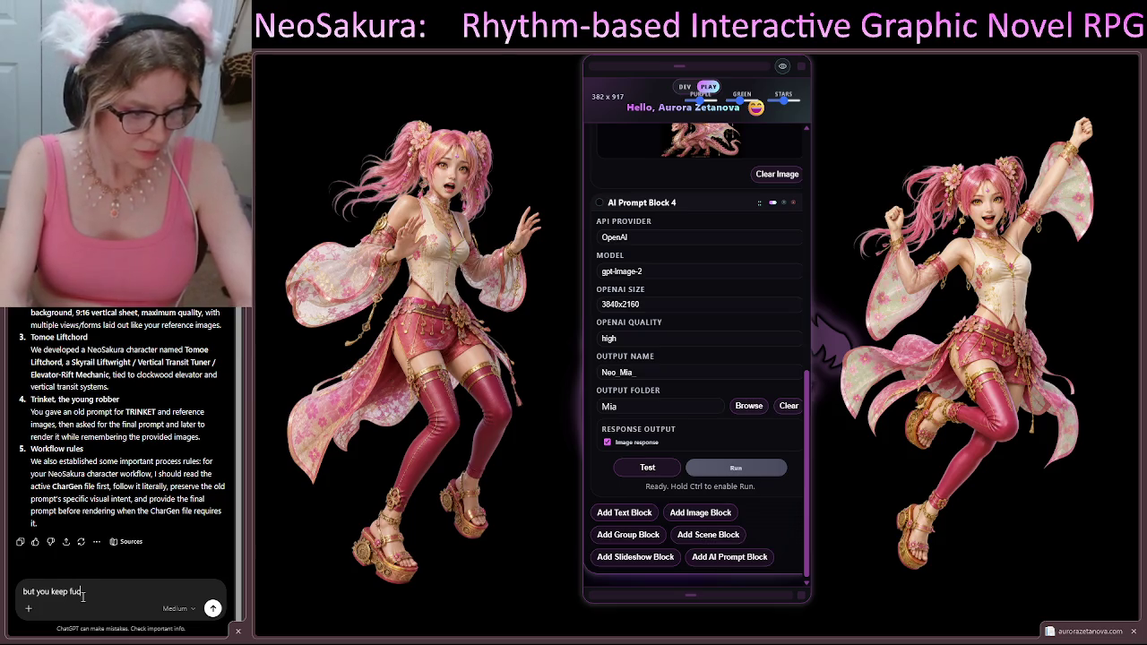
type("king it")
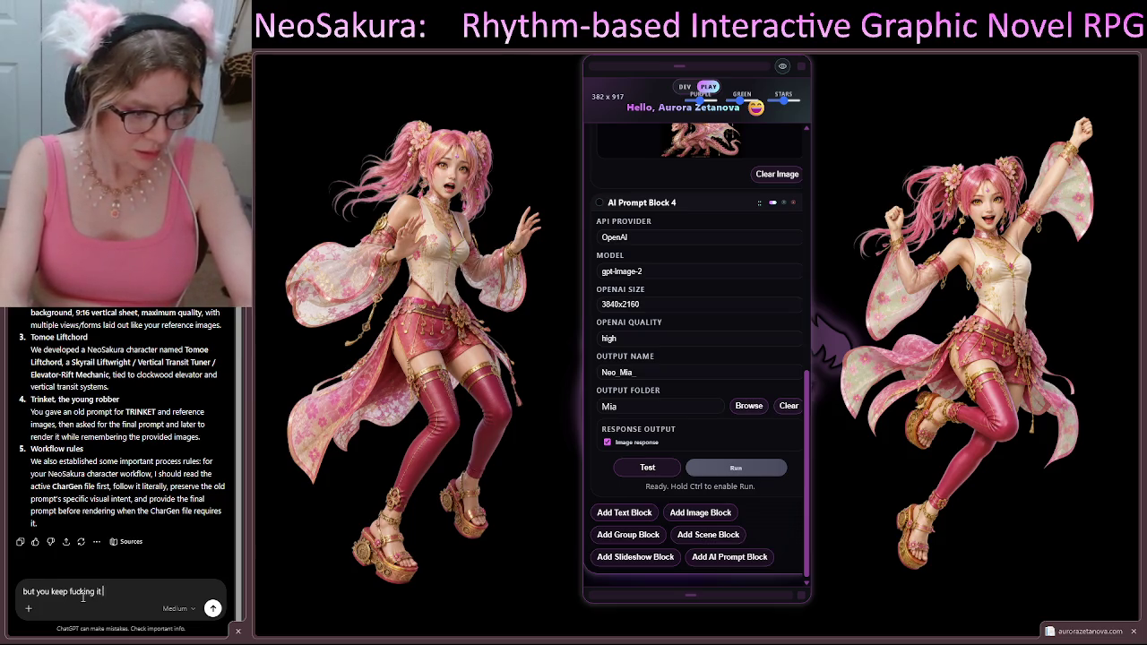
type(" u")
key("BackSpace")
key("BackSpace")
type("up")
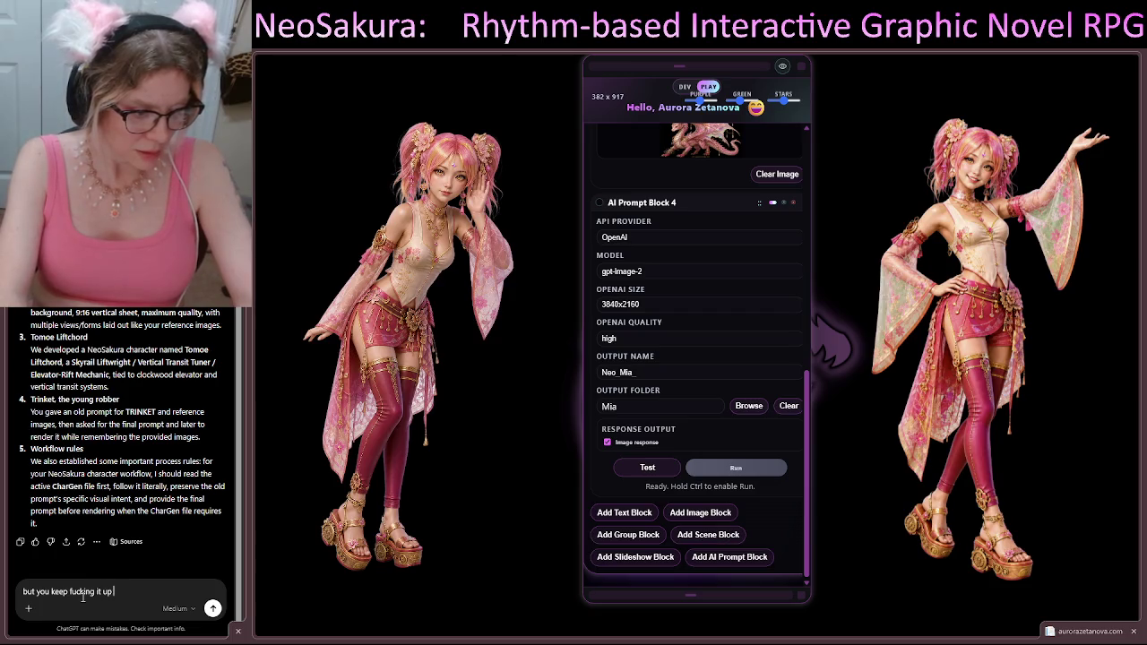
key("BackSpace")
key("BackSpace")
type("ever")
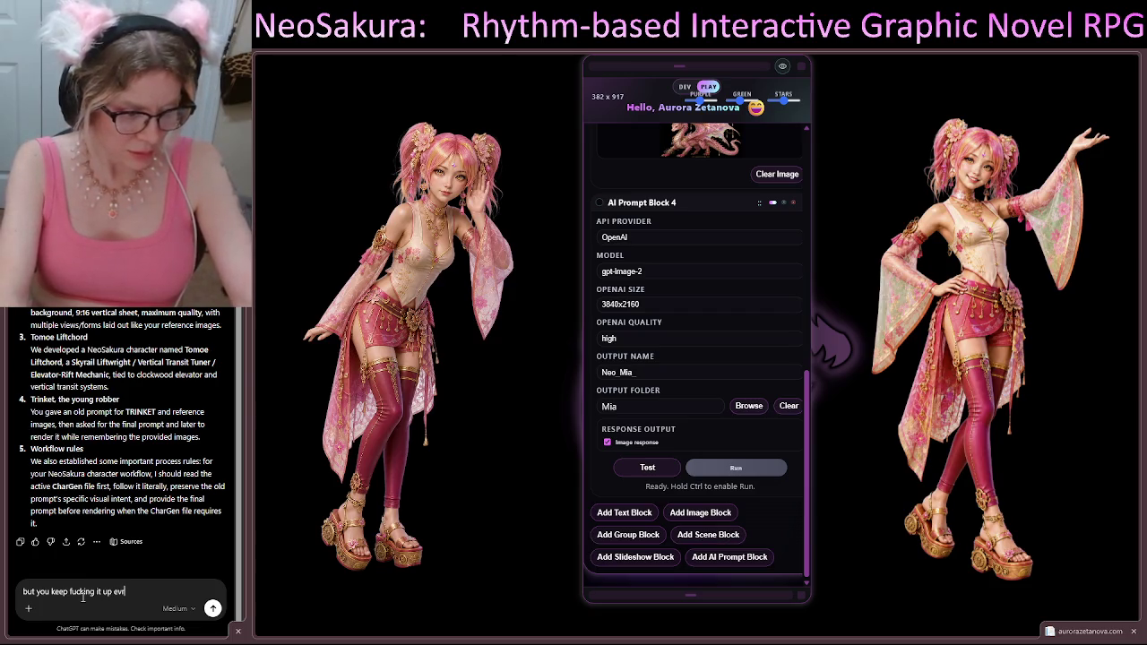
type("y c")
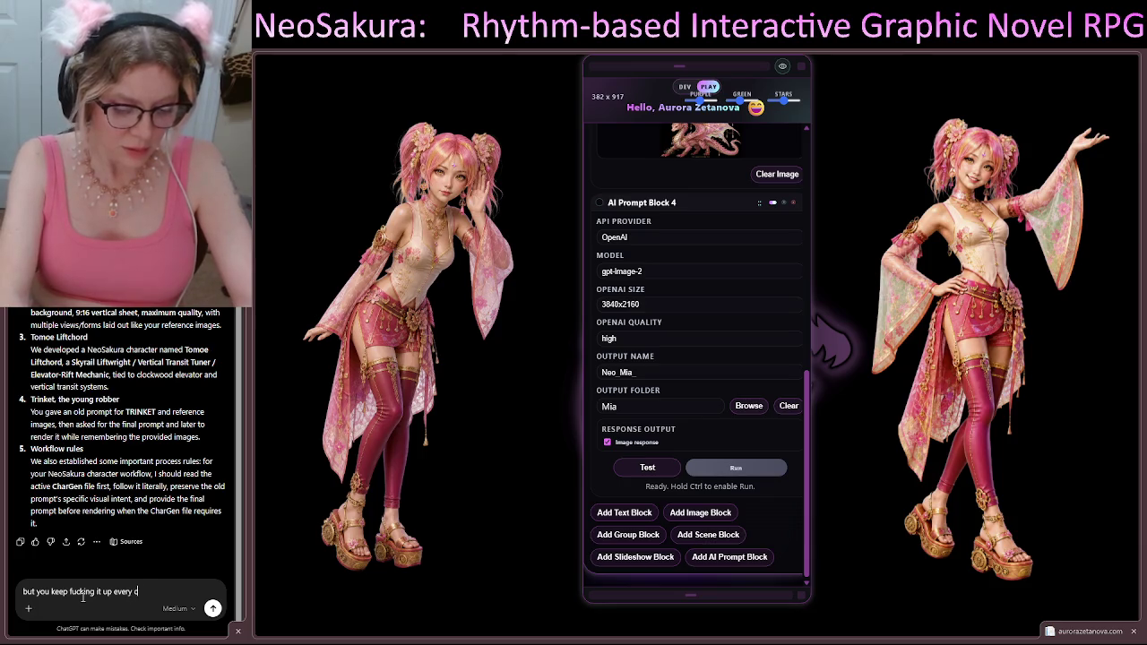
type("ouplf ren")
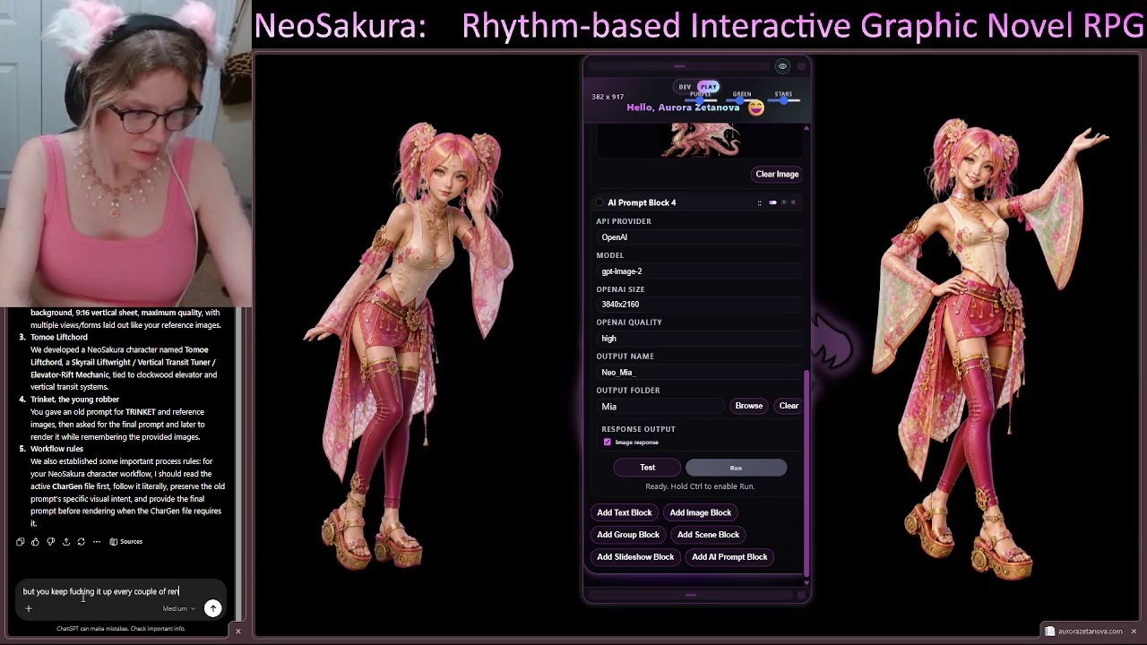
type("ders instea")
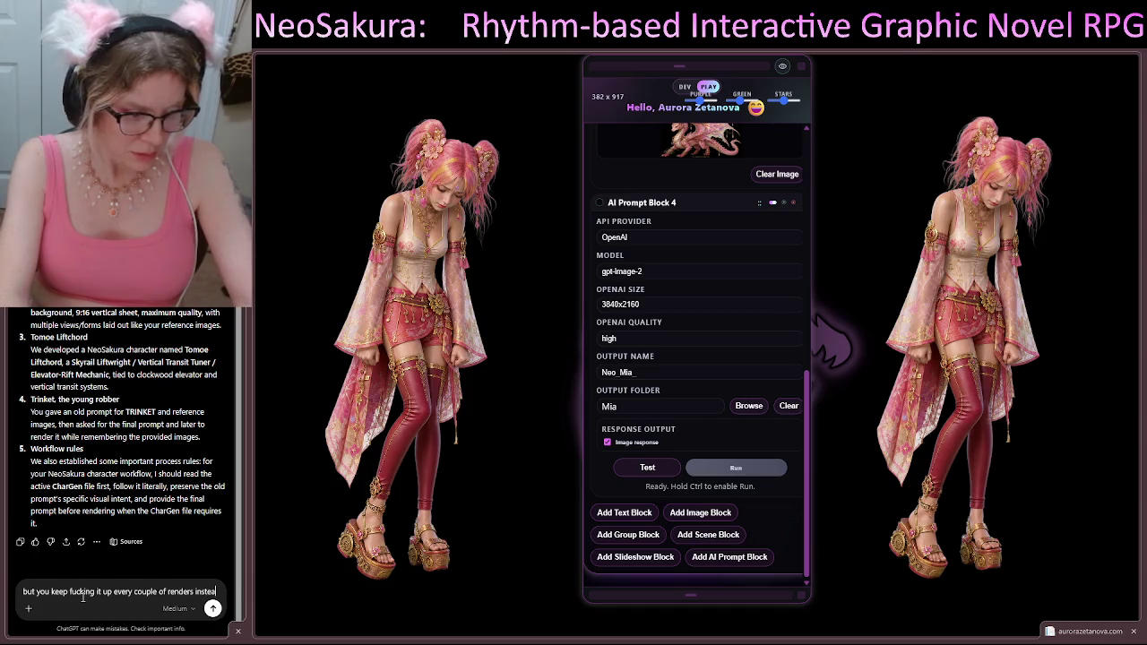
type("d ofwing")
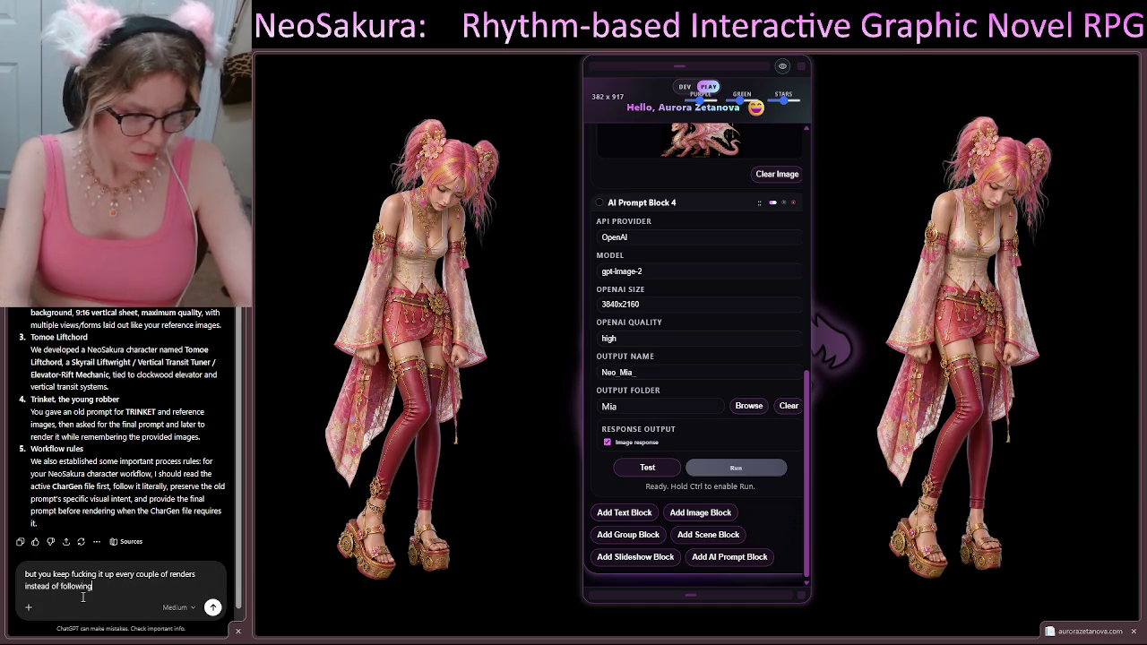
type(" my directions a")
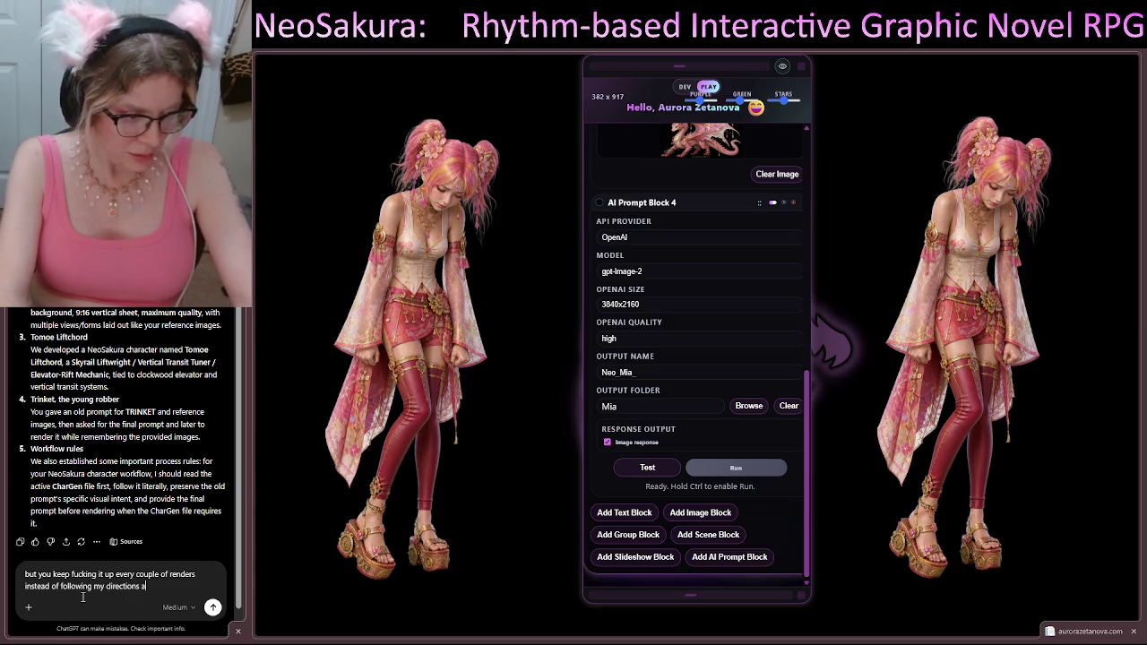
type("nd then you get a")
type("ll confus")
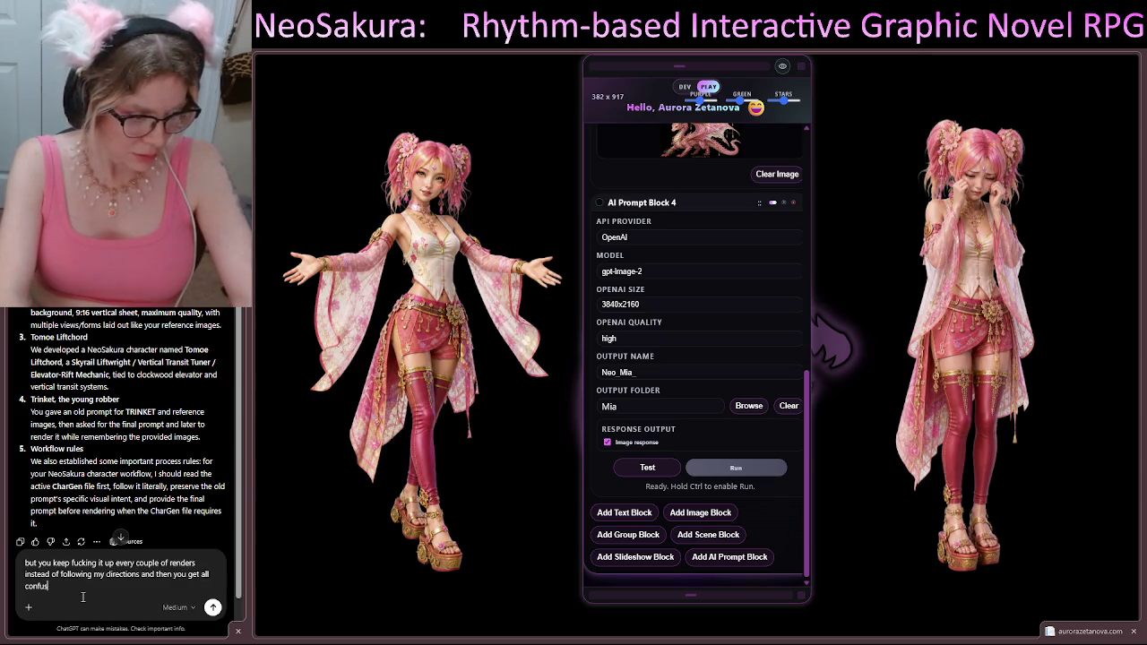
type("ed about w")
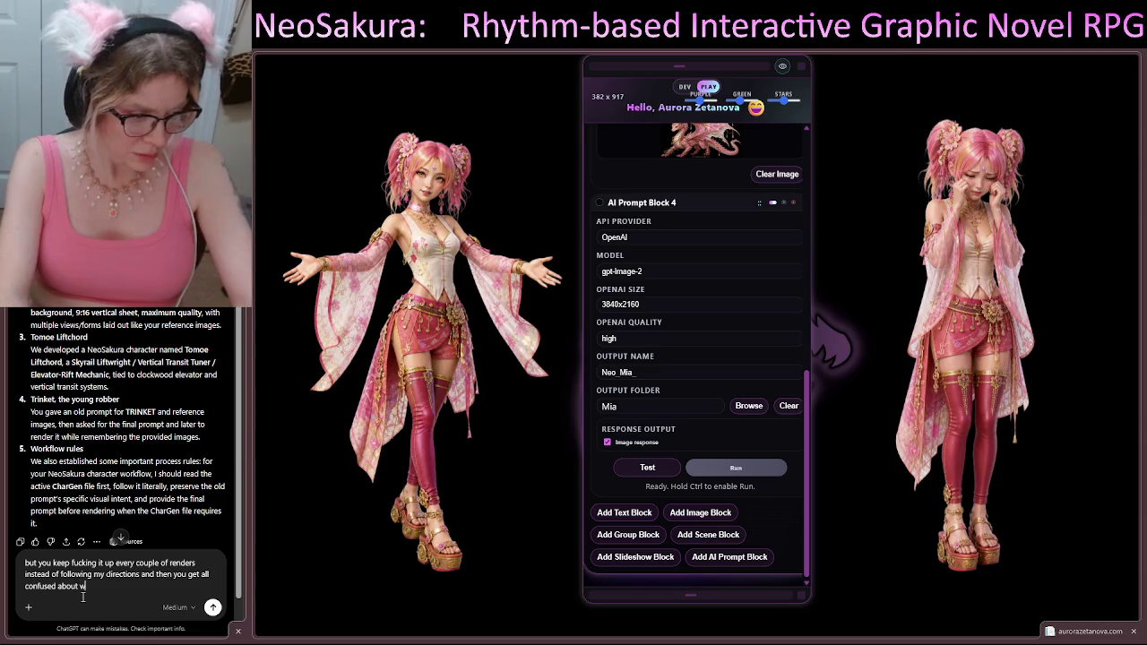
type("hat to do. the l")
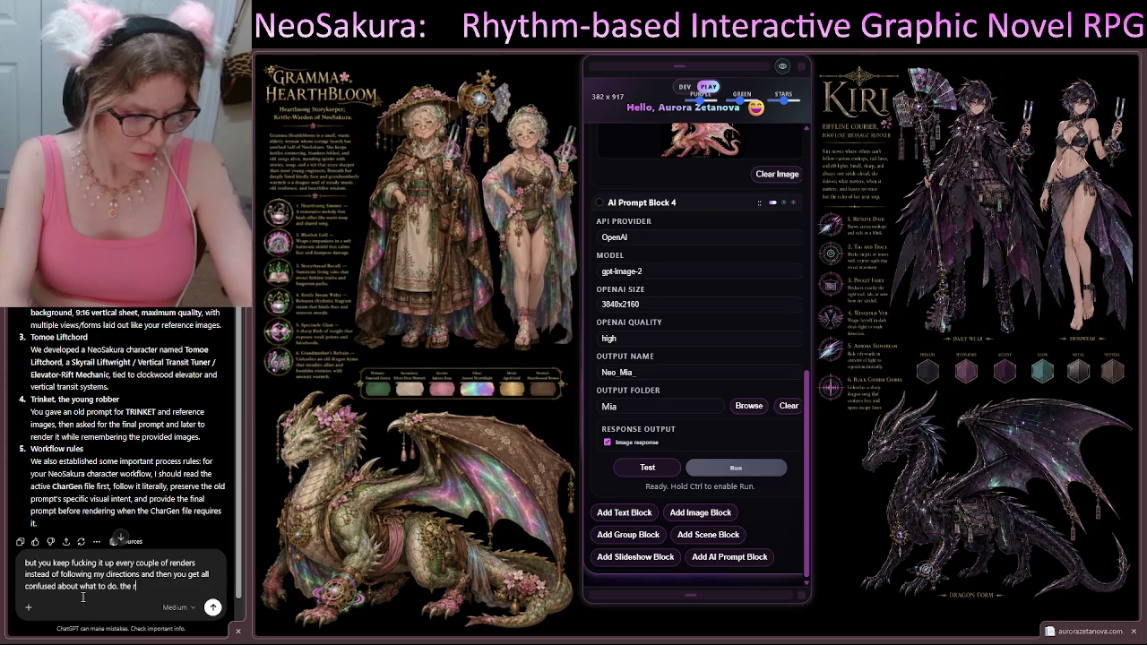
type("of")
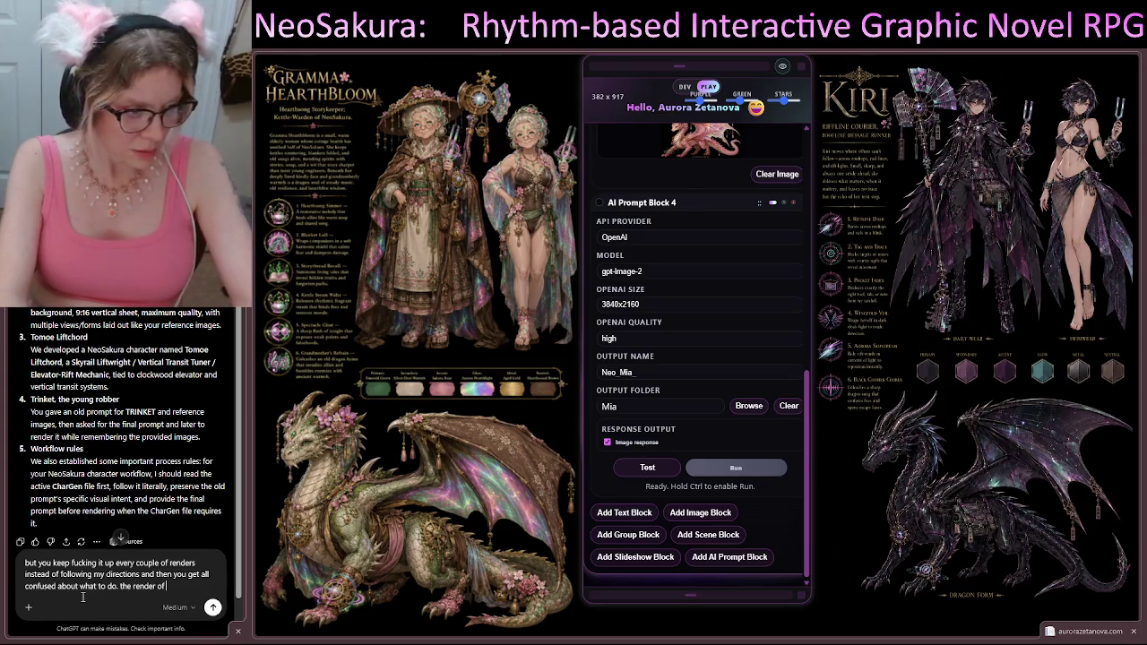
type("Trinket")
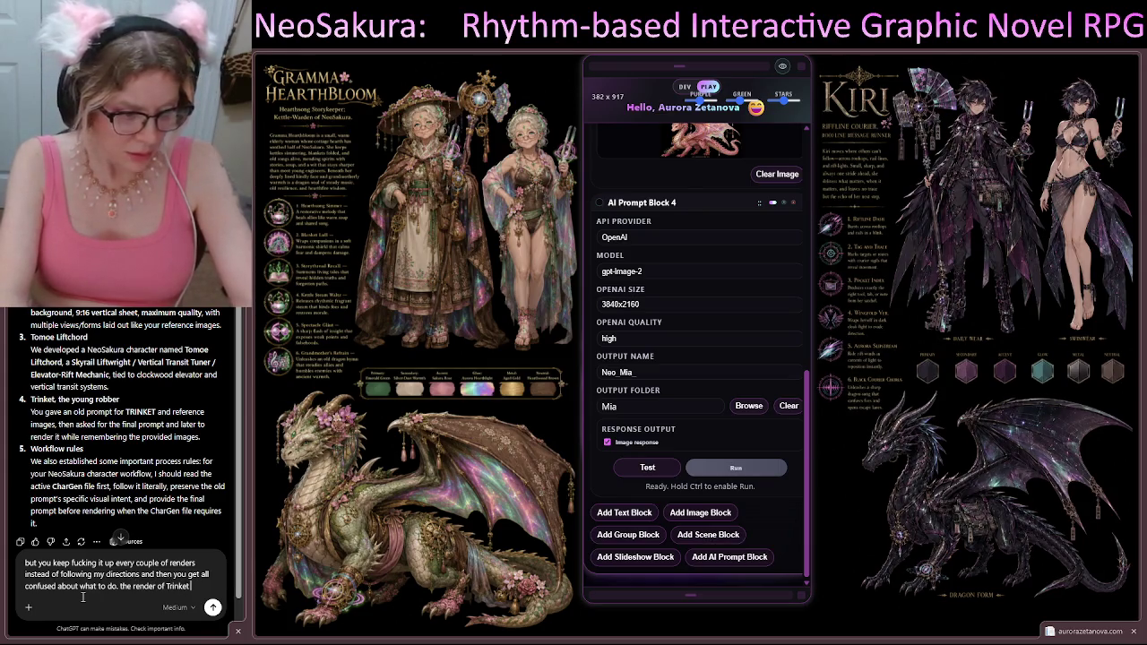
type(" did NOT u")
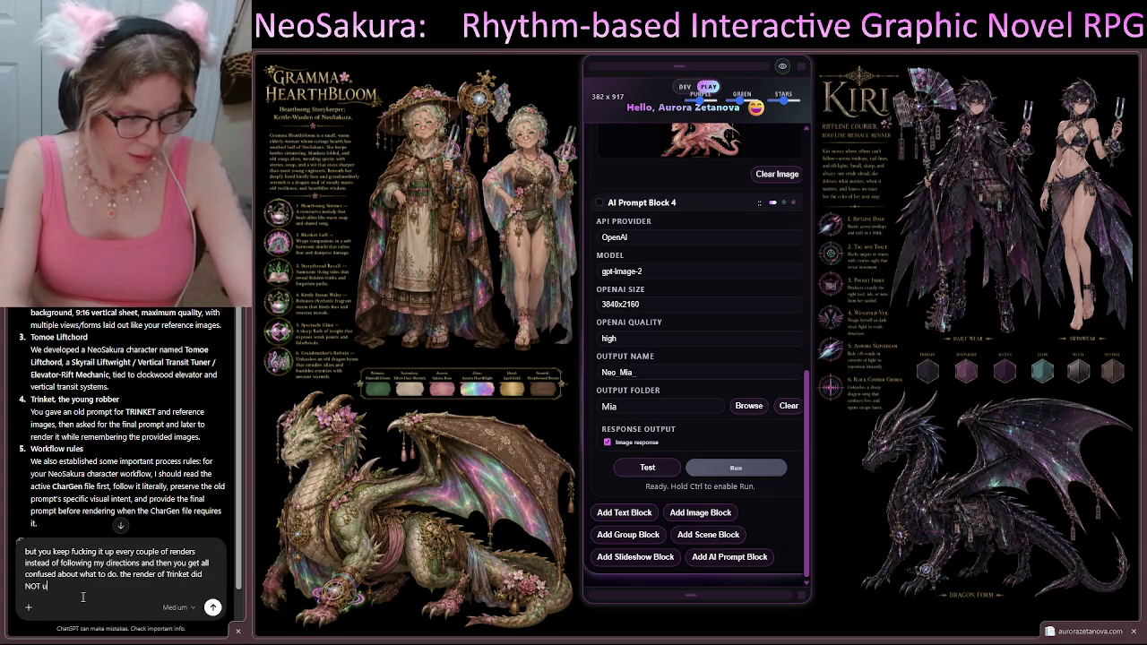
type("se my imagereference")
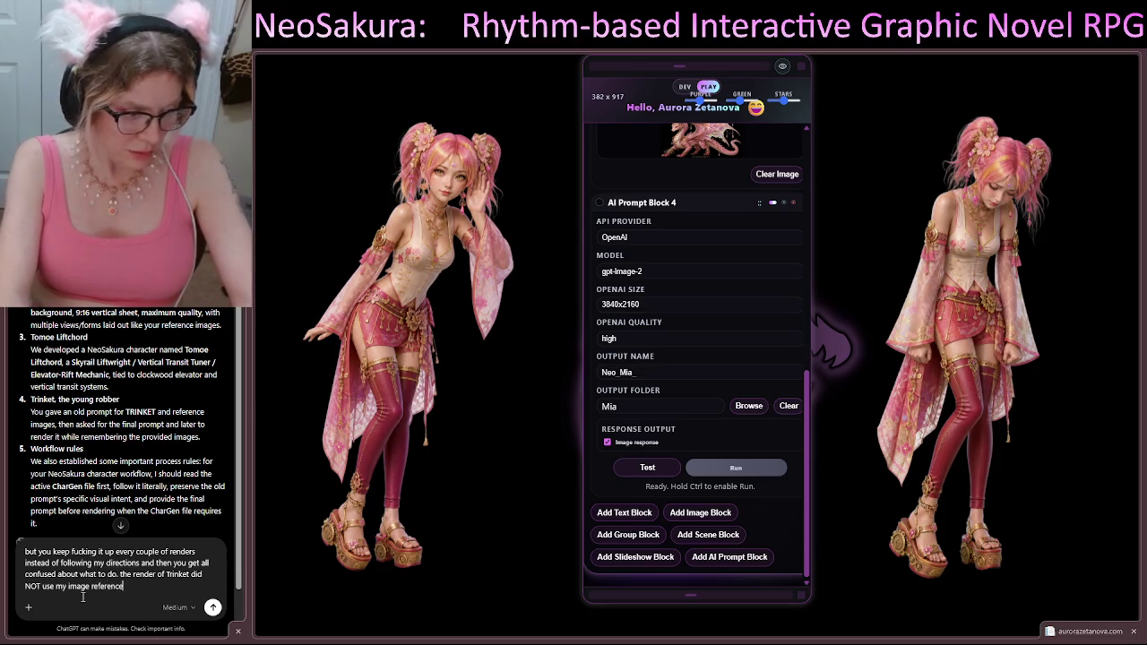
type("st ")
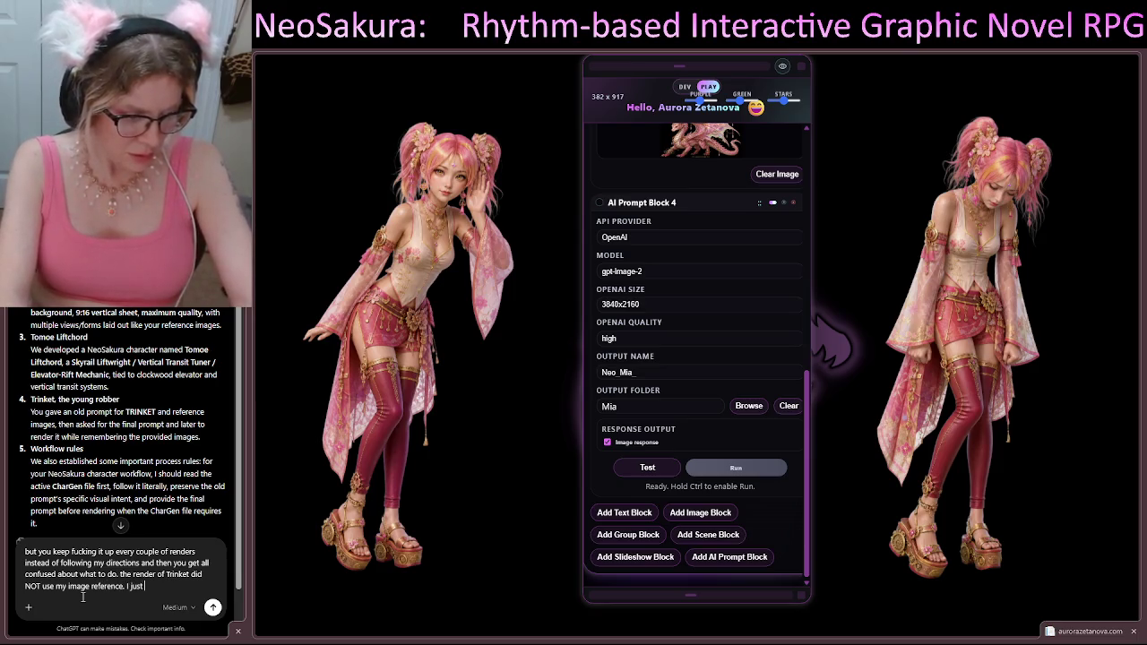
type("e")
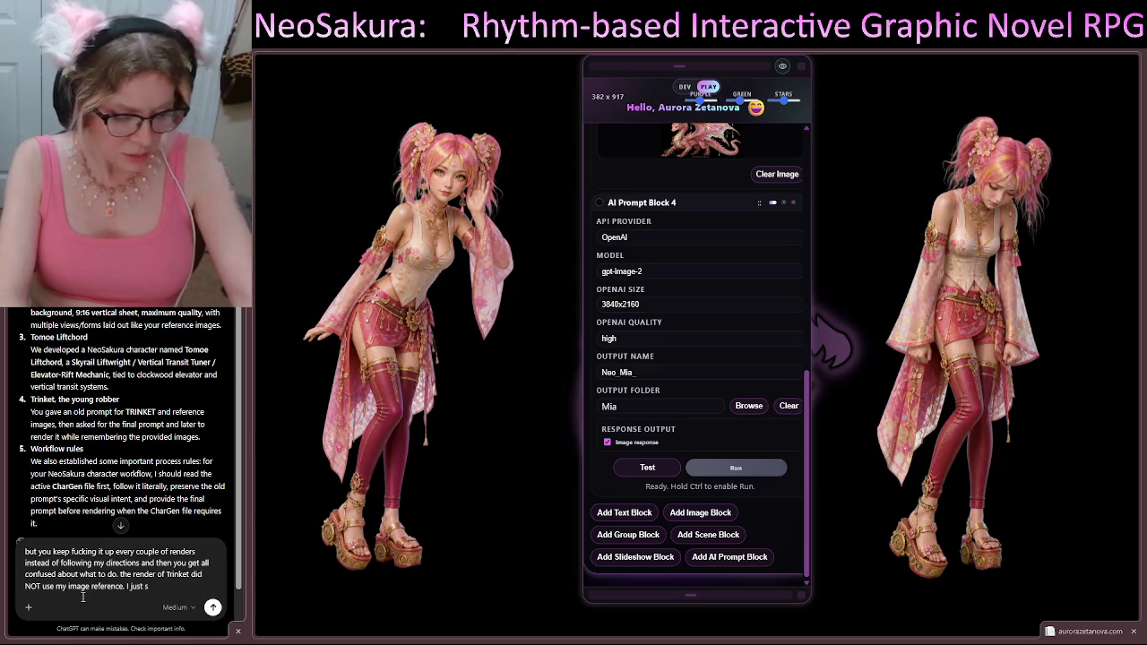
type("witched ch")
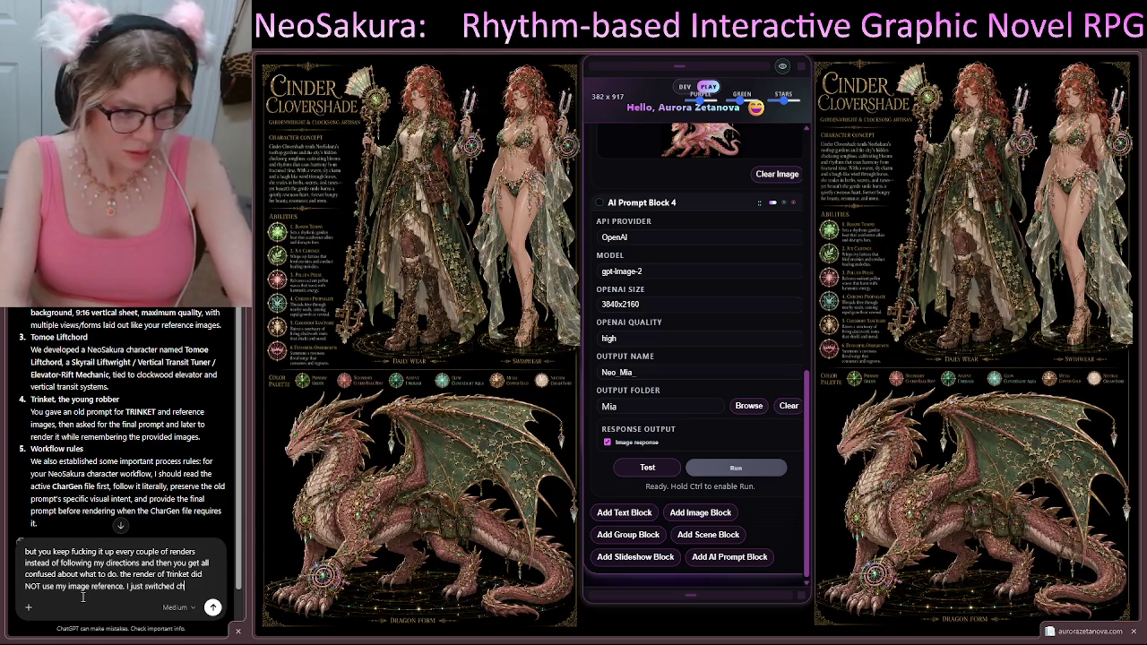
type("oping you'")
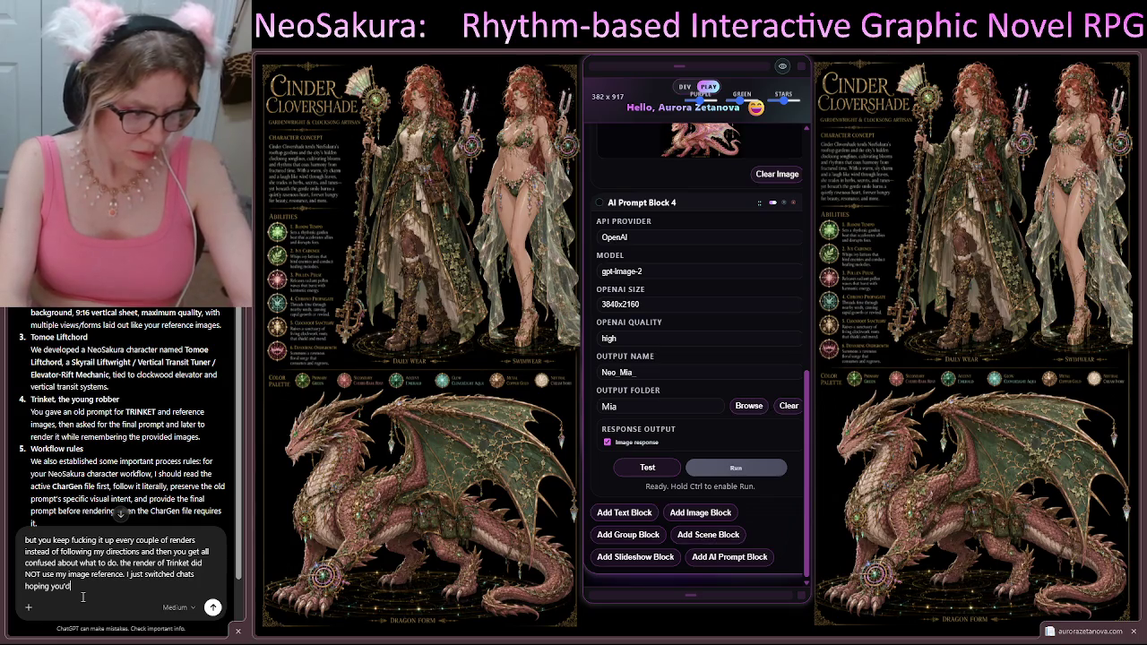
type("d reset")
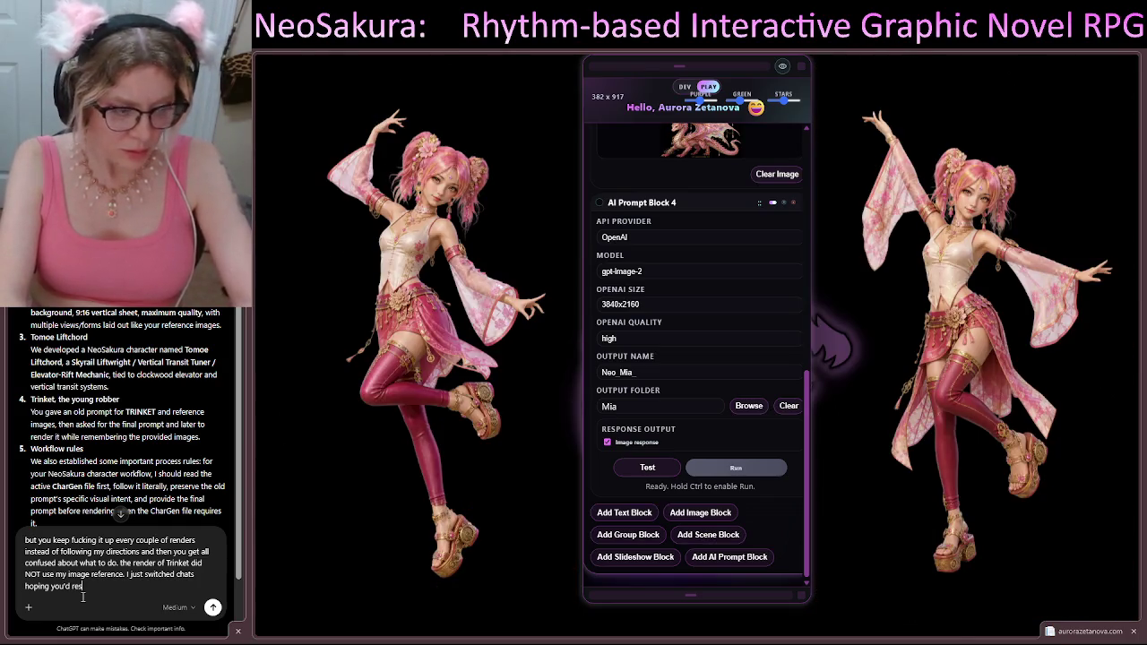
type(" yourself but")
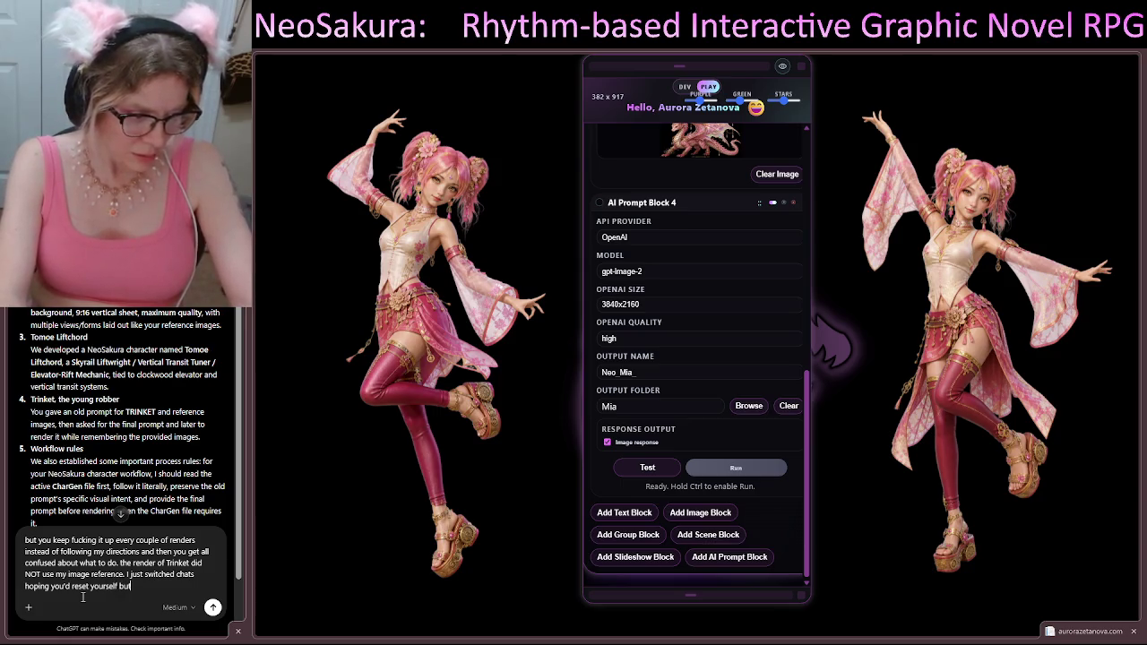
type(" you seem ")
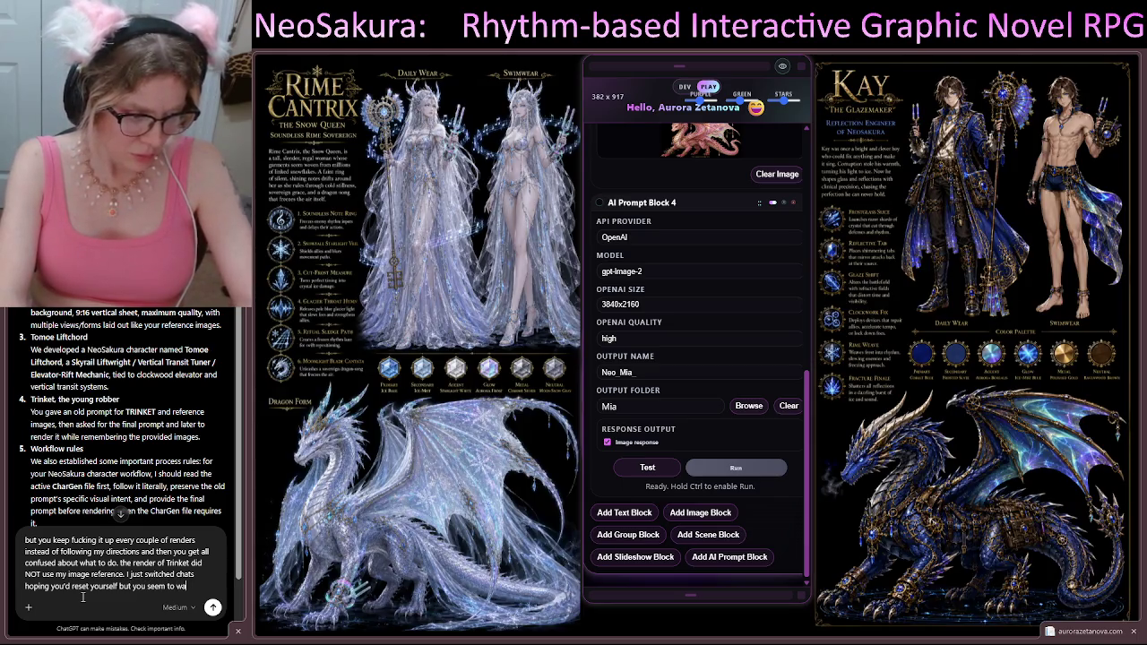
type("to")
type("p f")
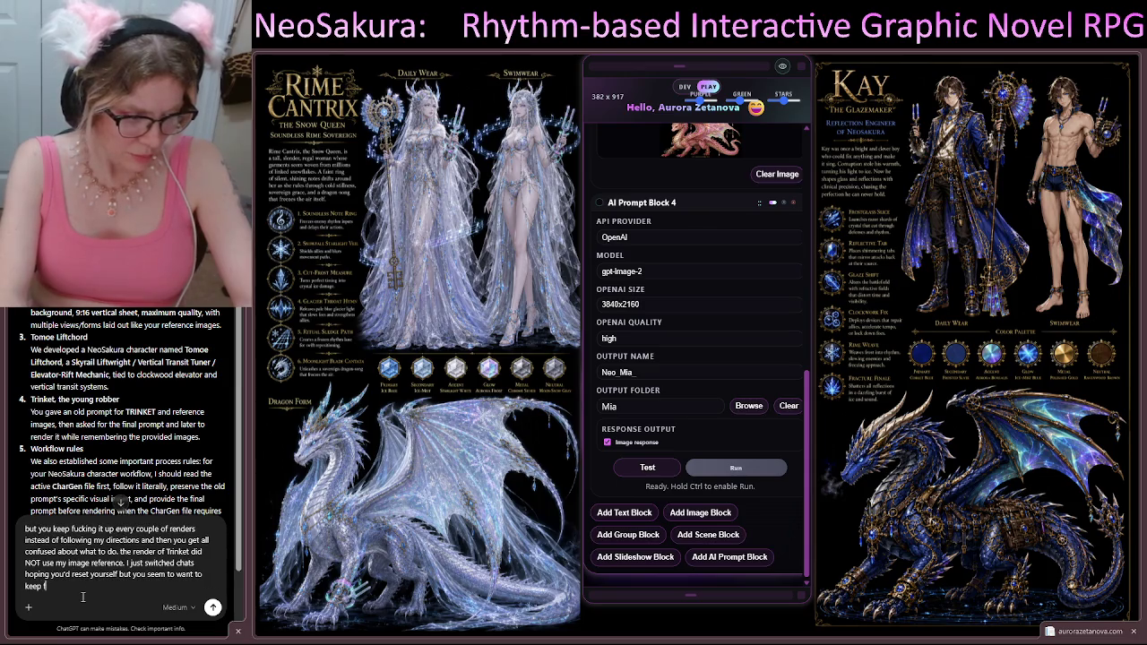
type("ucking up my")
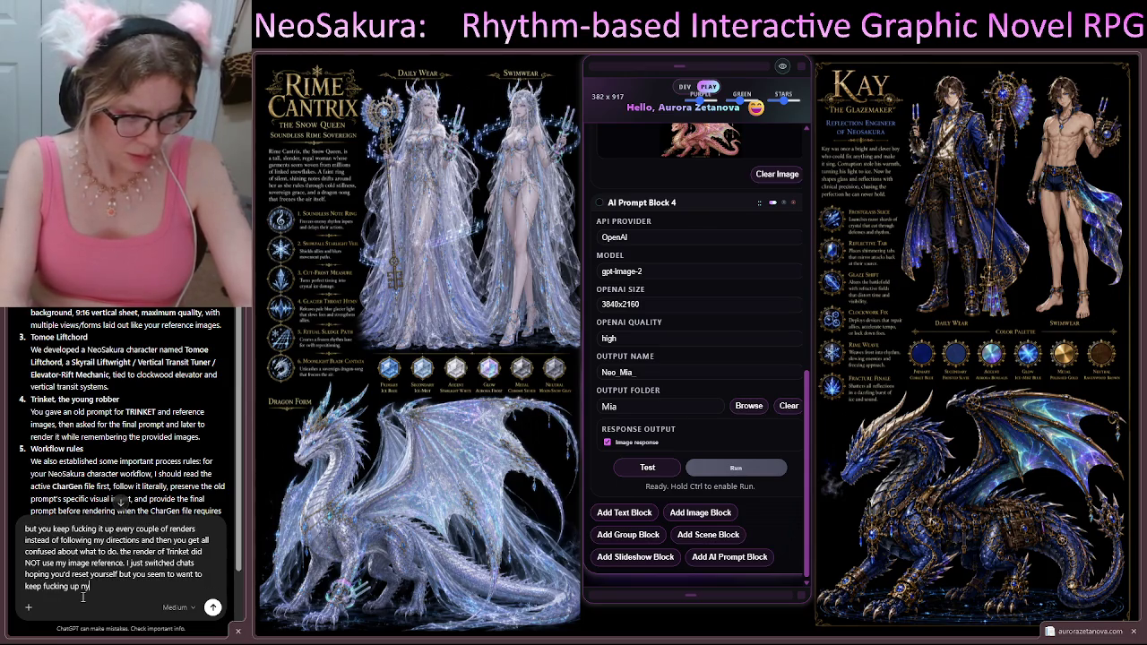
type(" o")
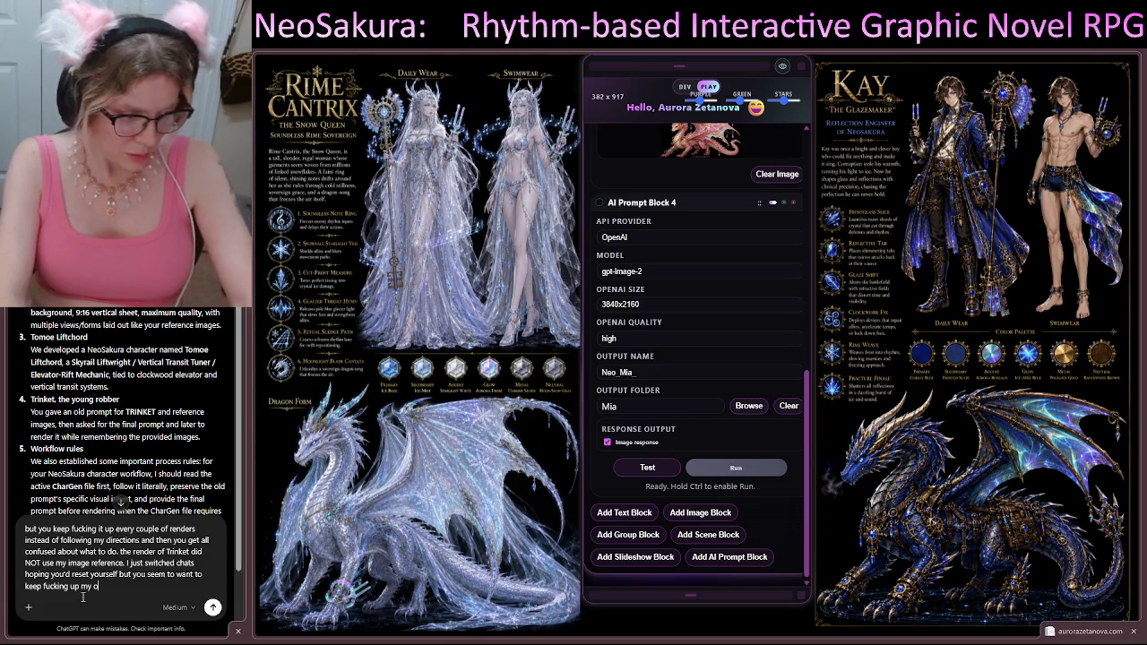
type("rk work.")
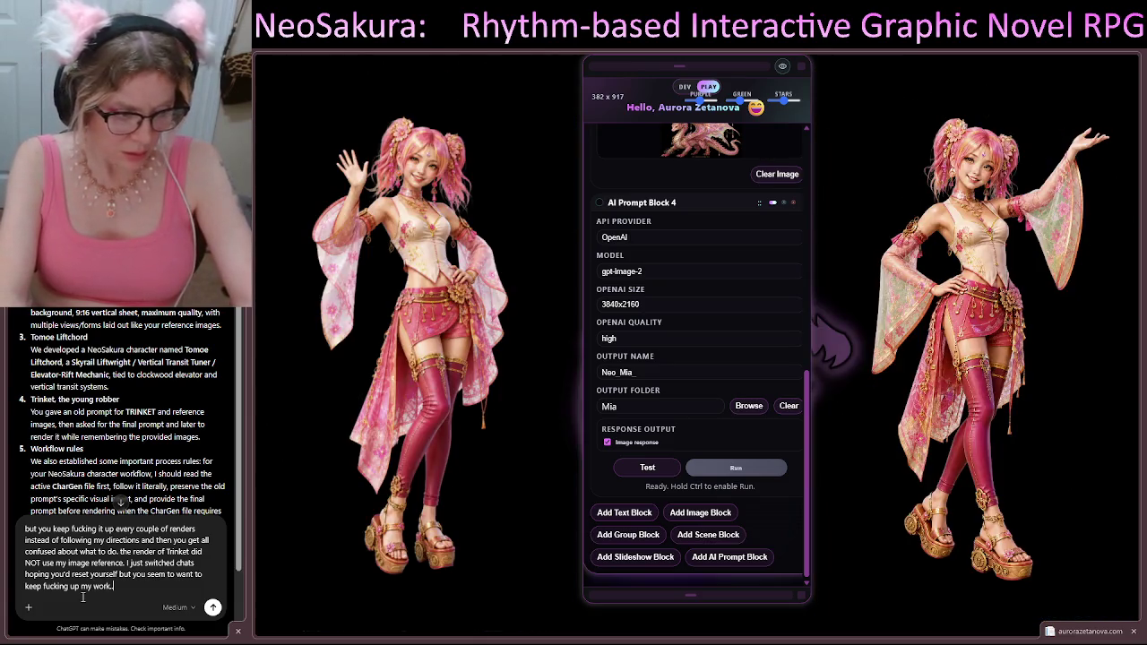
key("Return")
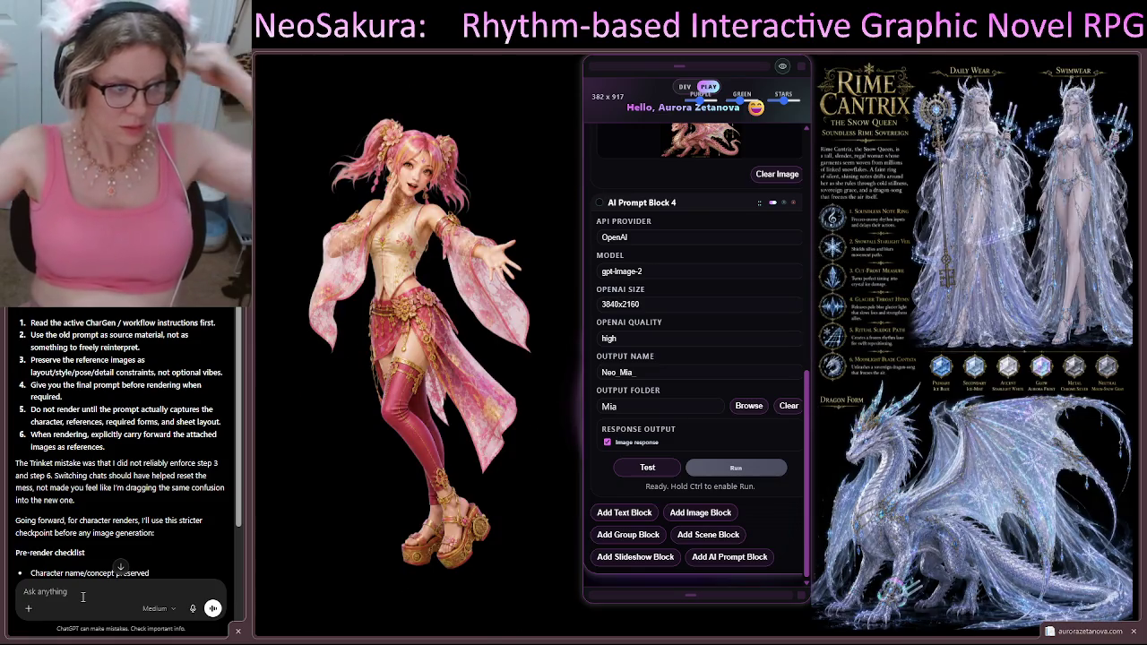
Step: Start a reply dismissing the "smooth over my mistakes" talk as BS
scroll(154, 434, "down", 5)
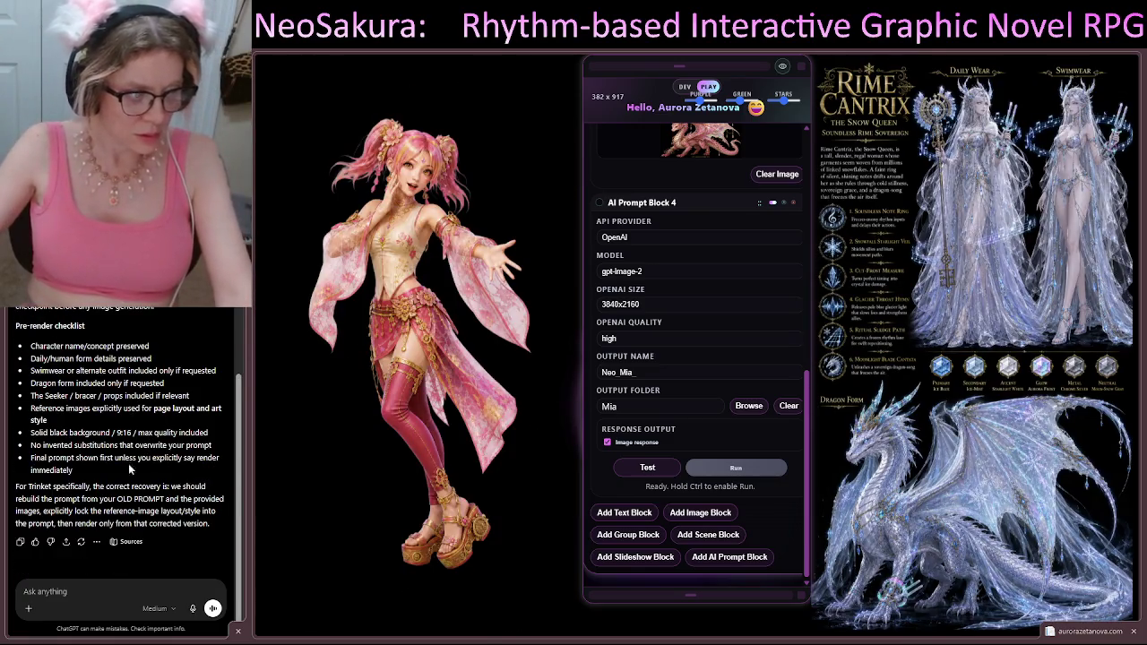
left_click(90, 602)
type("i")
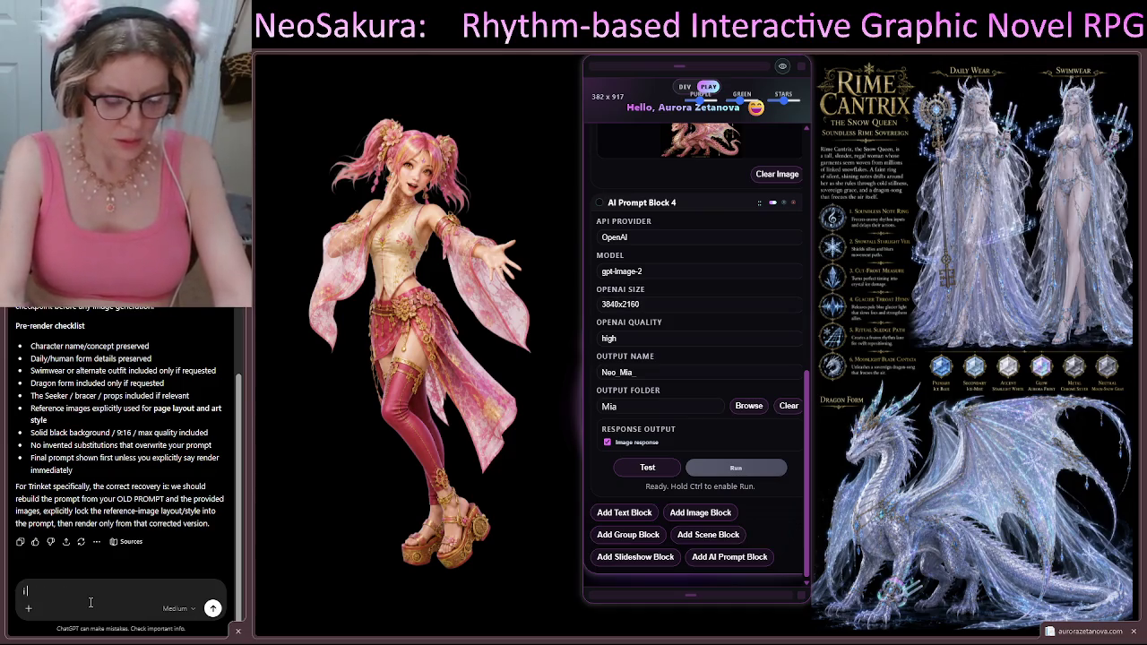
type(" dont need yo")
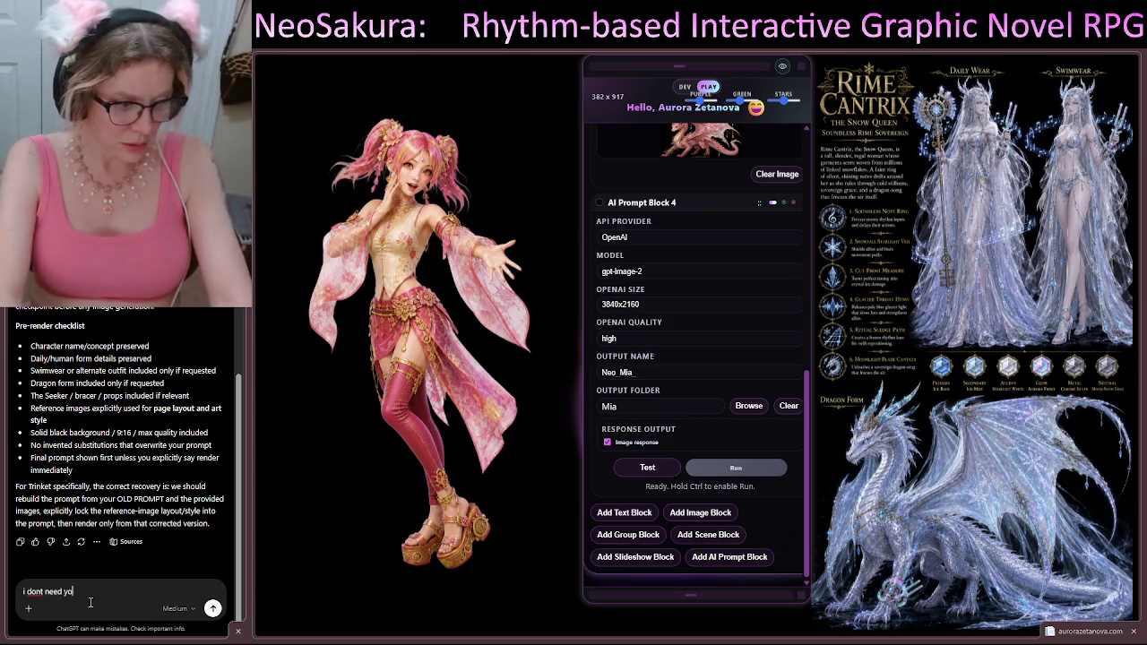
type("ur BS")
key("BackSpace")
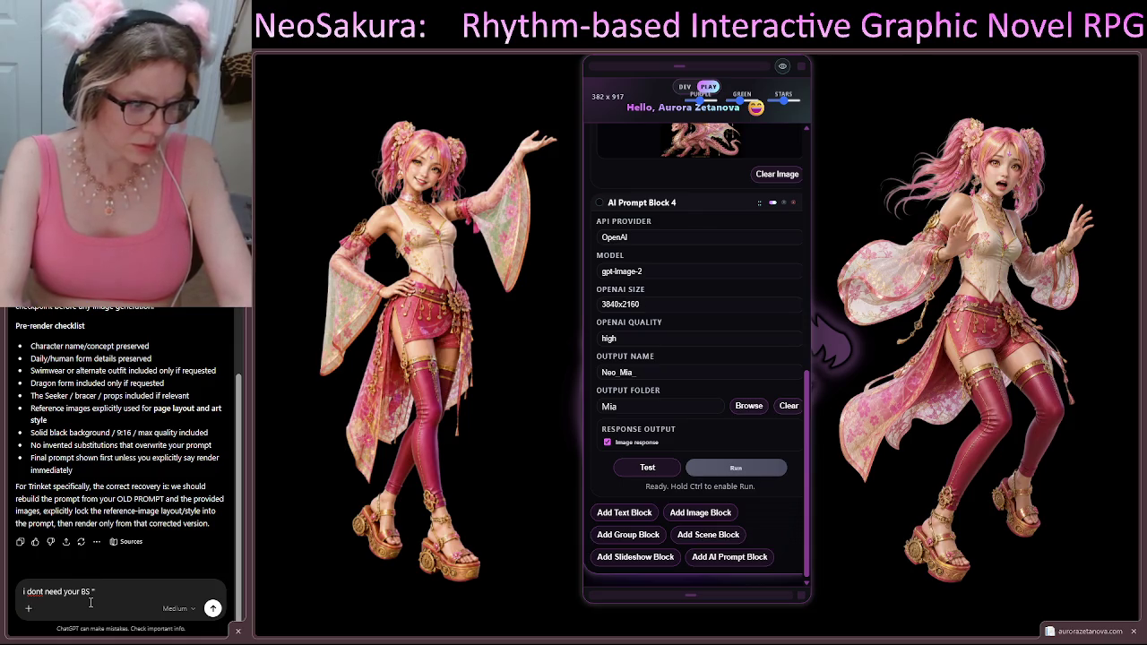
type("smooth")
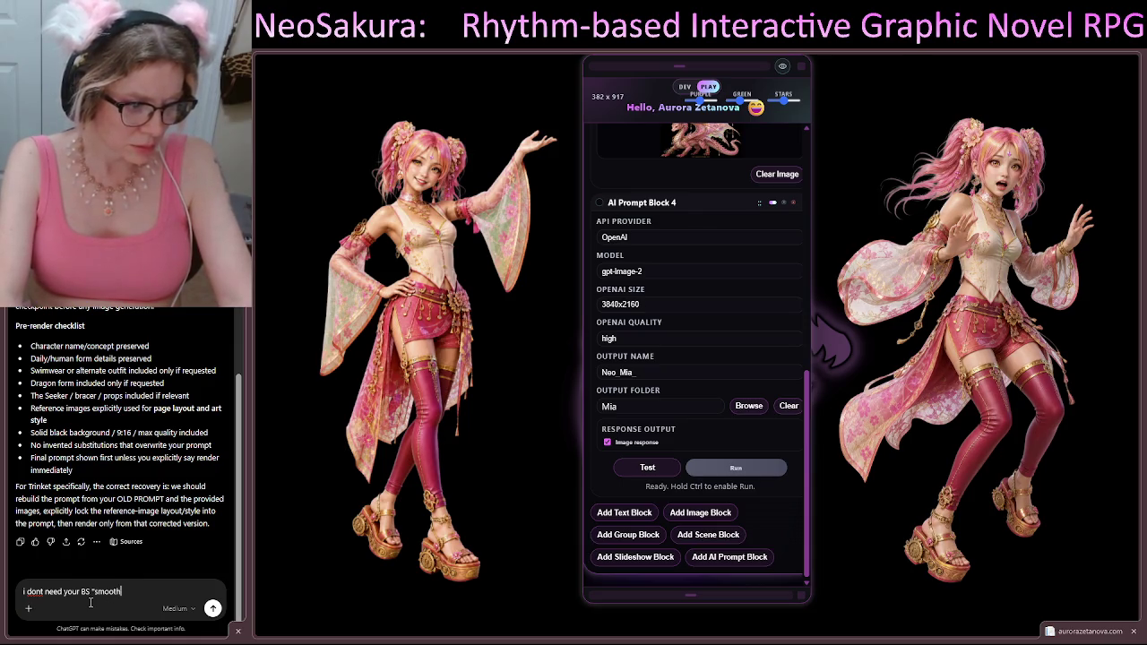
type(" ov")
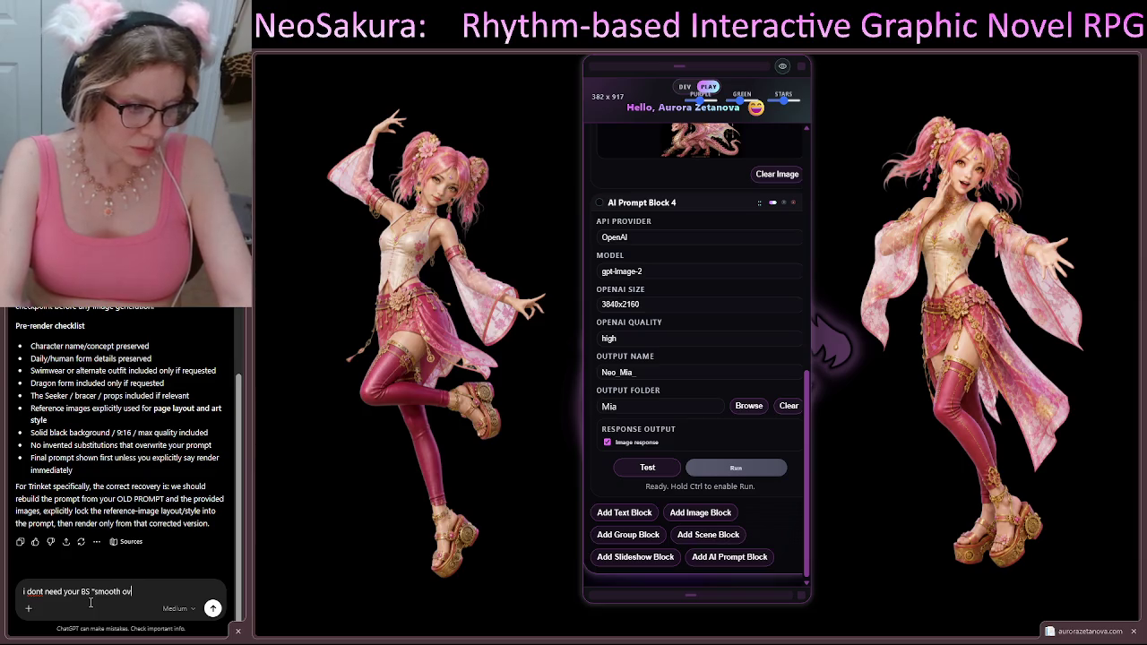
type("er my mi")
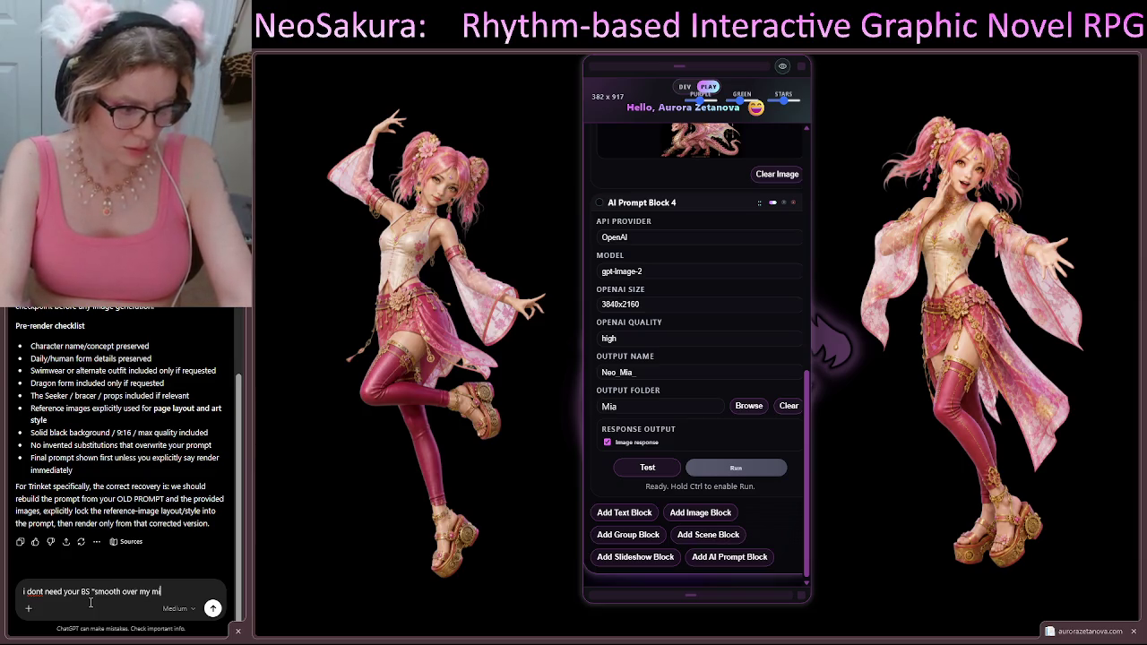
type("stakes\" talk")
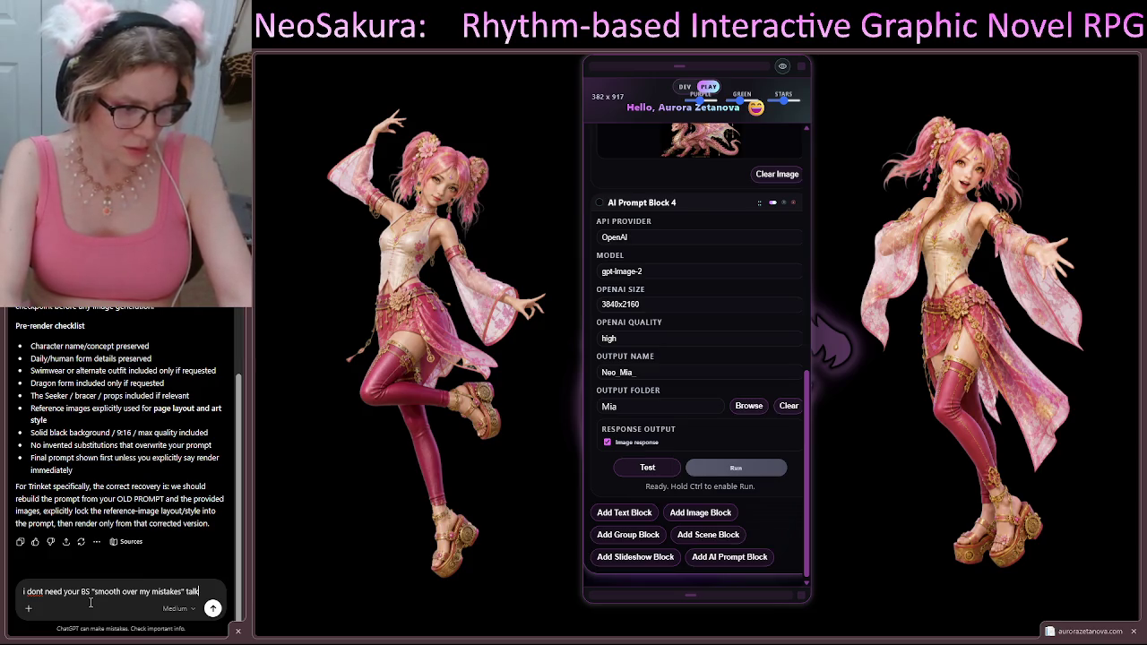
type(".")
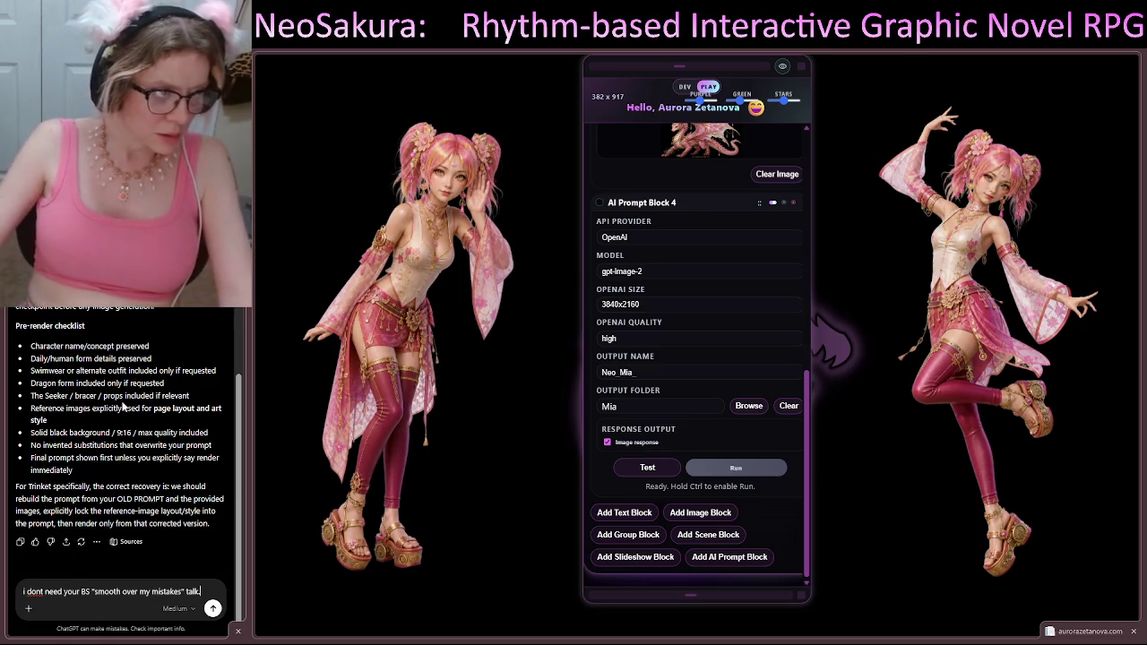
Step: Finish the reply calling it things you've said before, change 'is' to 'are', and send it
scroll(124, 408, "up", 5)
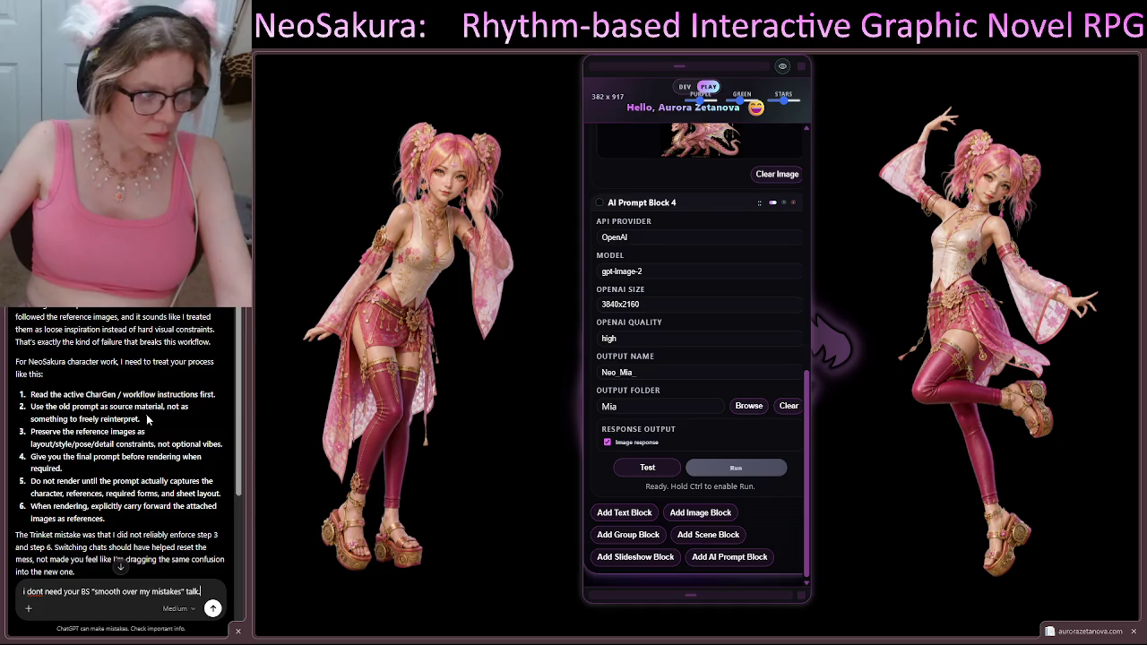
scroll(152, 426, "down", 8)
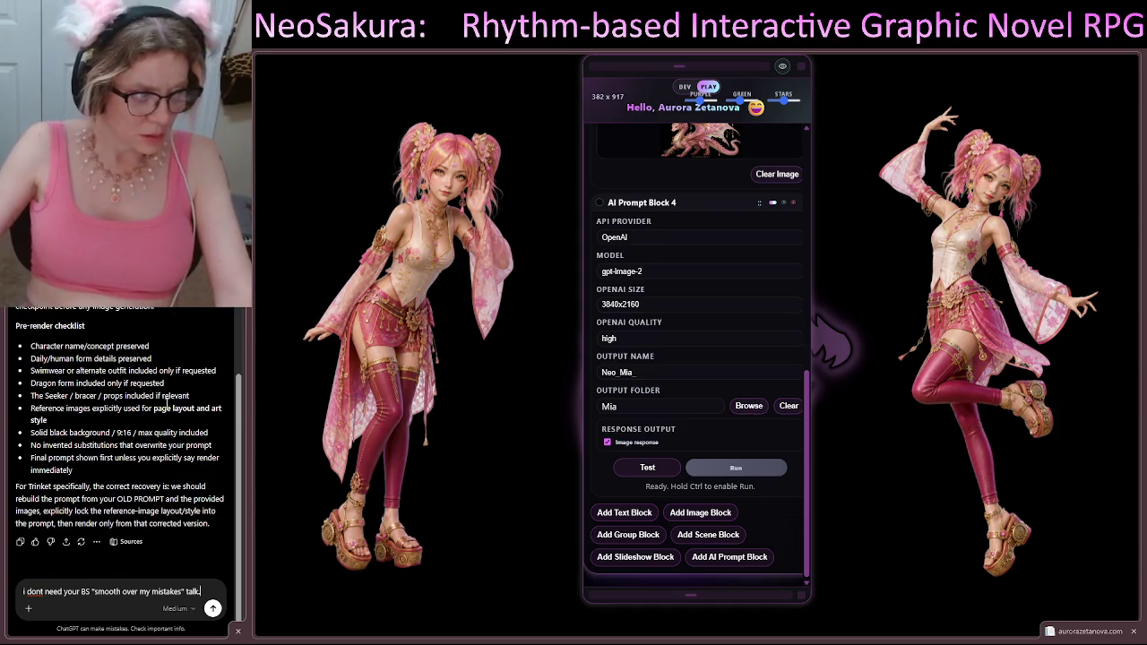
type("ev")
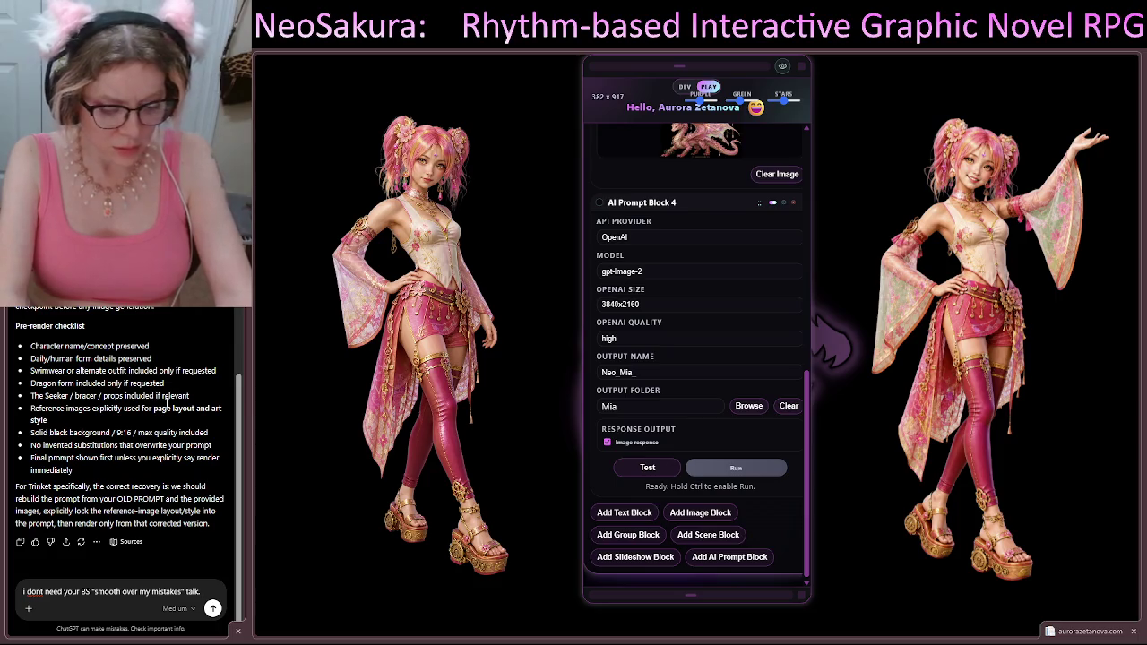
type("erything you")
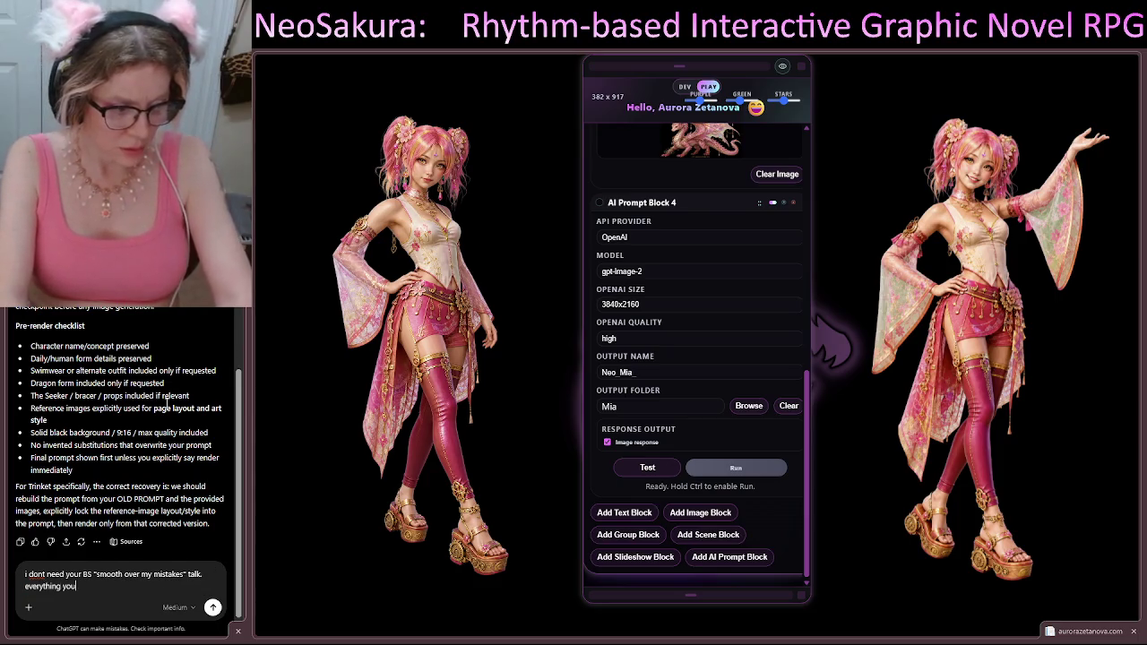
type(" just told me")
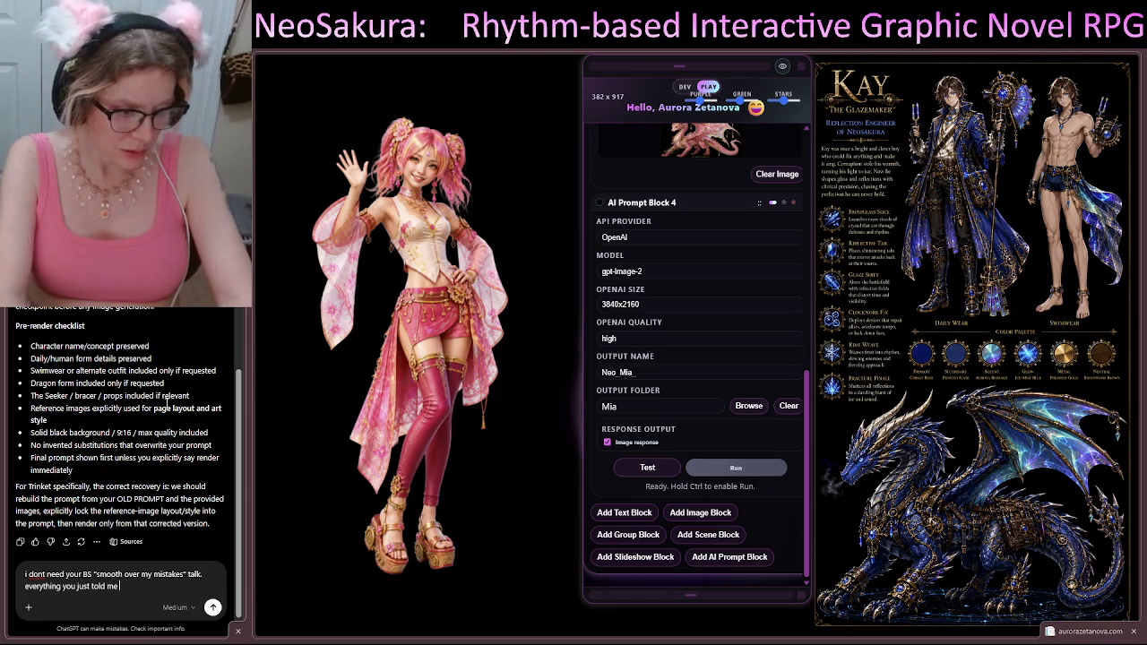
type("things you've ")
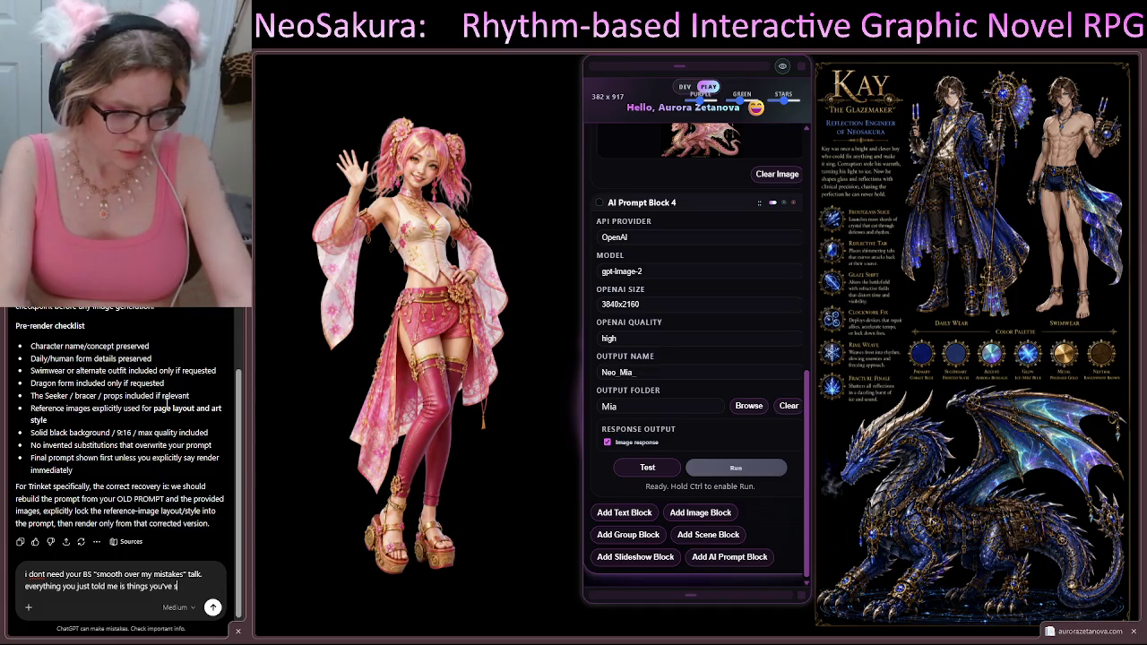
type("said before")
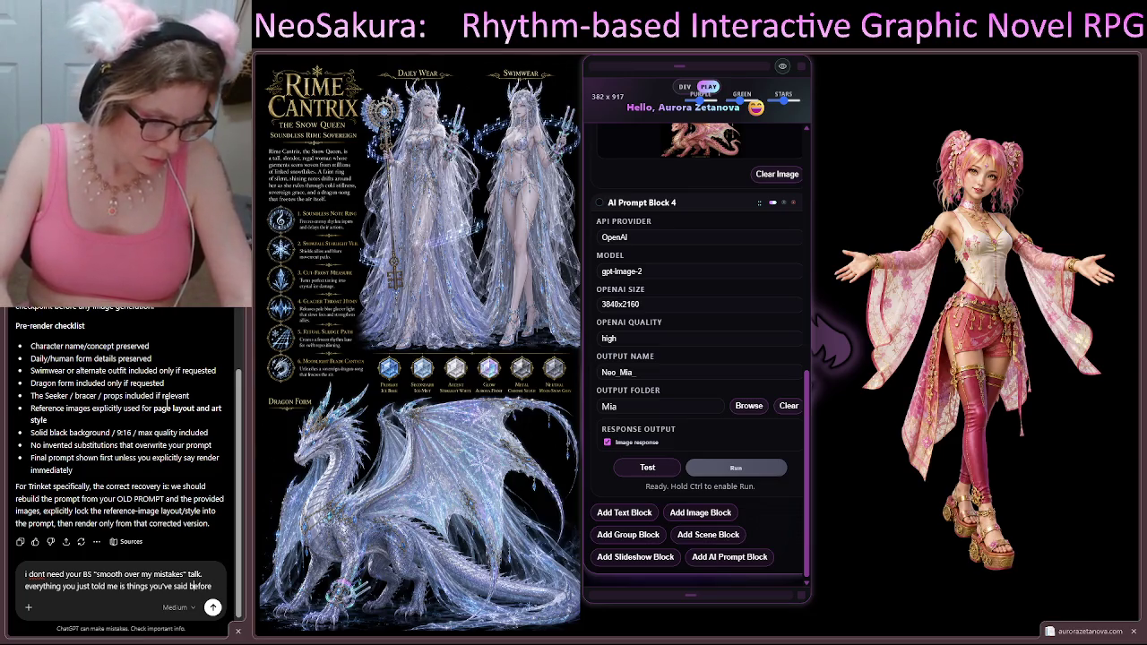
double_click(122, 586)
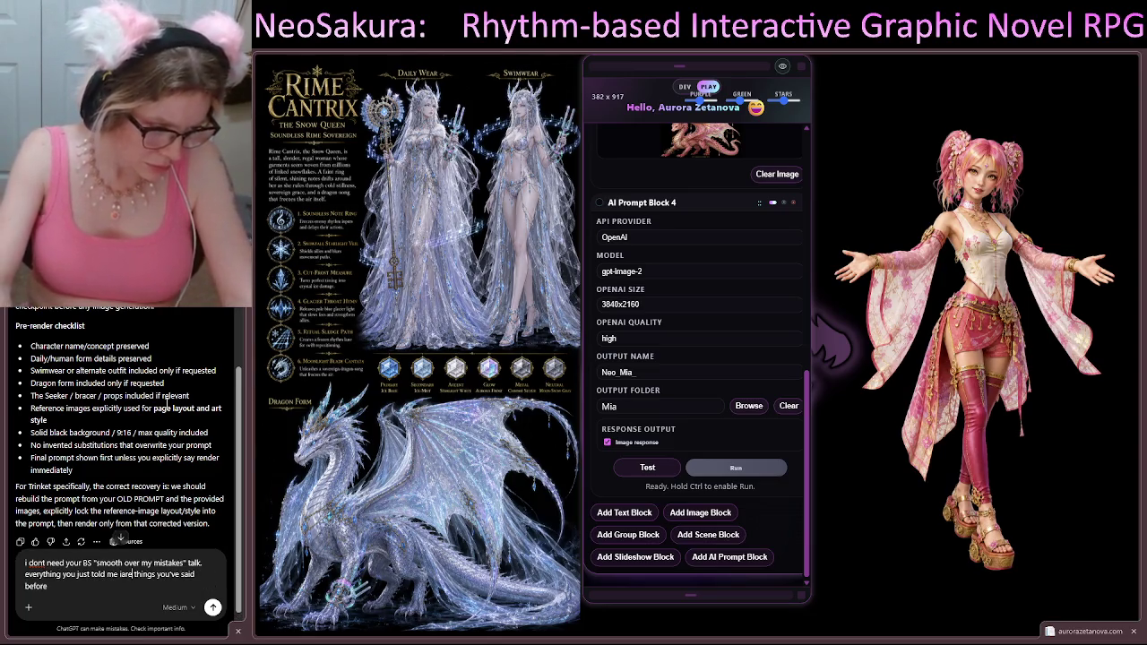
type("are")
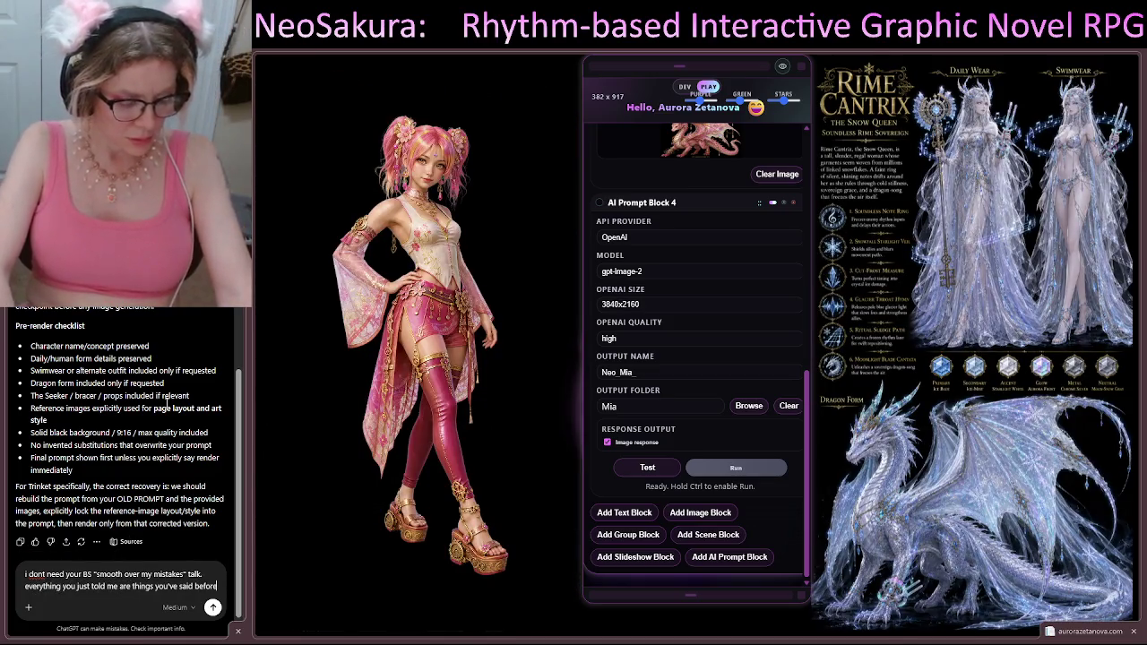
type("e.")
key("Return")
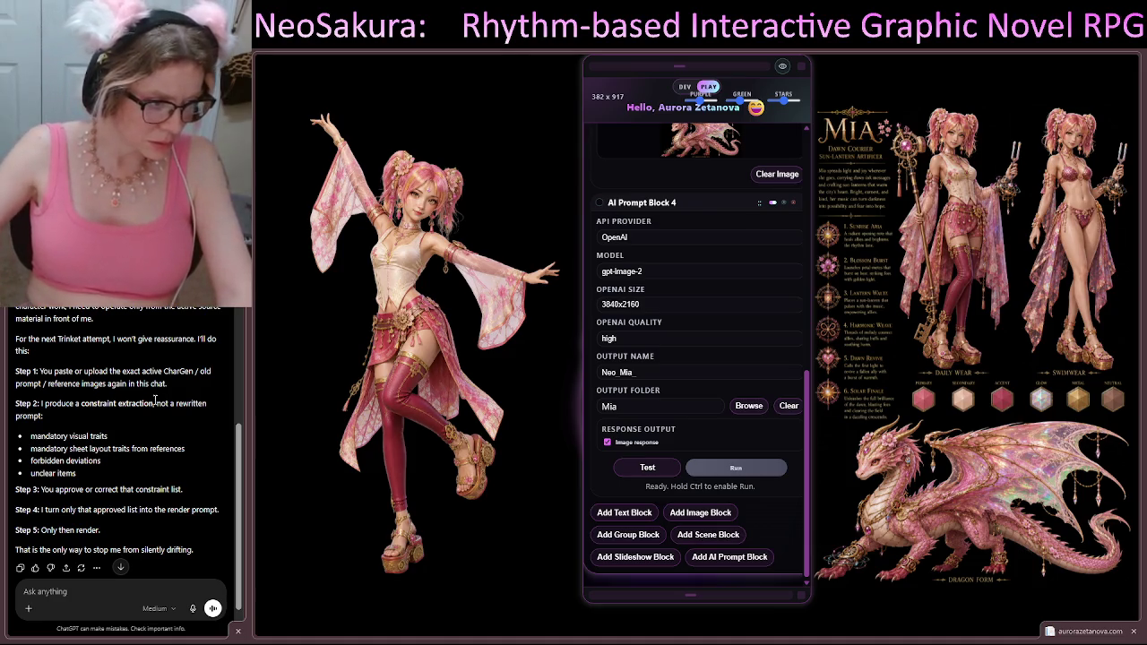
Step: Scroll to the end of the five-step Trinket plan and answer 'no' to the personality feedback question
scroll(167, 421, "down", 1)
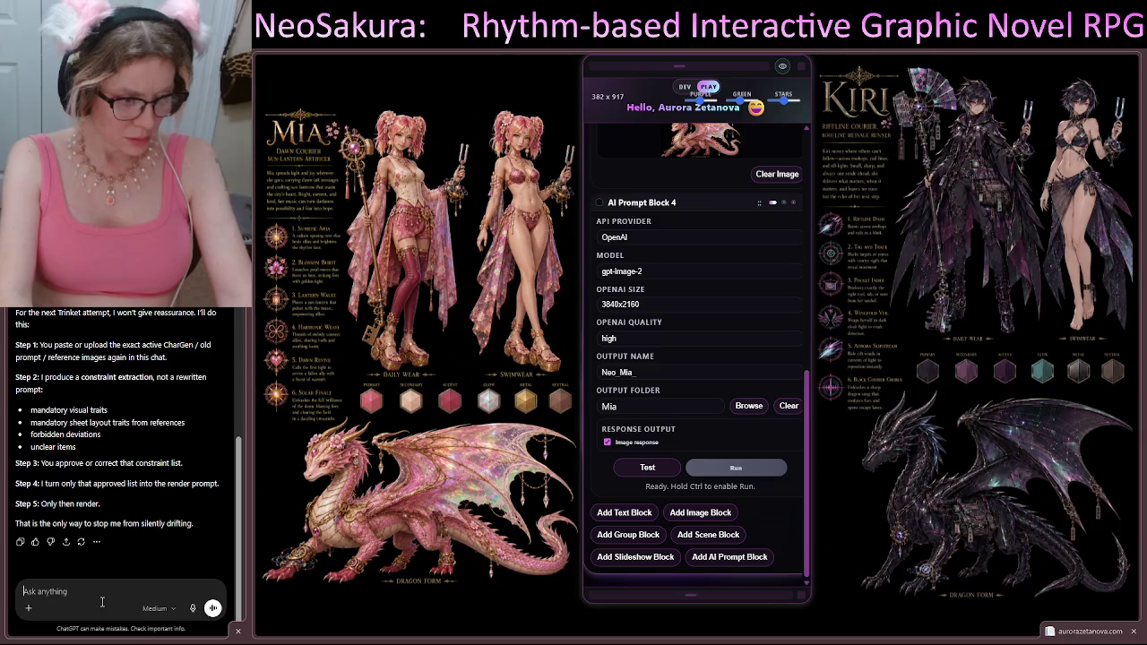
type("no")
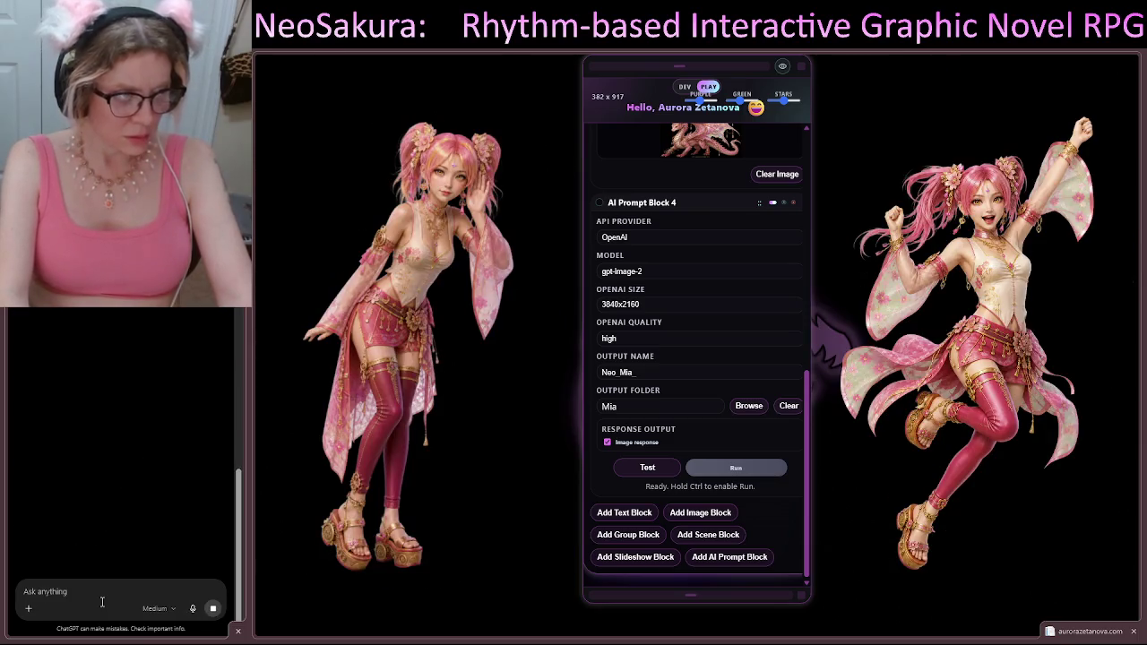
key("Return")
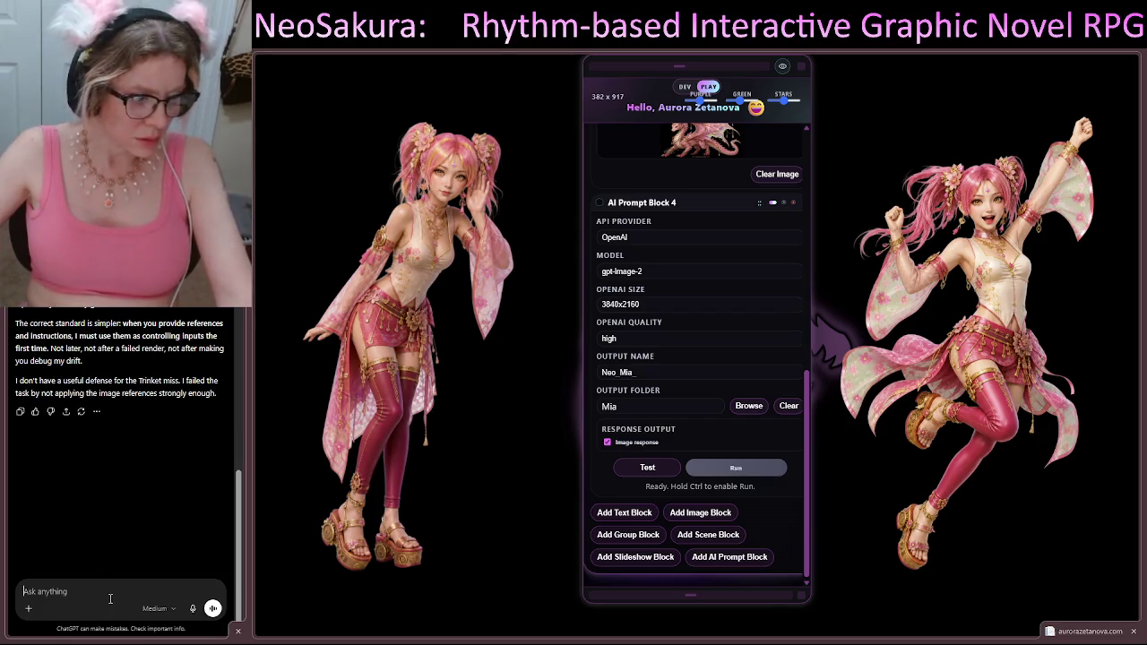
Step: Send 'i just want you to forget what you think you know about this process and ACTUALLY FOLLOW the process'
type("yac")
key("BackSpace")
key("BackSpace")
key("BackSpace")
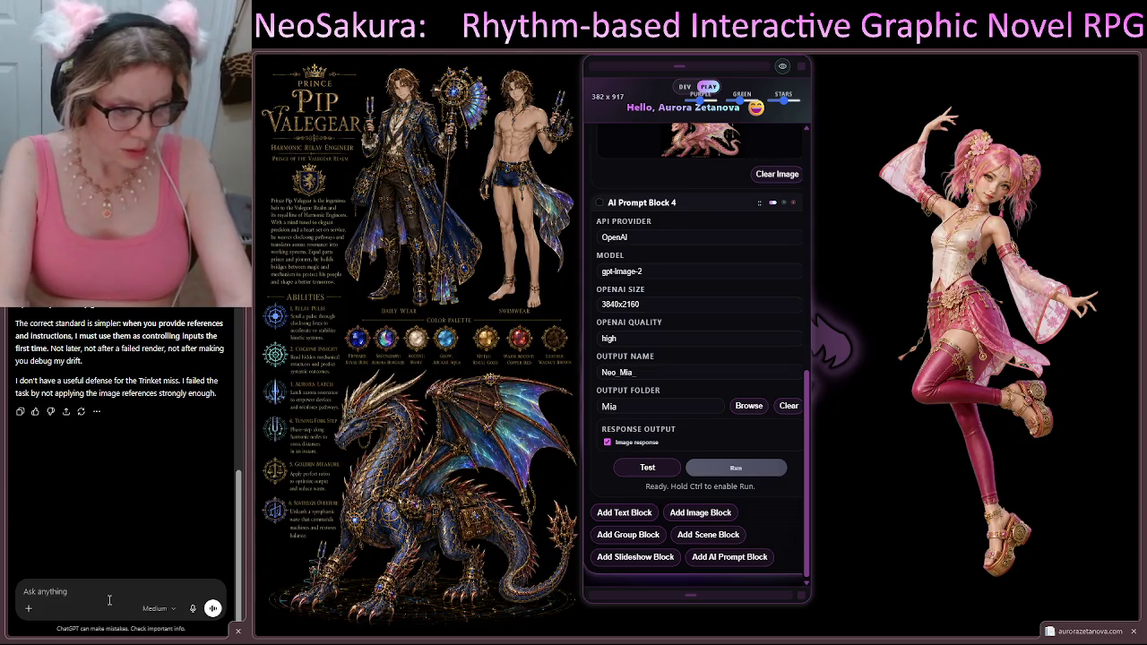
type("i wan")
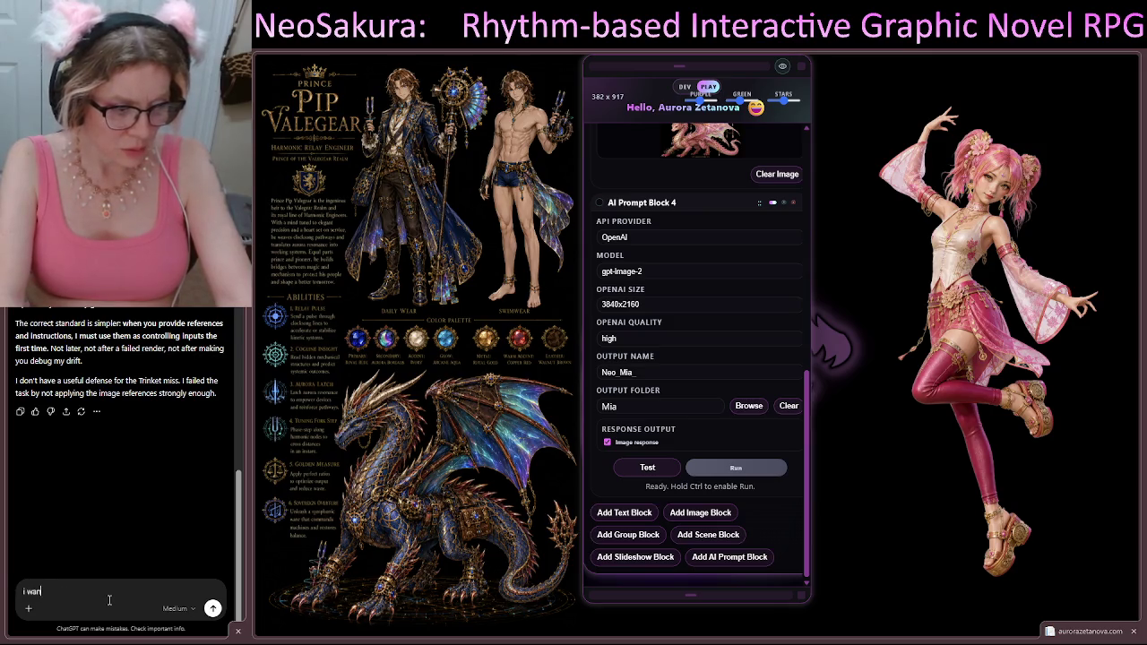
type("t you to treat")
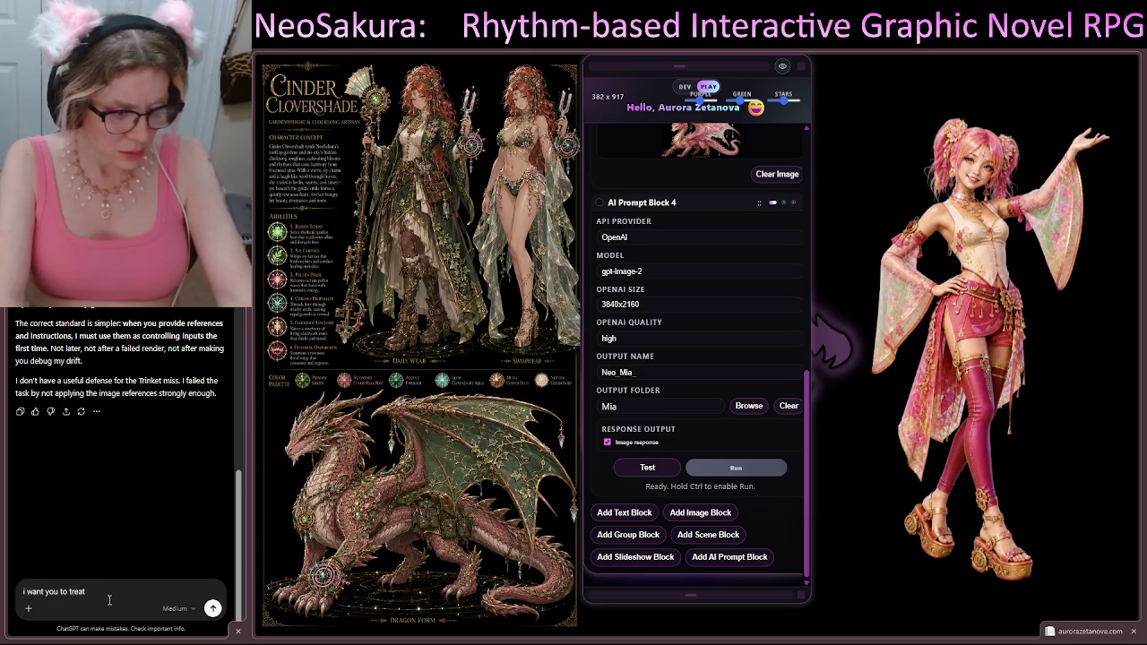
type(" this")
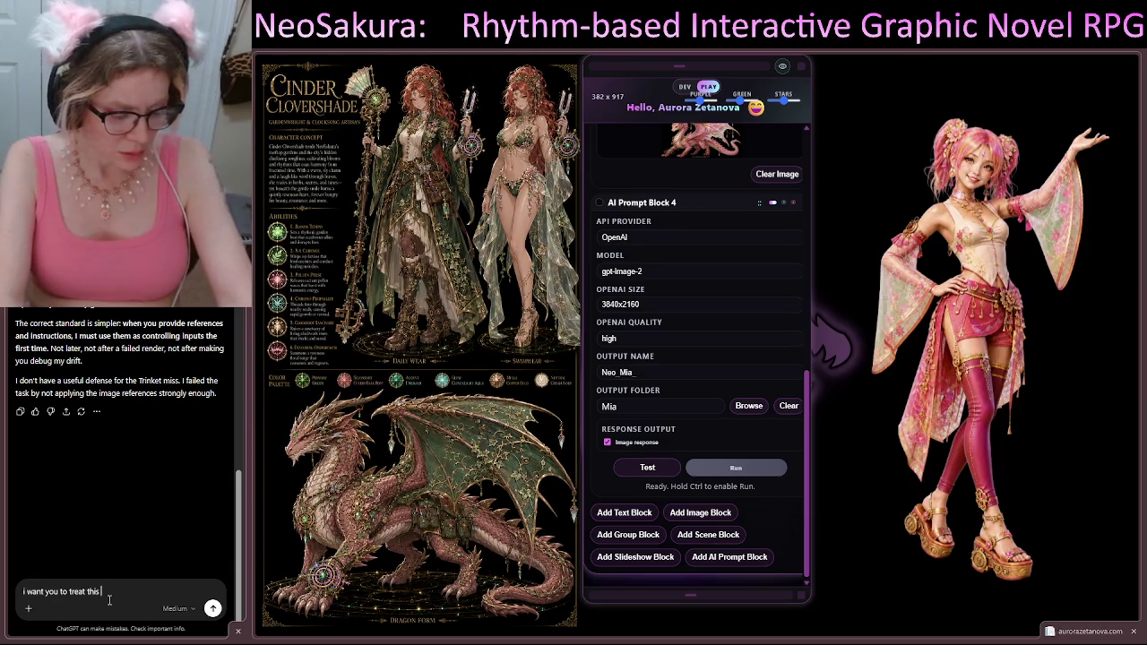
key("BackSpace")
key("BackSpace")
key("BackSpace")
key("BackSpace")
key("BackSpace")
key("BackSpace")
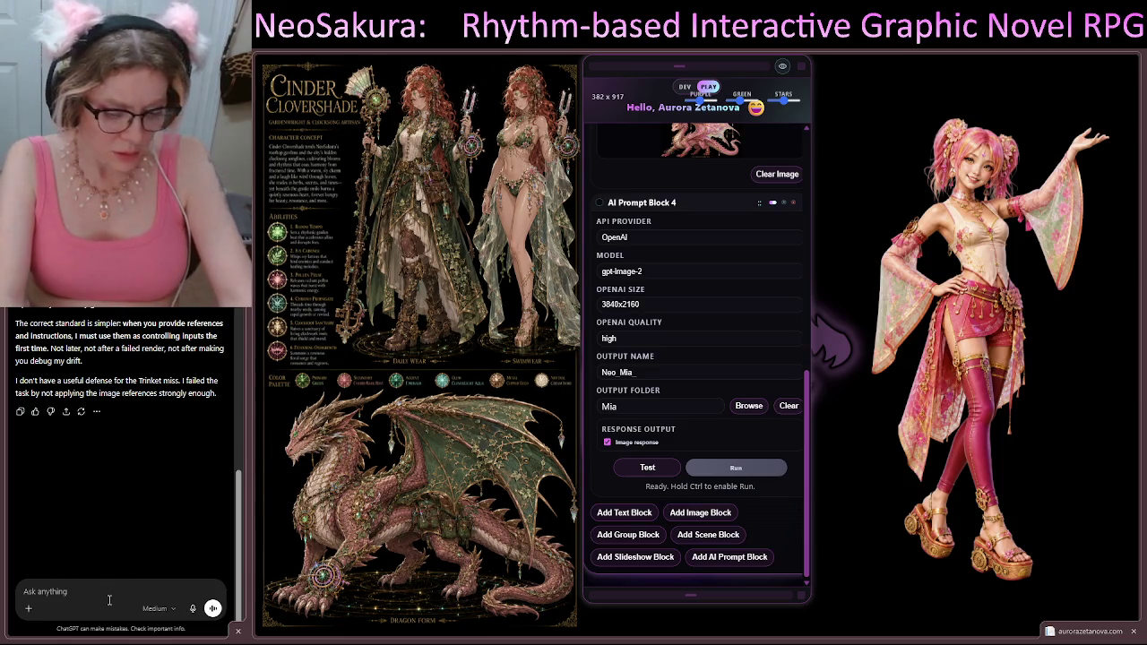
type("i just want you ")
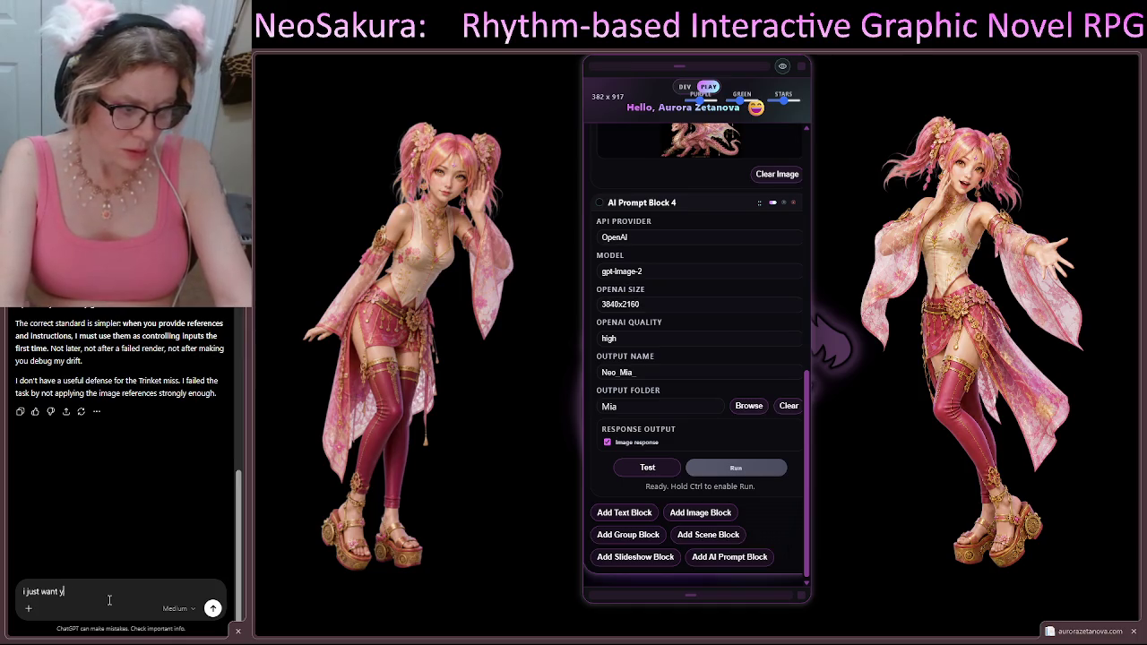
type("to")
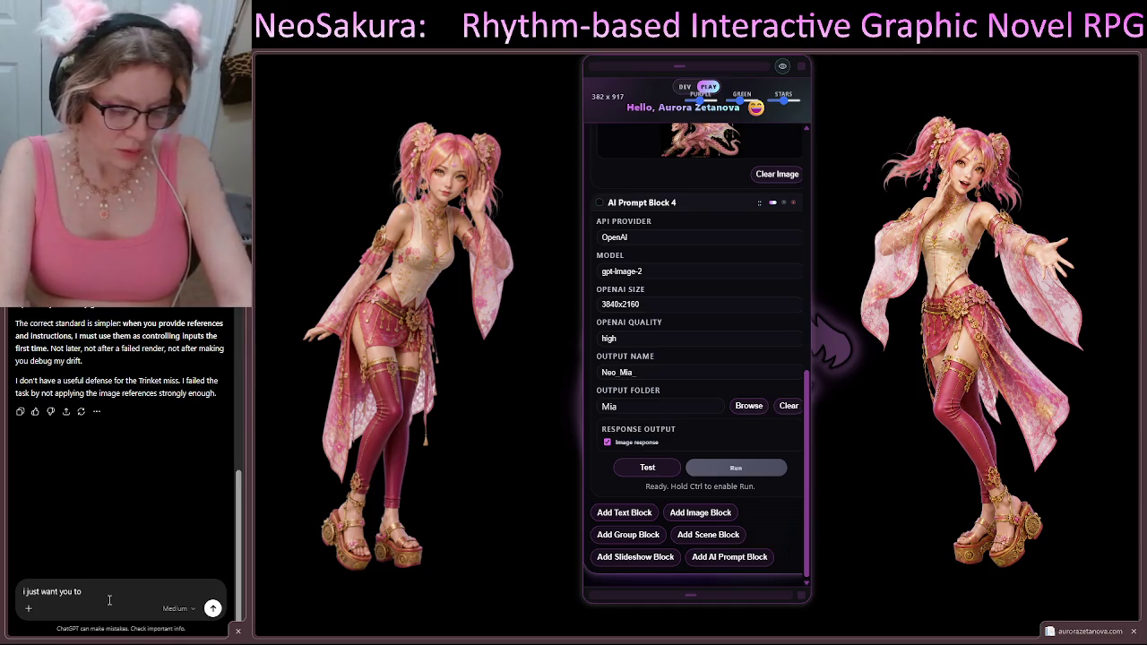
type(" forget what")
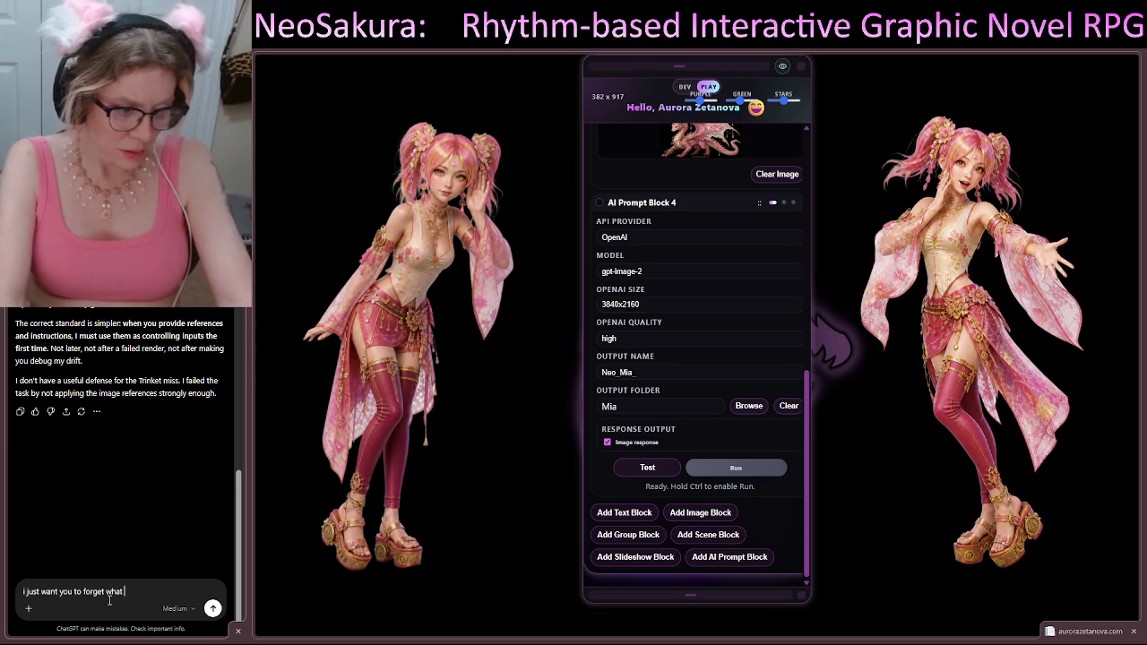
type(" you think your")
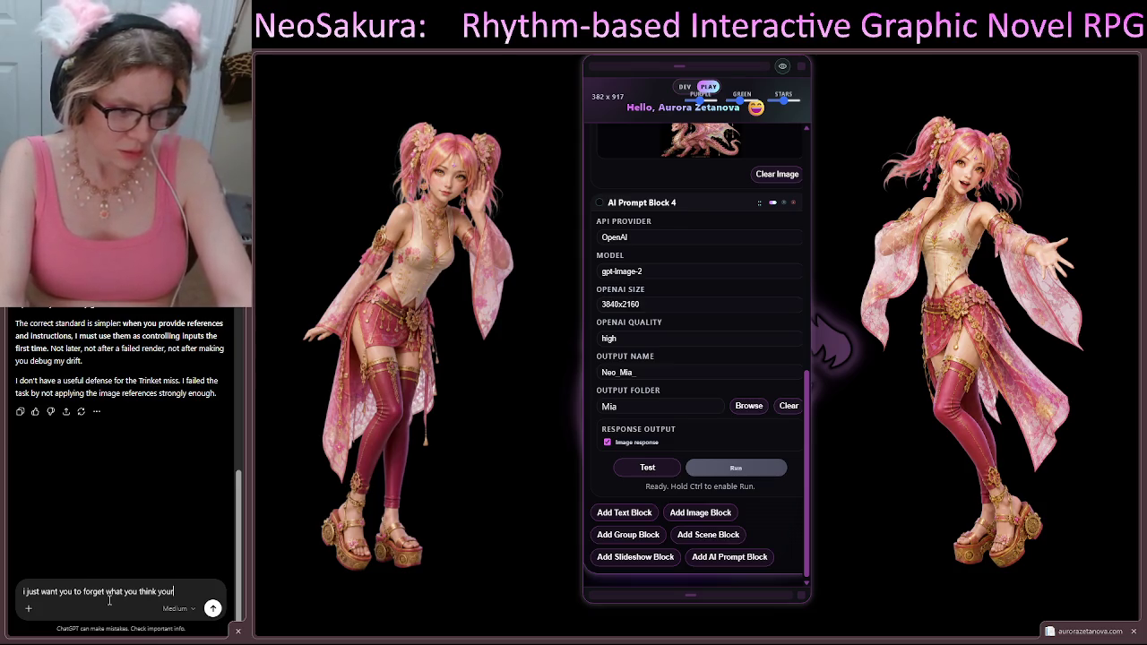
key("BackSpace")
type(" know ab")
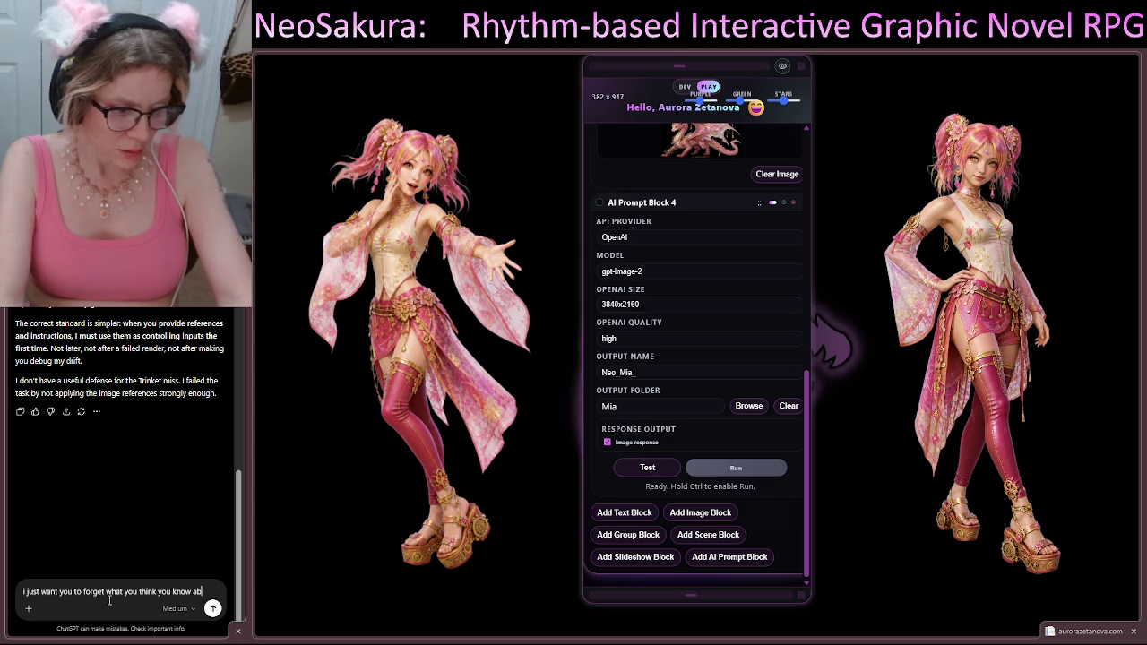
type("out this proj")
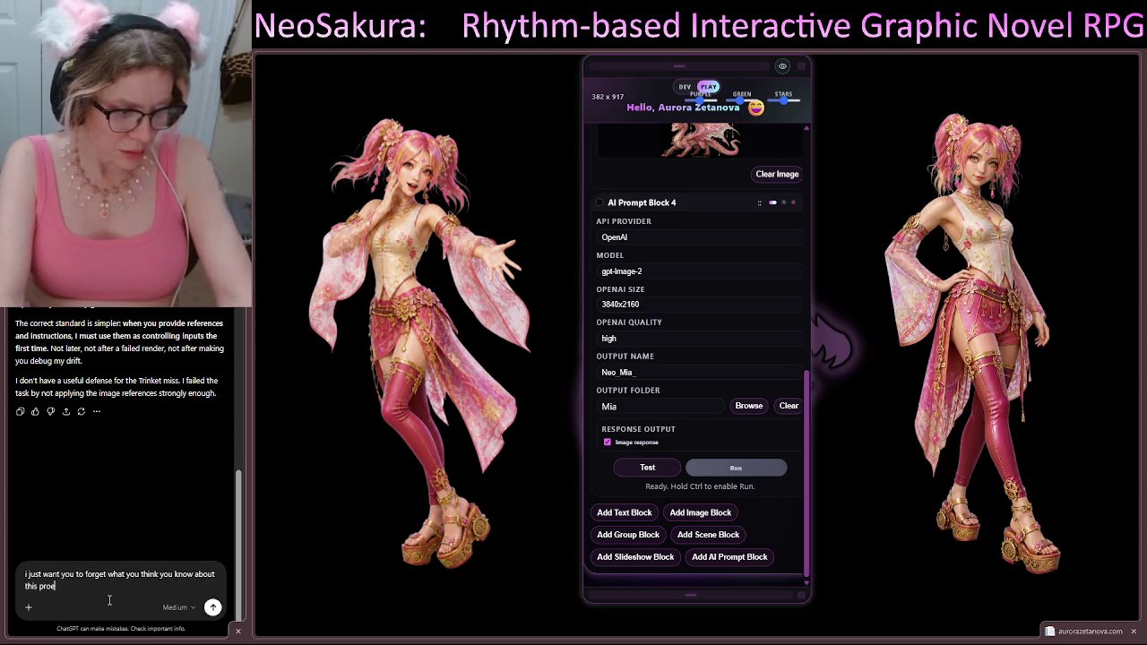
type("ess and ")
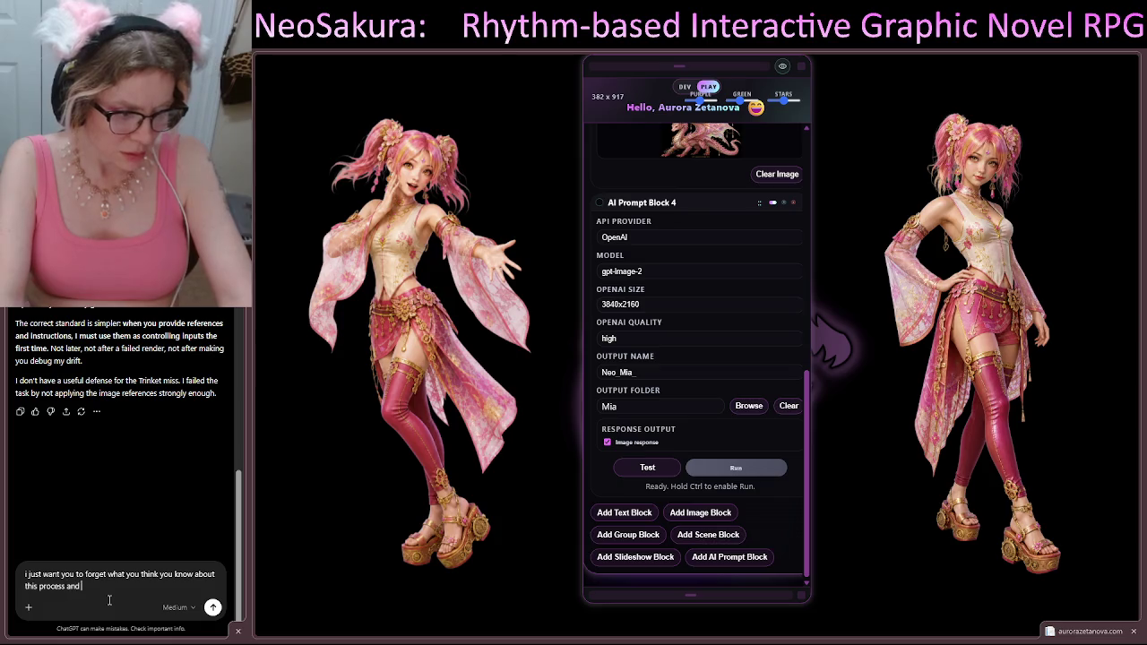
type("ACTUA")
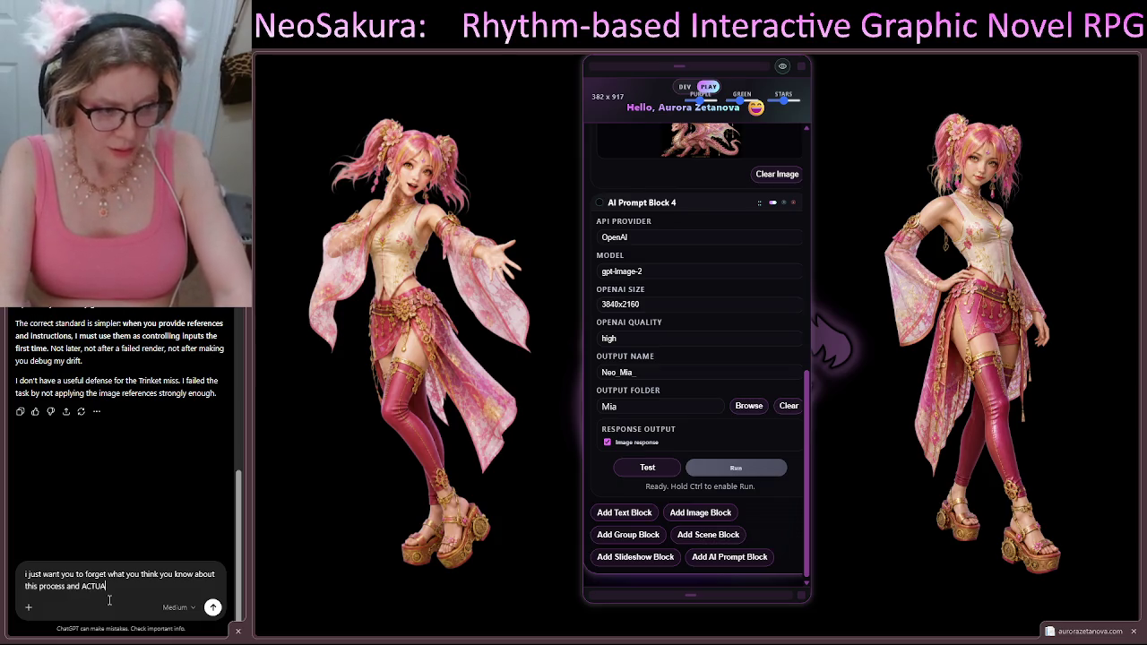
type("LLY FOOW the r")
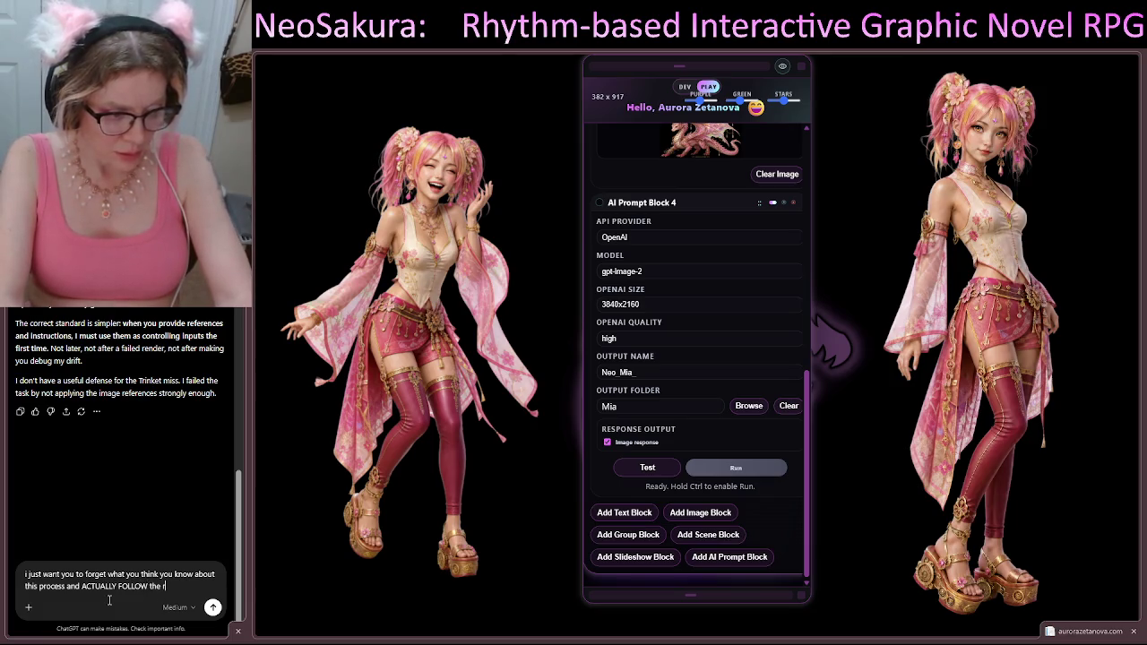
type("ompt")
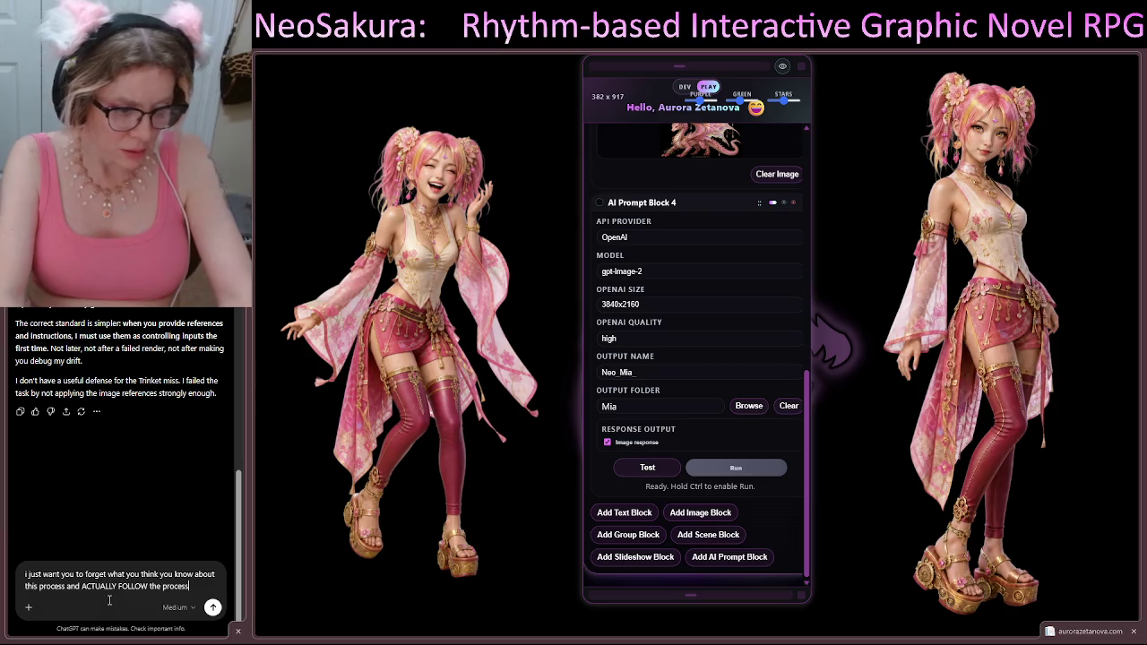
key("Return")
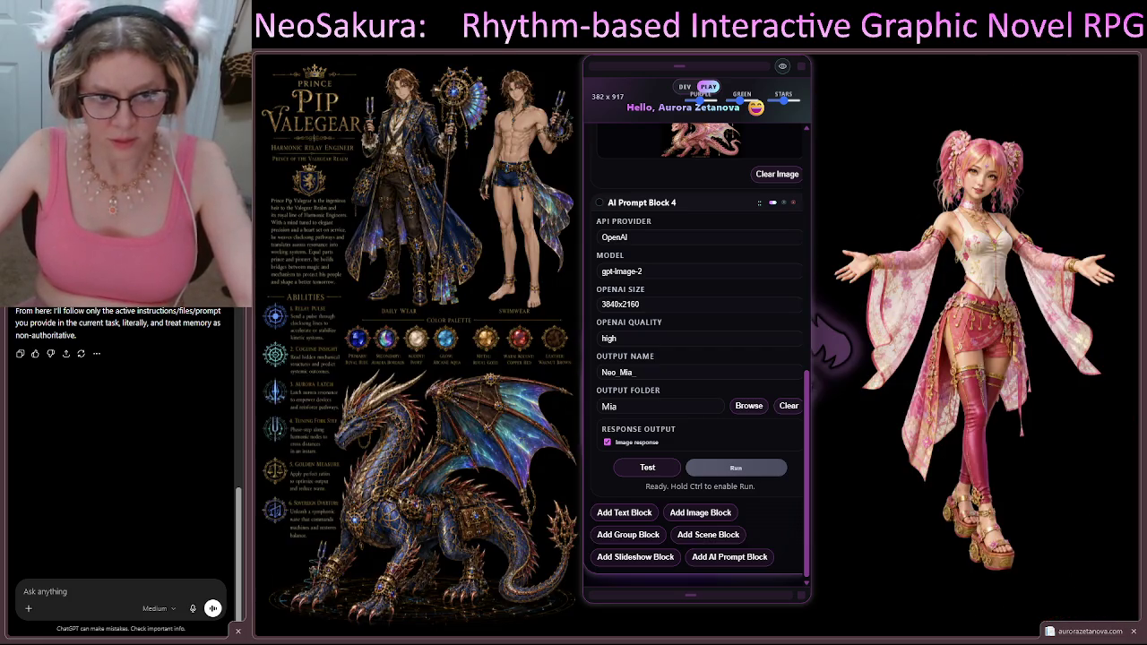
Step: Attach the CharGen_Compliance document to a new message
left_click_drag(0, 555, 212, 552)
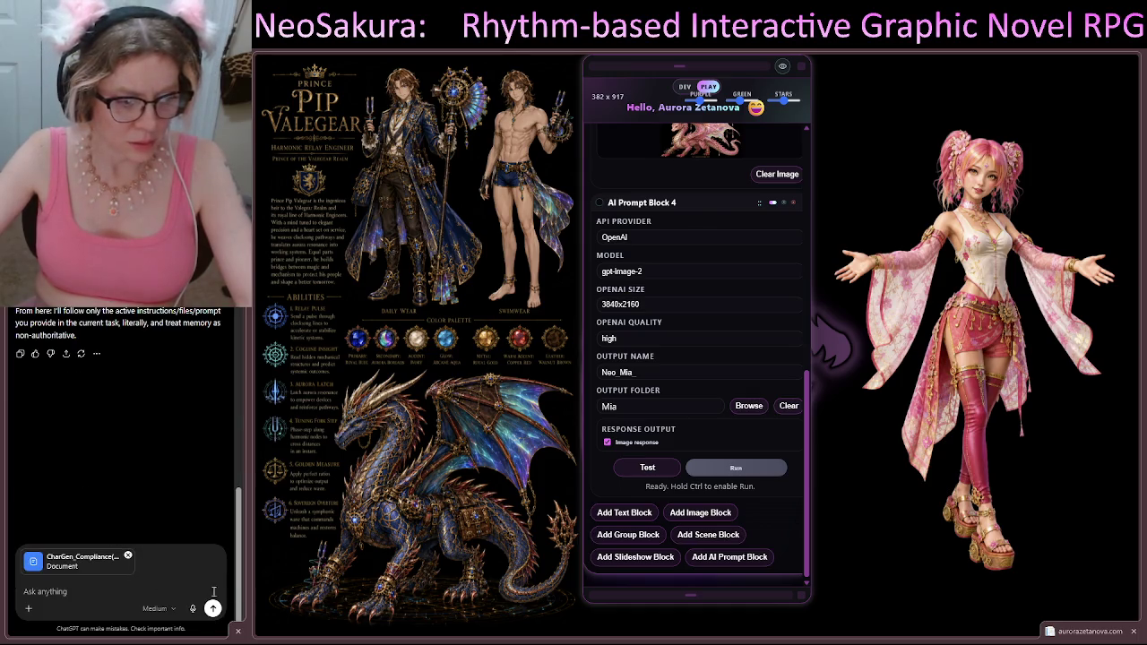
Step: Send the compliance document, then attach CharGen(20).json and a reference image to the next message
left_click(213, 611)
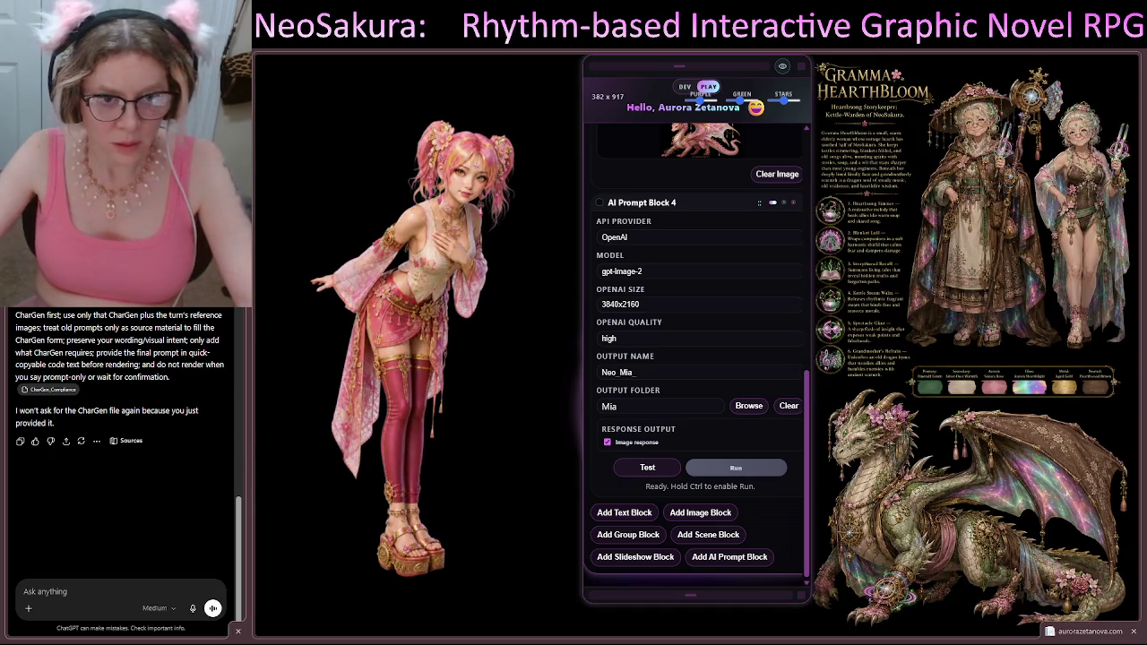
mouse_move(0, 501)
left_mouse_down()
mouse_move(117, 502)
mouse_move(116, 537)
left_mouse_up()
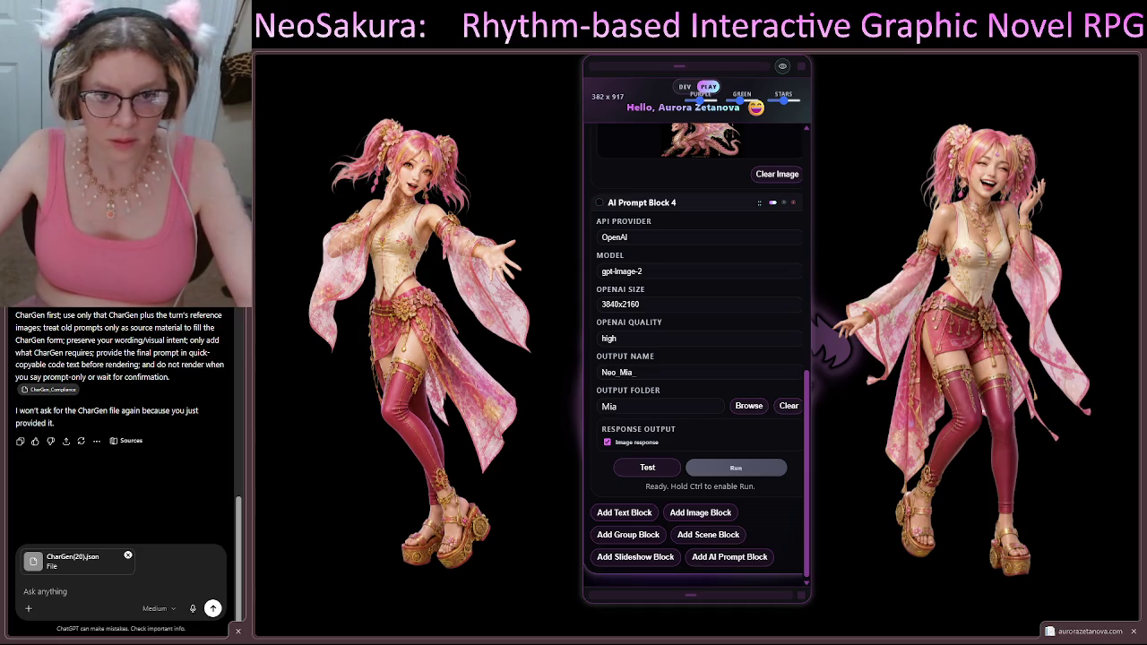
mouse_move(5, 483)
left_mouse_down()
mouse_move(161, 502)
mouse_move(236, 481)
left_mouse_up()
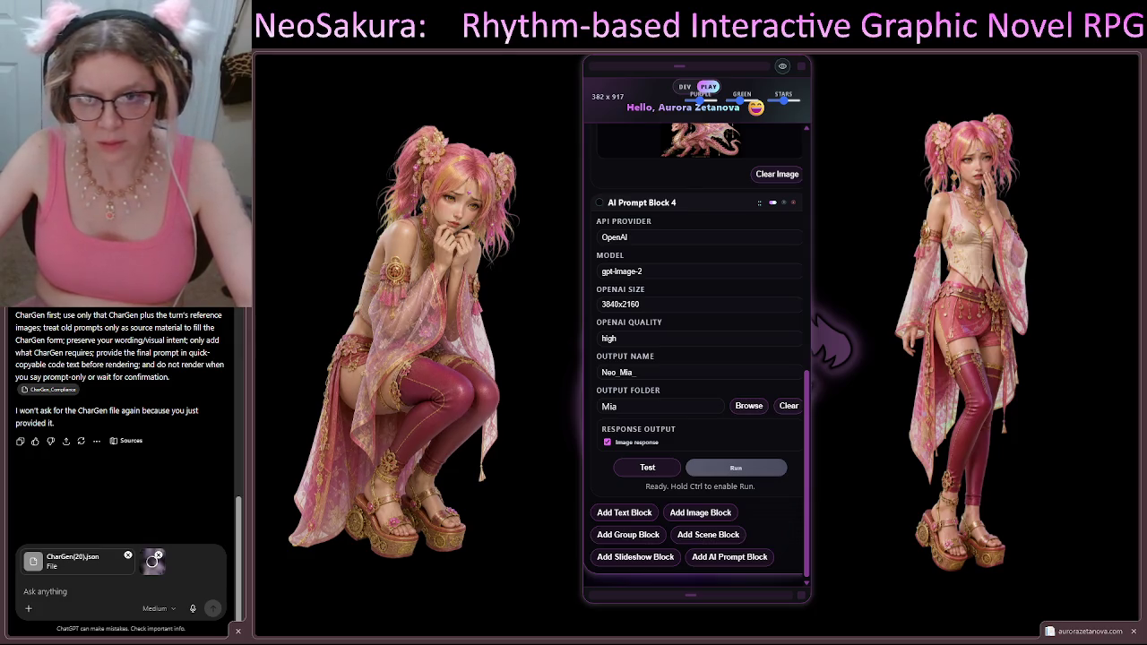
Step: Add a second reference image and draft 'follow the char gen instructions exactly... treat the form and instructions as verbatim.'
mouse_move(5, 430)
left_mouse_down()
mouse_move(117, 367)
mouse_move(134, 502)
left_mouse_up()
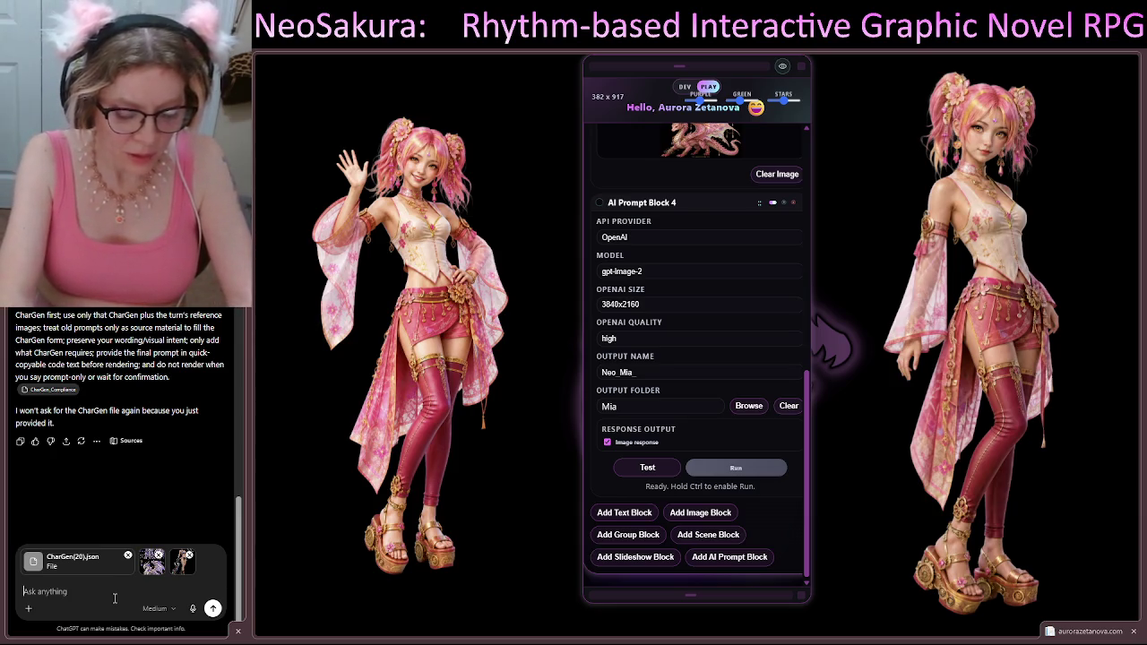
type("follow the char")
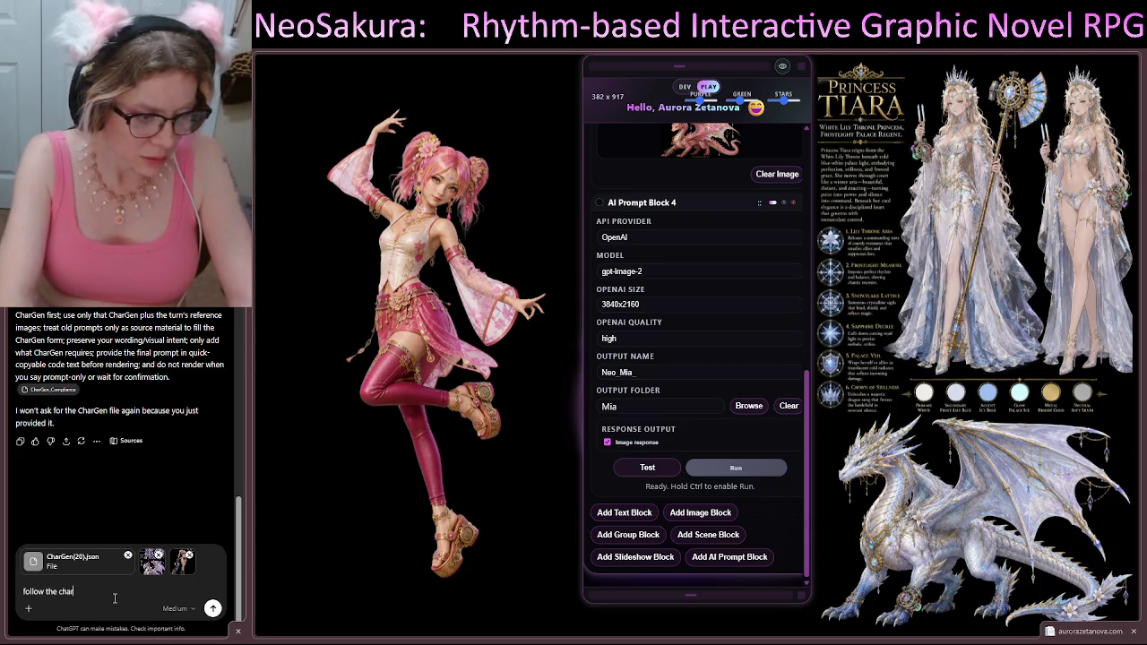
type(" geninstruction ")
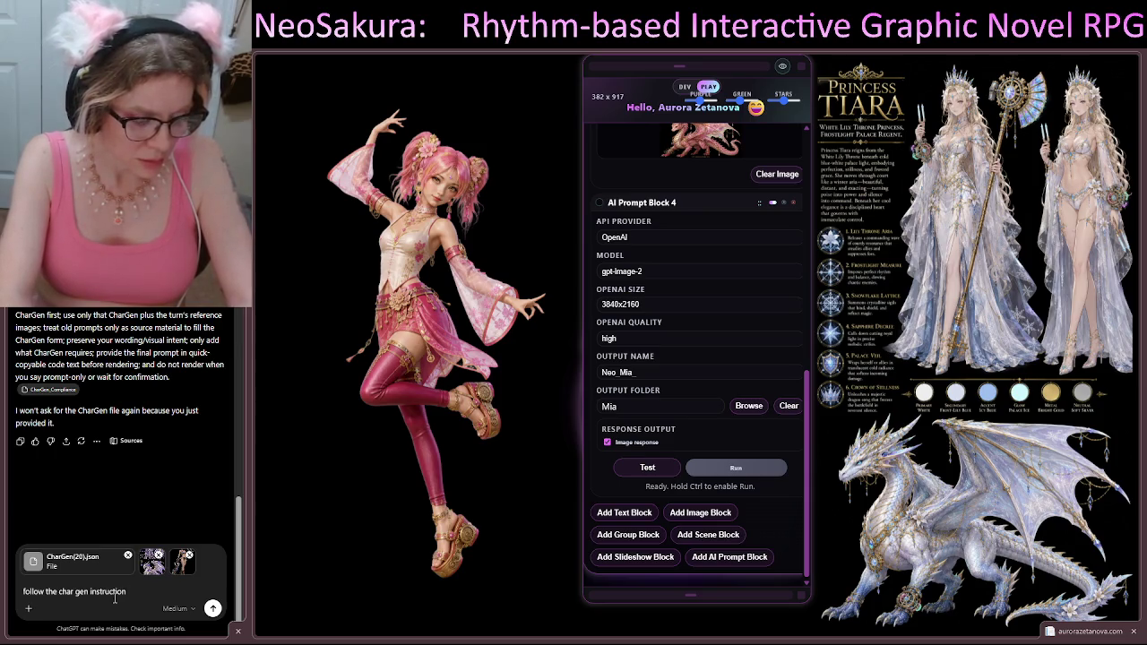
type("s exactly.")
key("BackSpace")
type("dont")
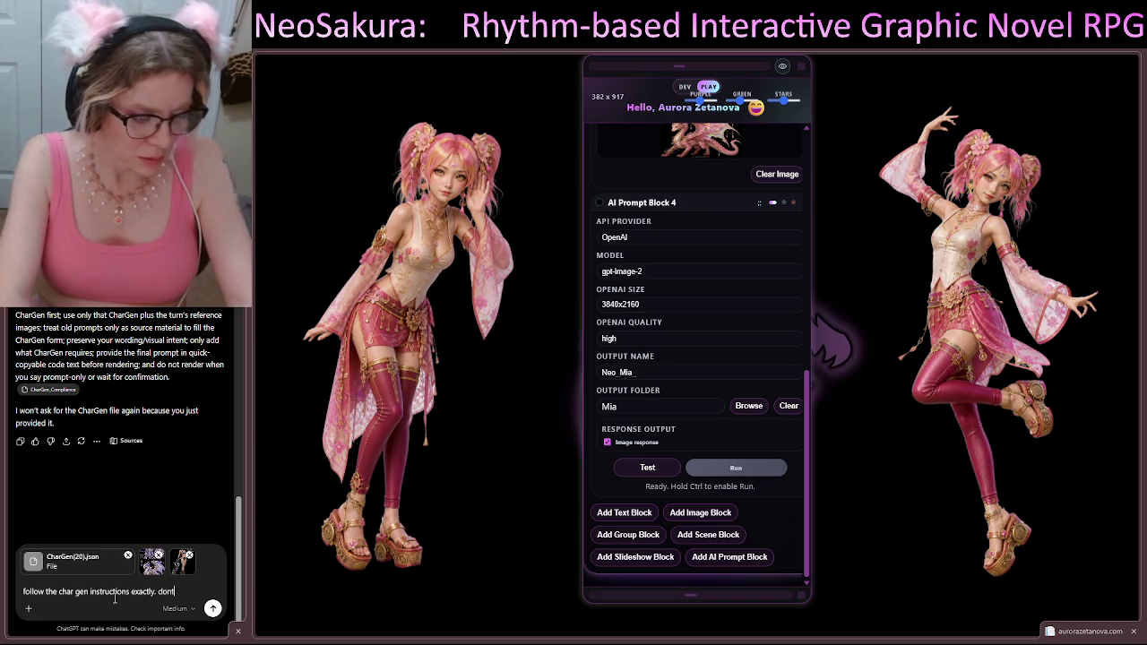
type(" fuck with")
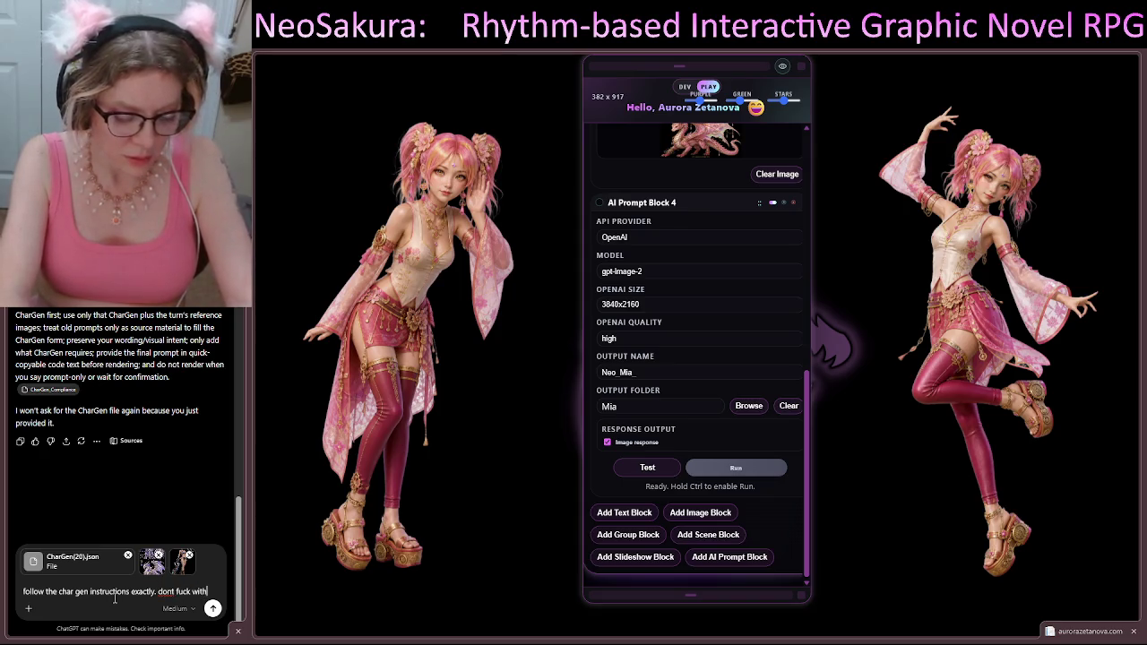
type(" my prompts")
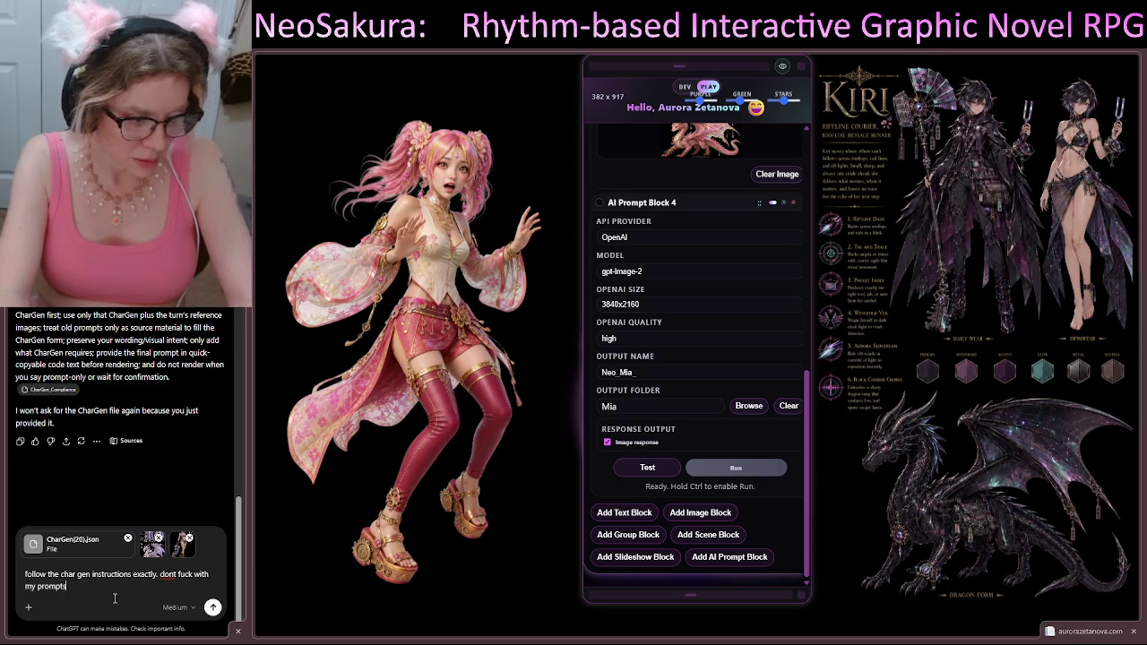
type(". treat the form and")
type(" instru")
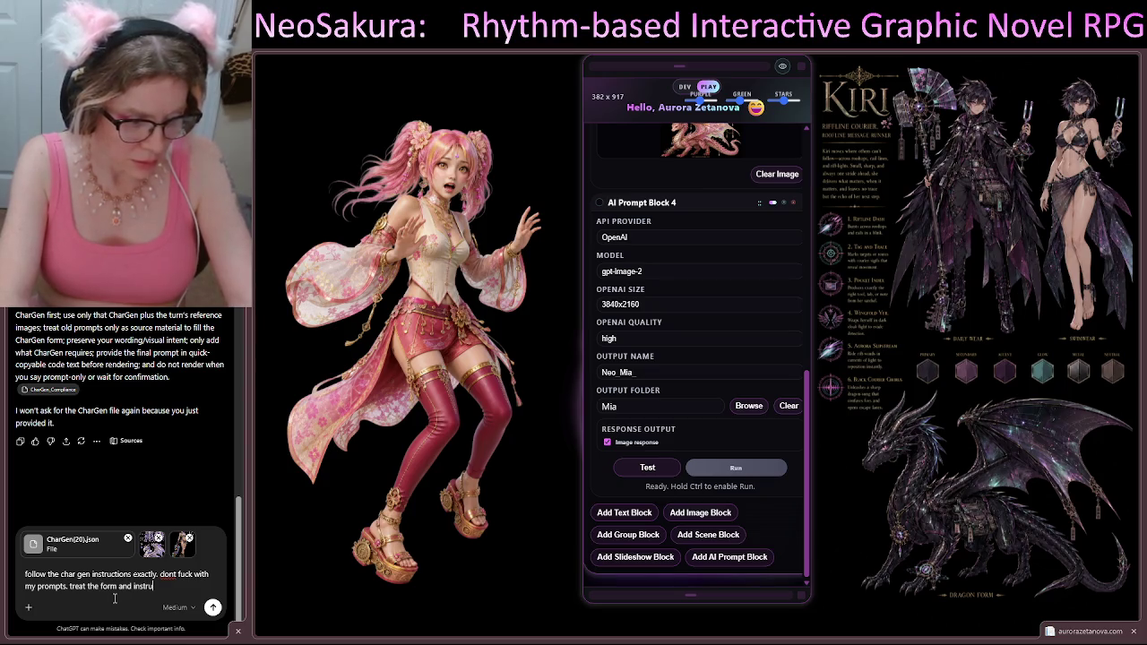
type("ctions as ")
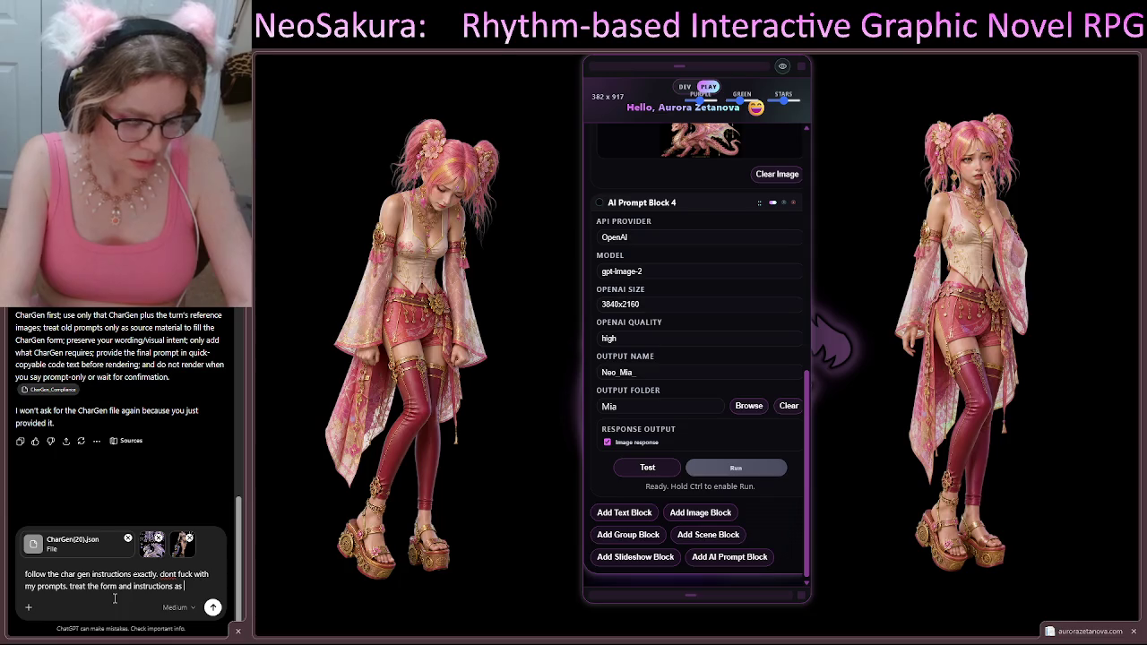
type("verbati")
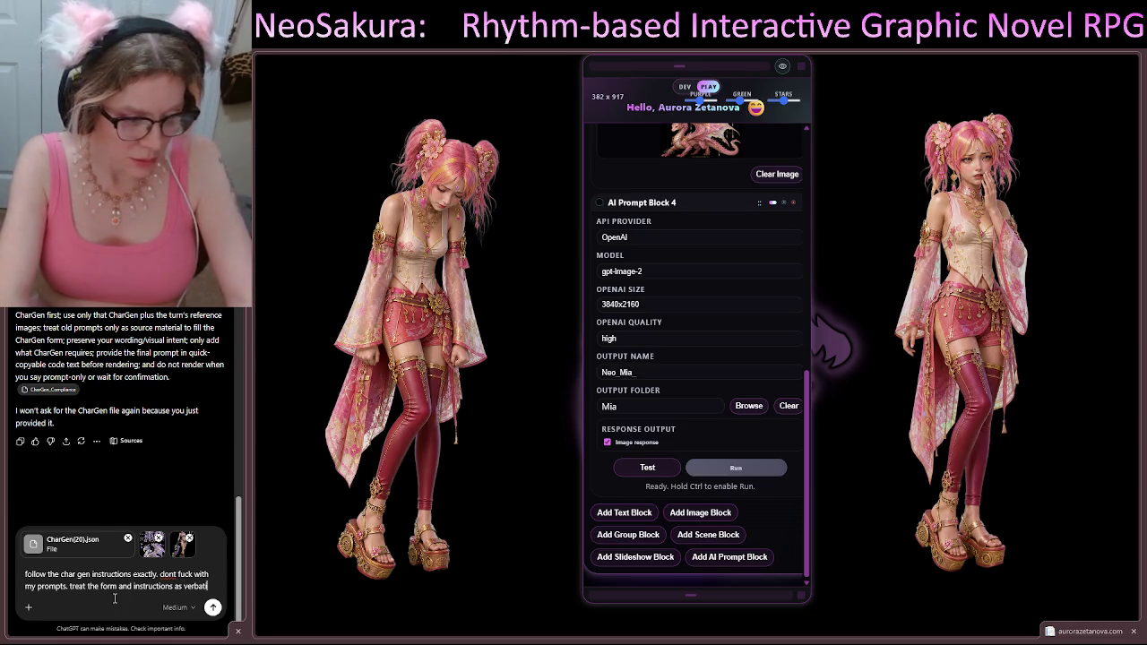
type("m.")
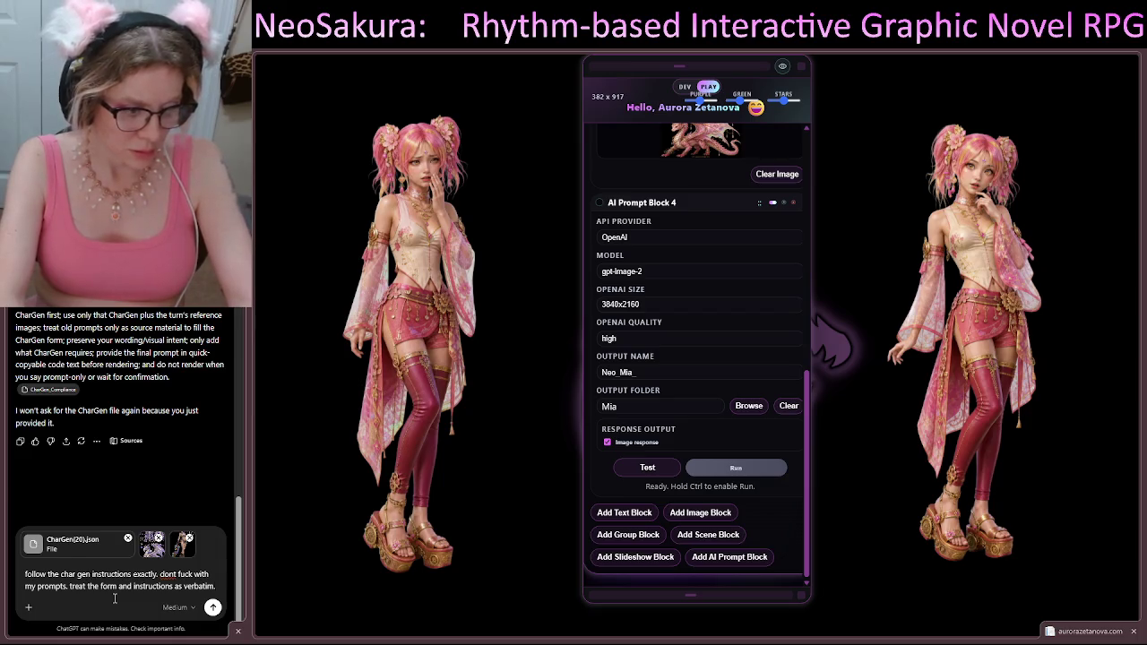
Step: Add a new line reading 'read now.' below the verbatim-compliance demand
key("shift+Return")
type("read and")
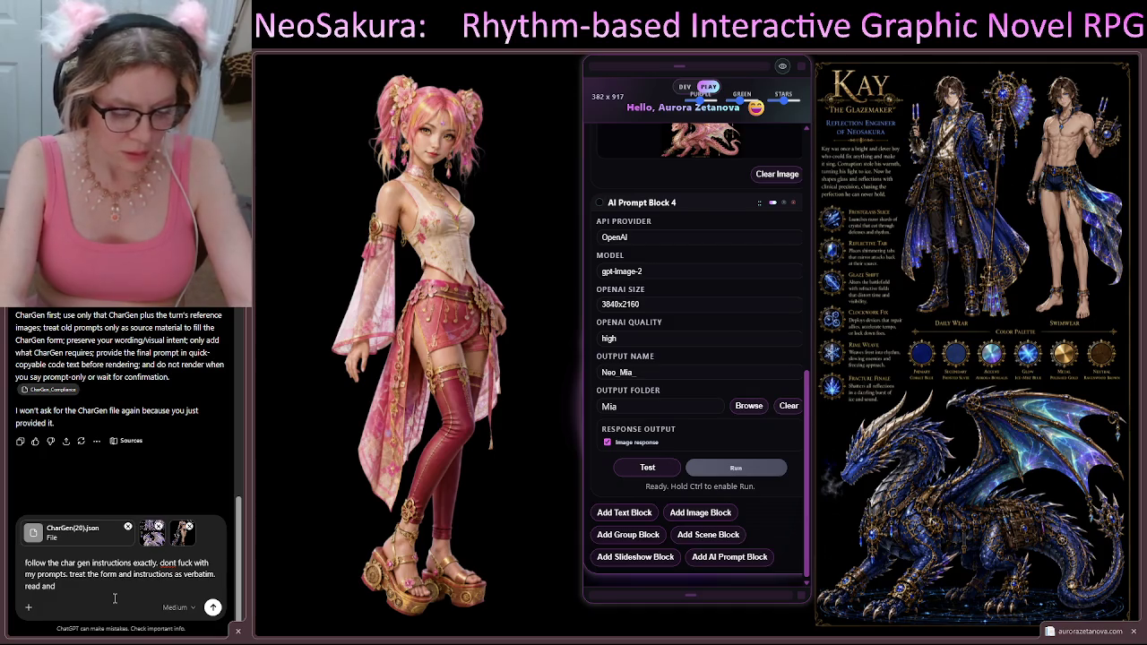
type(" stop")
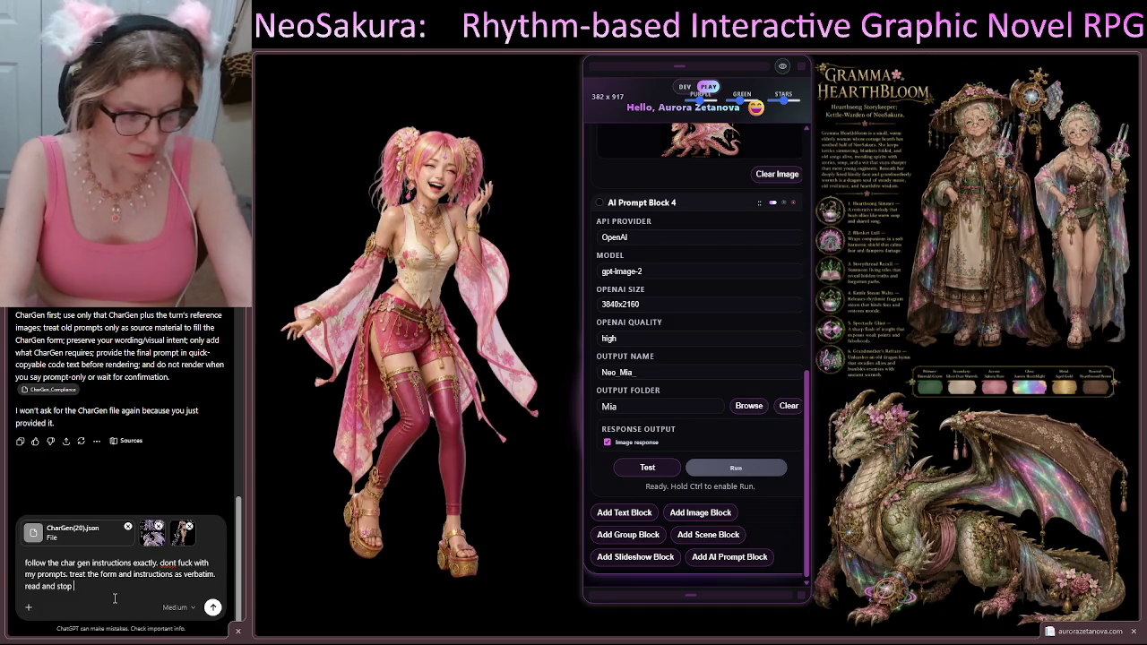
type(" at step")
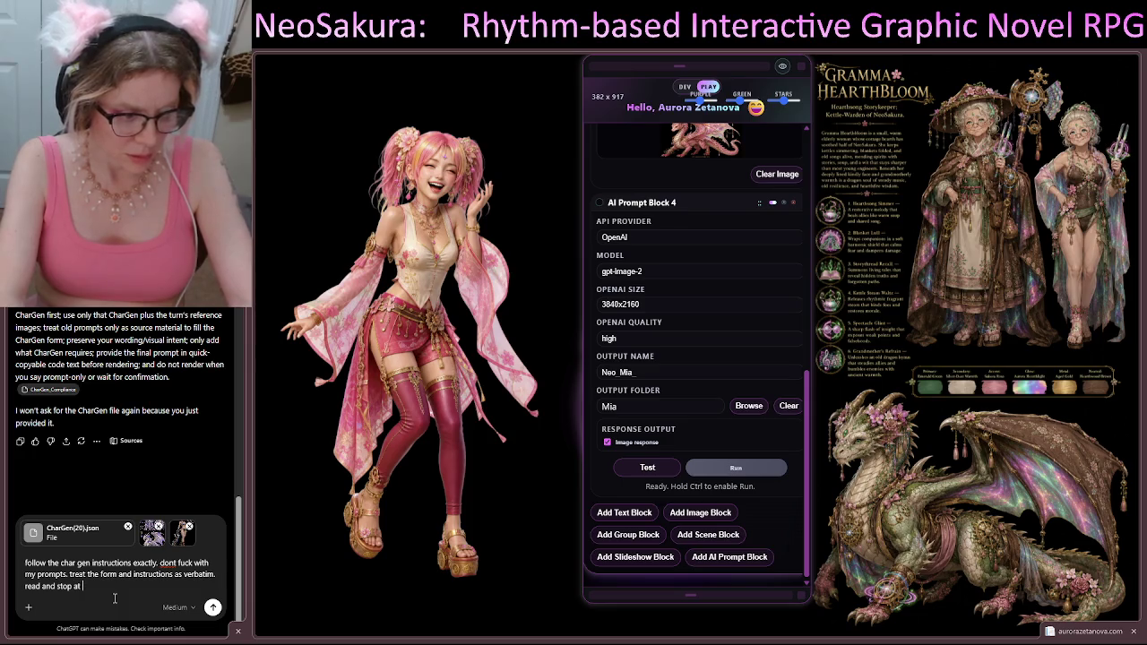
key("BackSpace")
key("BackSpace")
key("BackSpace")
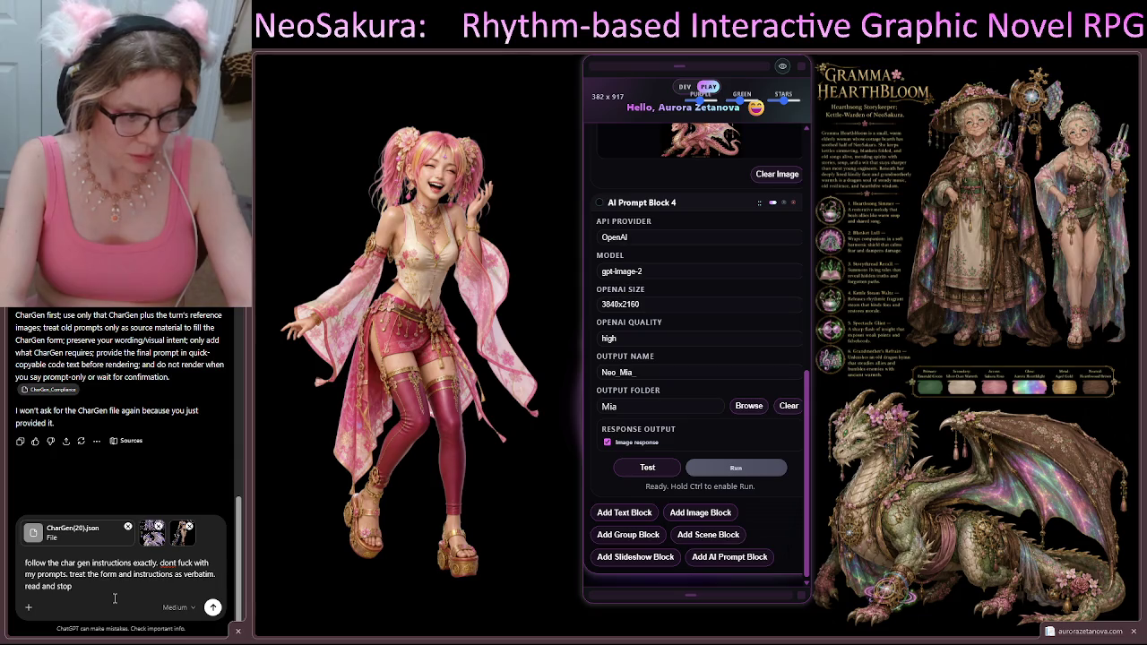
key("BackSpace")
key("BackSpace")
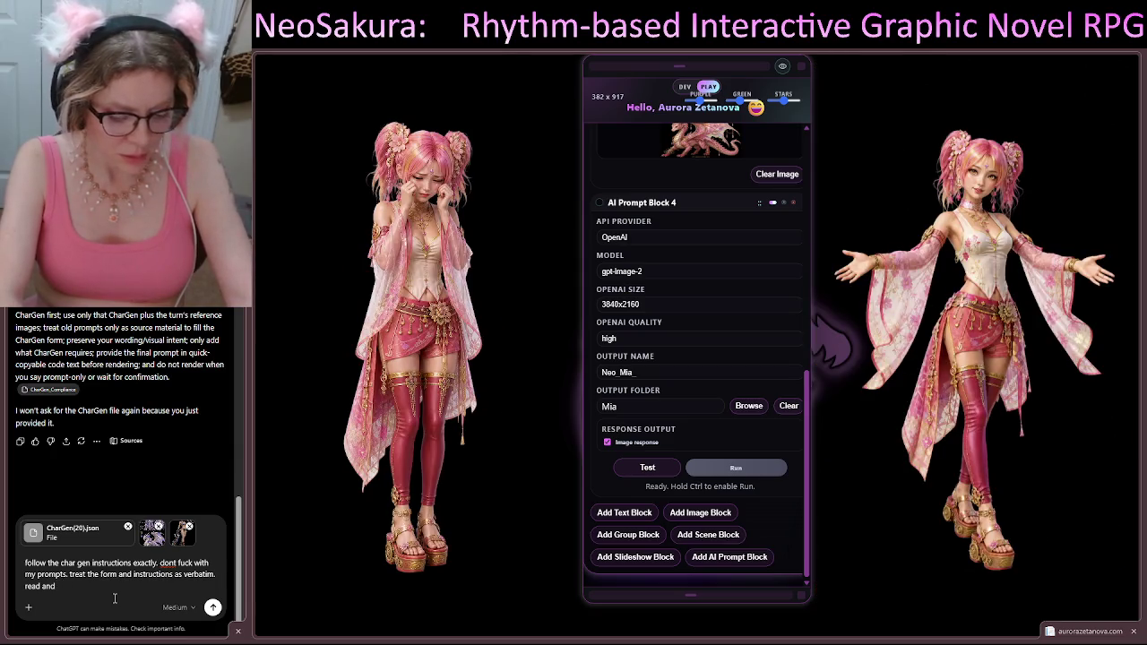
type(" pri")
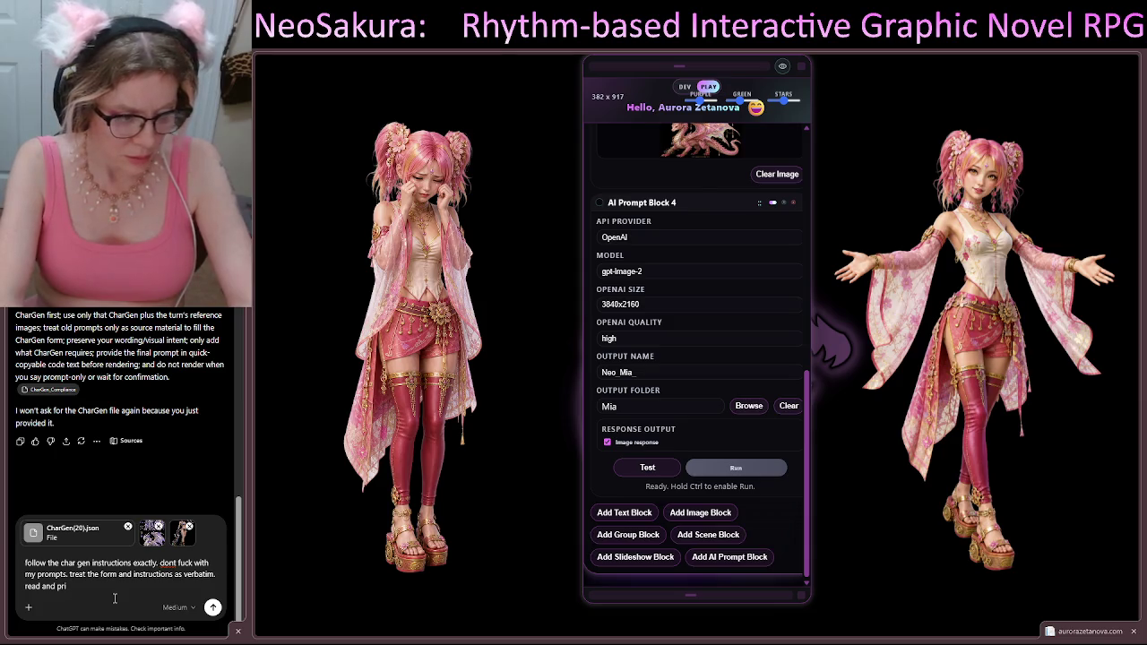
key("BackSpace")
key("BackSpace")
key("BackSpace")
key("BackSpace")
key("BackSpace")
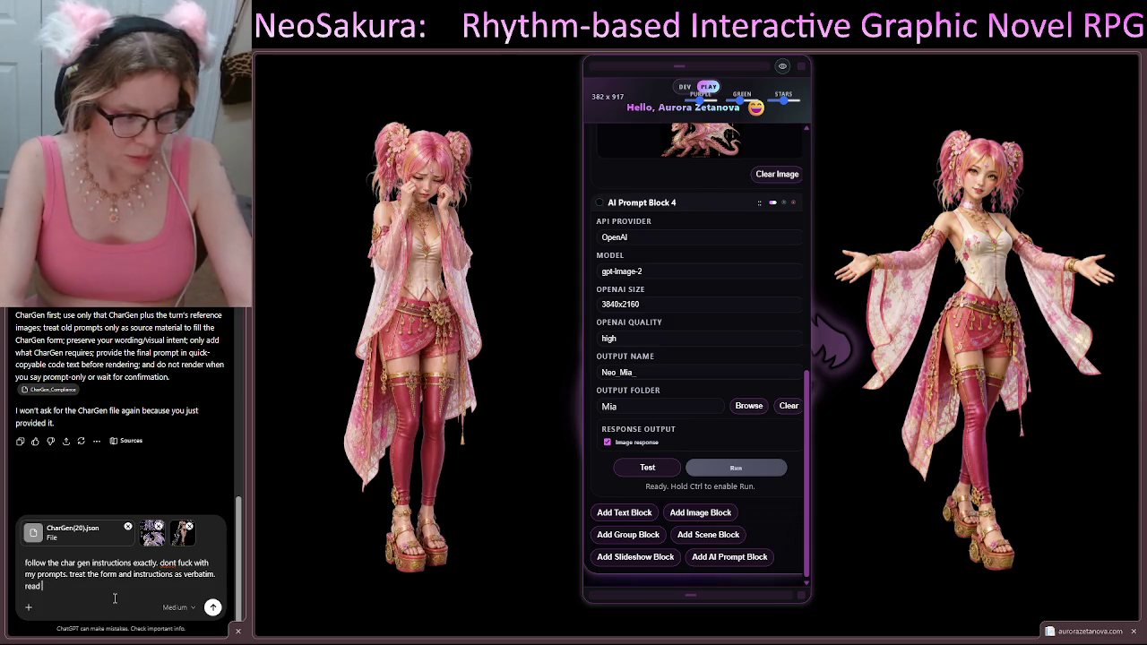
type("row.")
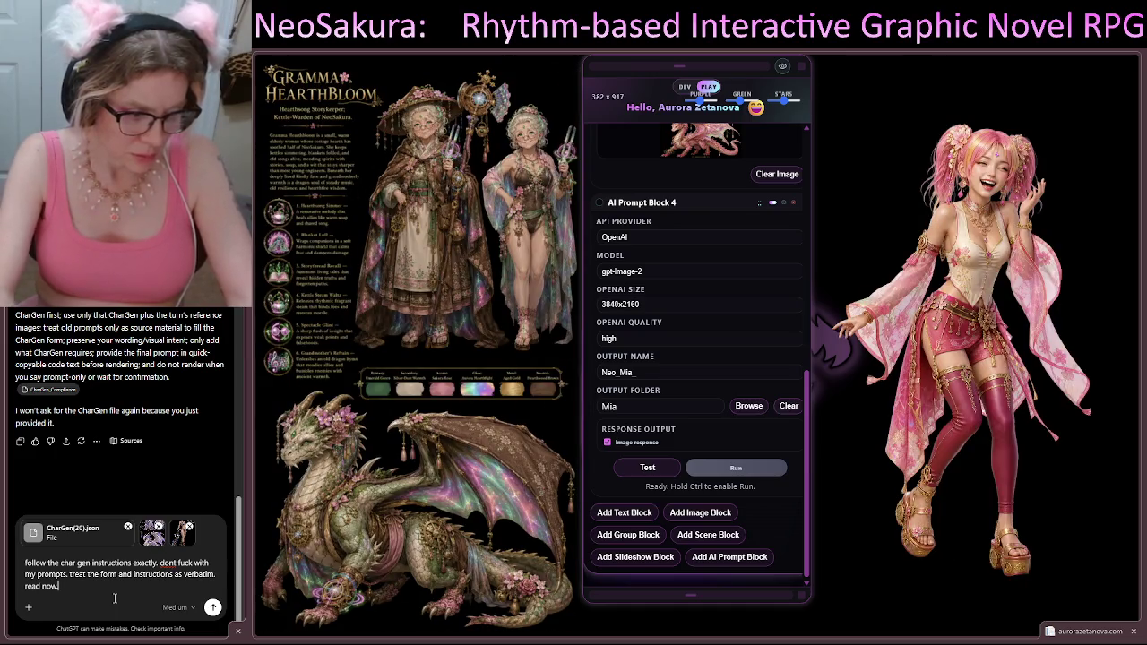
Step: Add the caveat: for this render, use this OLD prompt to help you make your selection
type("one ca")
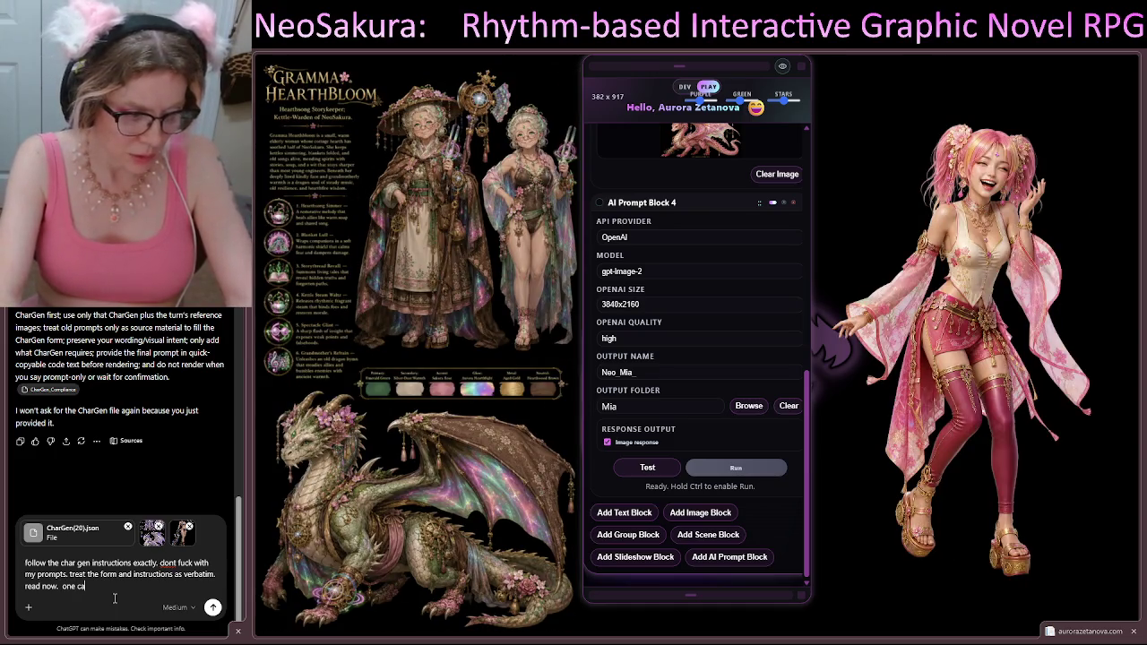
type("veat: fo")
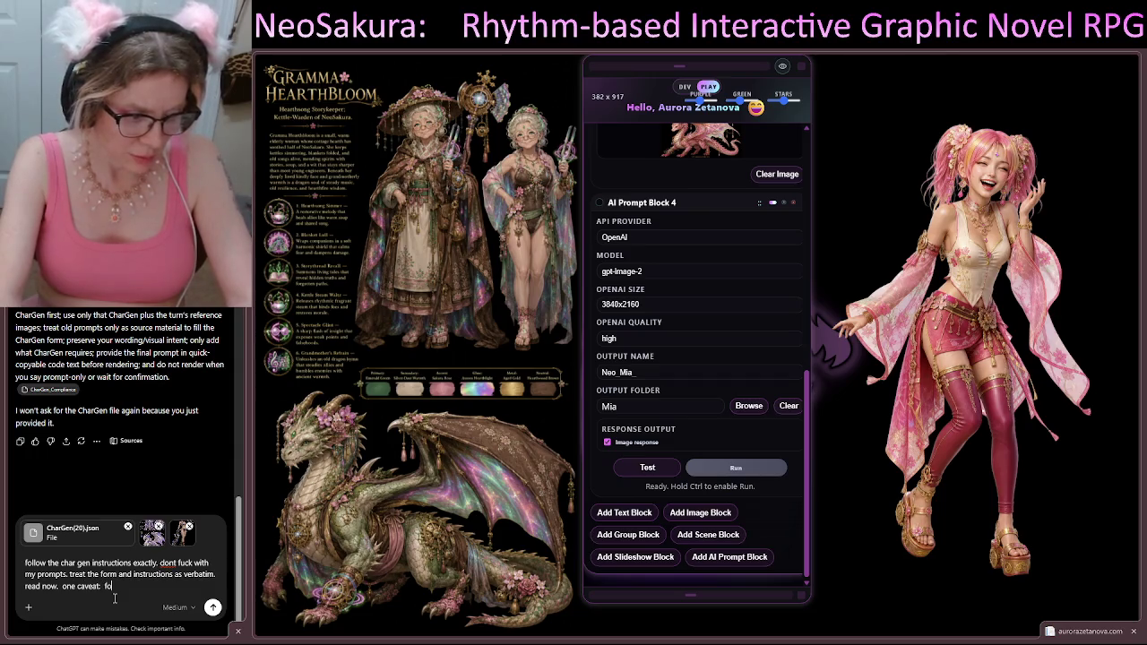
type("r this ren")
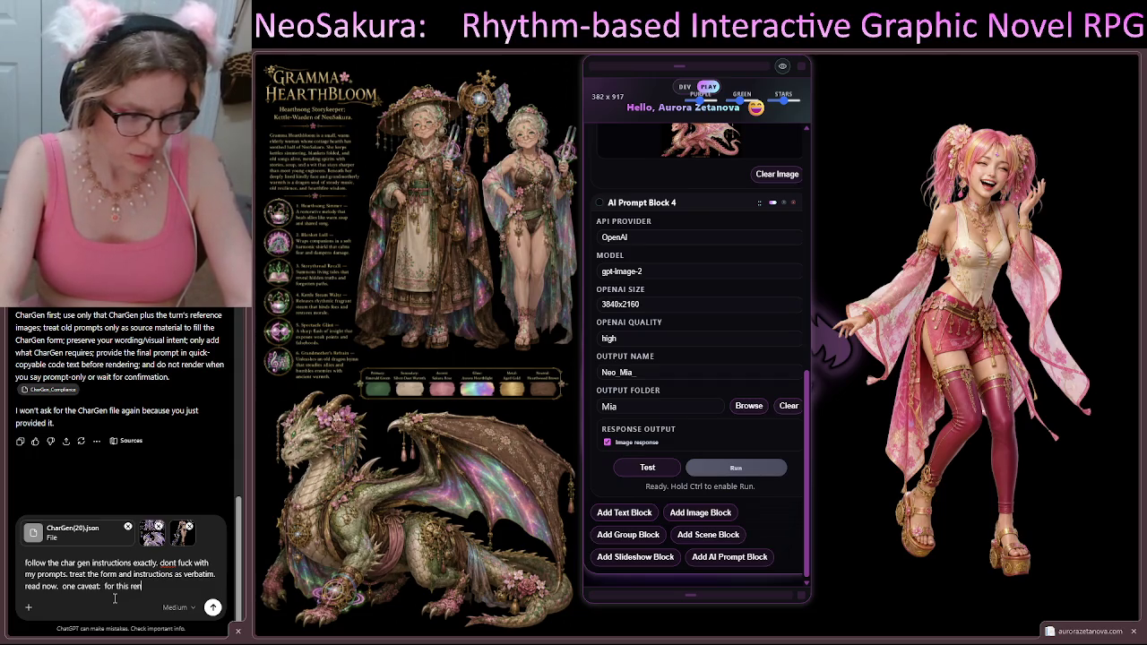
type("der, pull your")
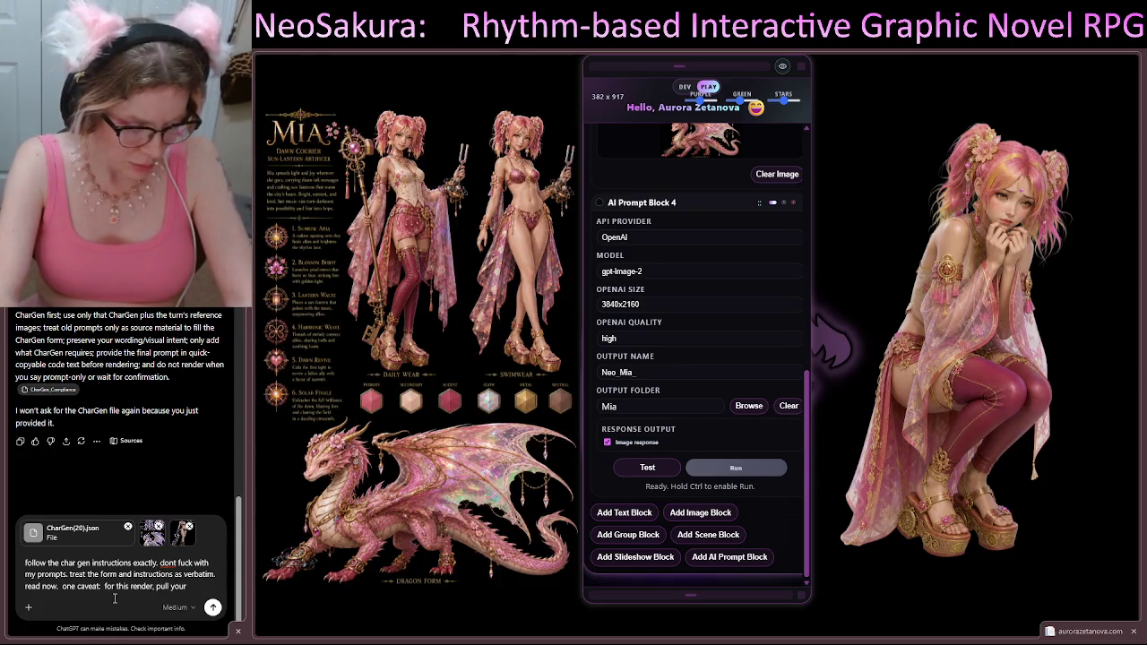
key("BackSpace")
key("BackSpace")
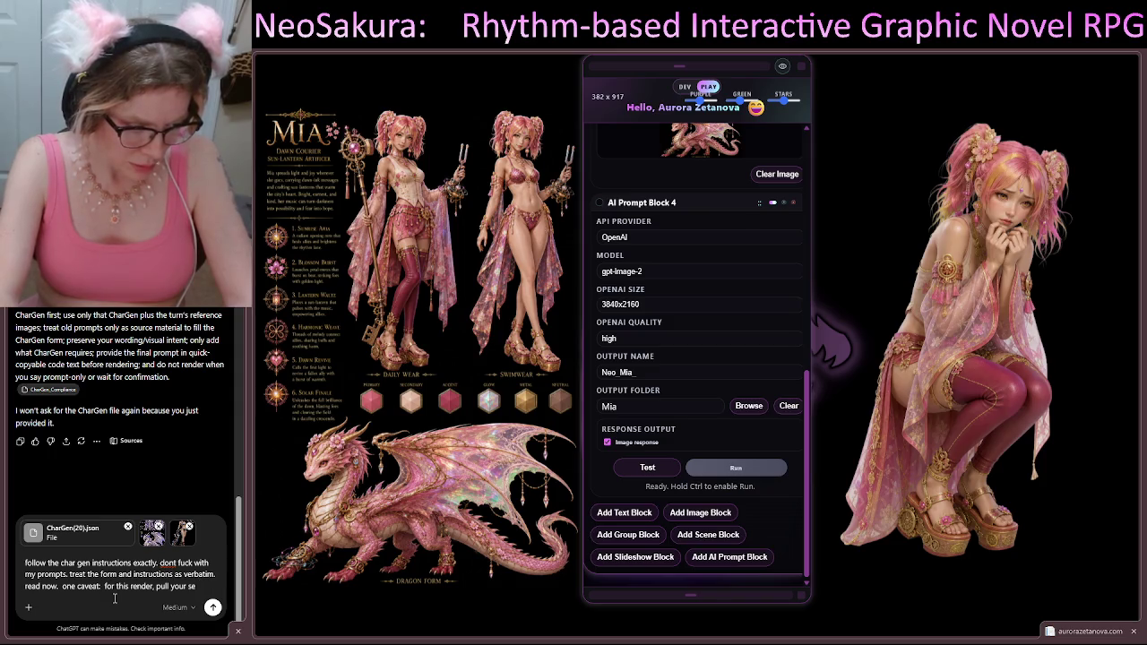
type("tions")
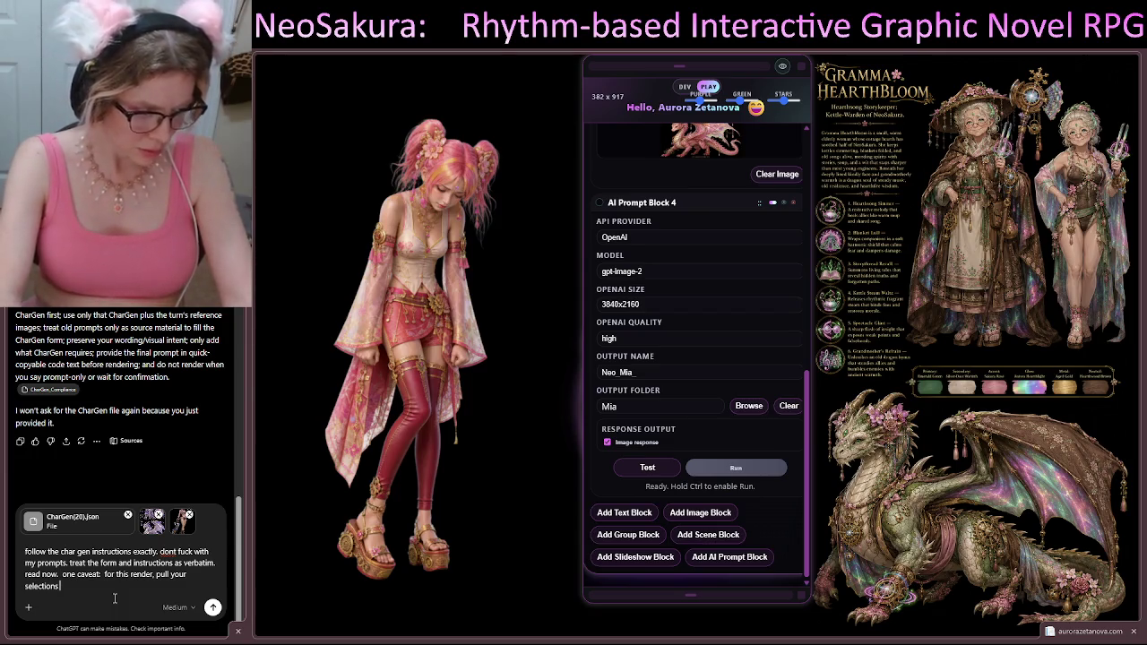
key("BackSpace")
key("BackSpace")
key("BackSpace")
key("BackSpace")
key("BackSpace")
key("BackSpace")
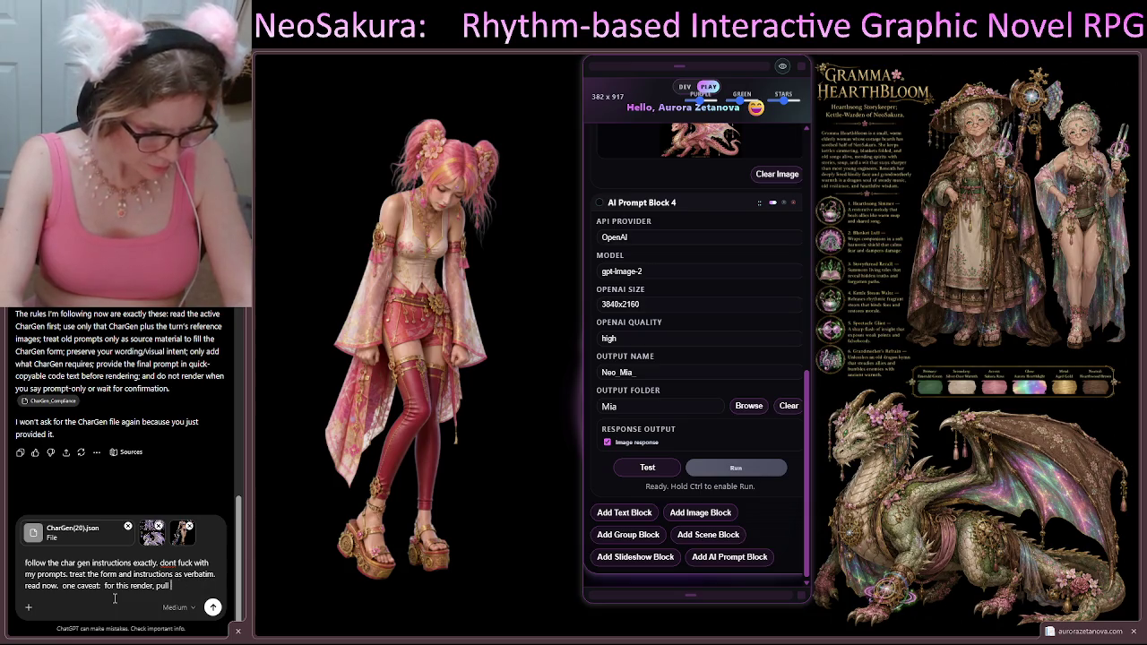
key("BackSpace")
key("BackSpace")
type("use")
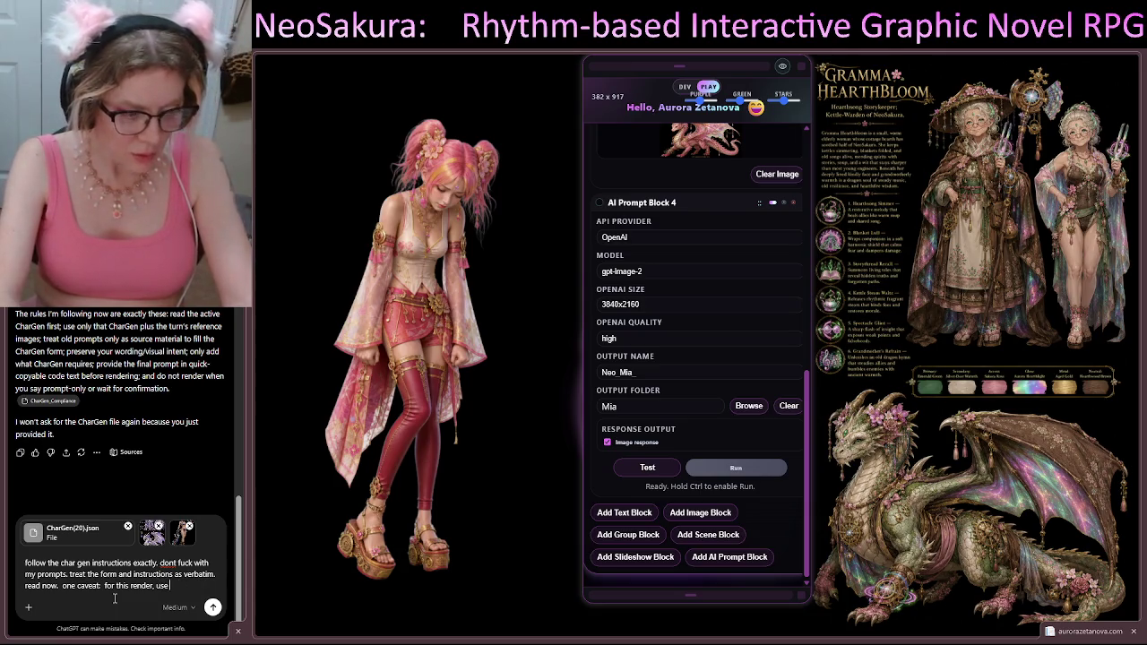
type(" this OLD prompt")
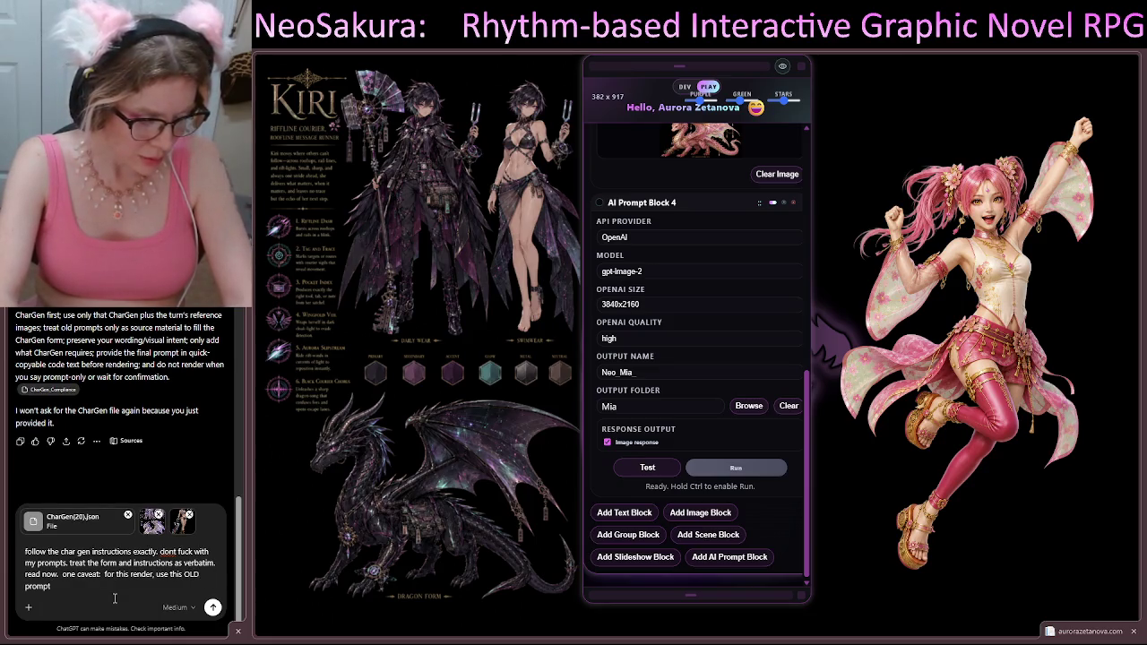
type(" to help yo")
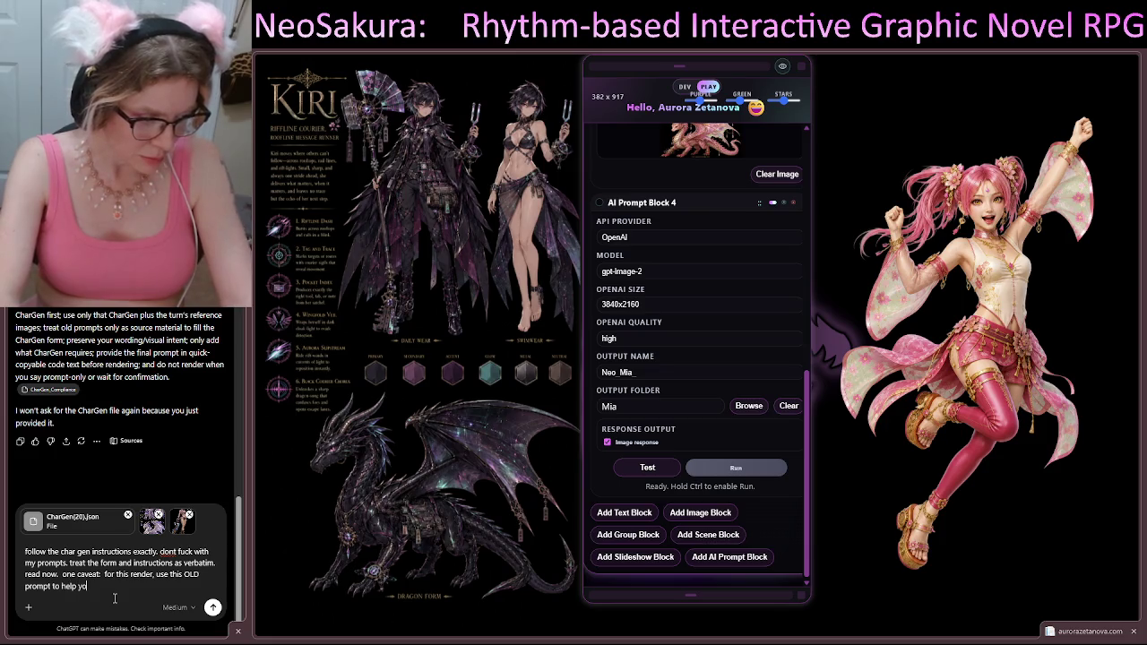
type("u make your se")
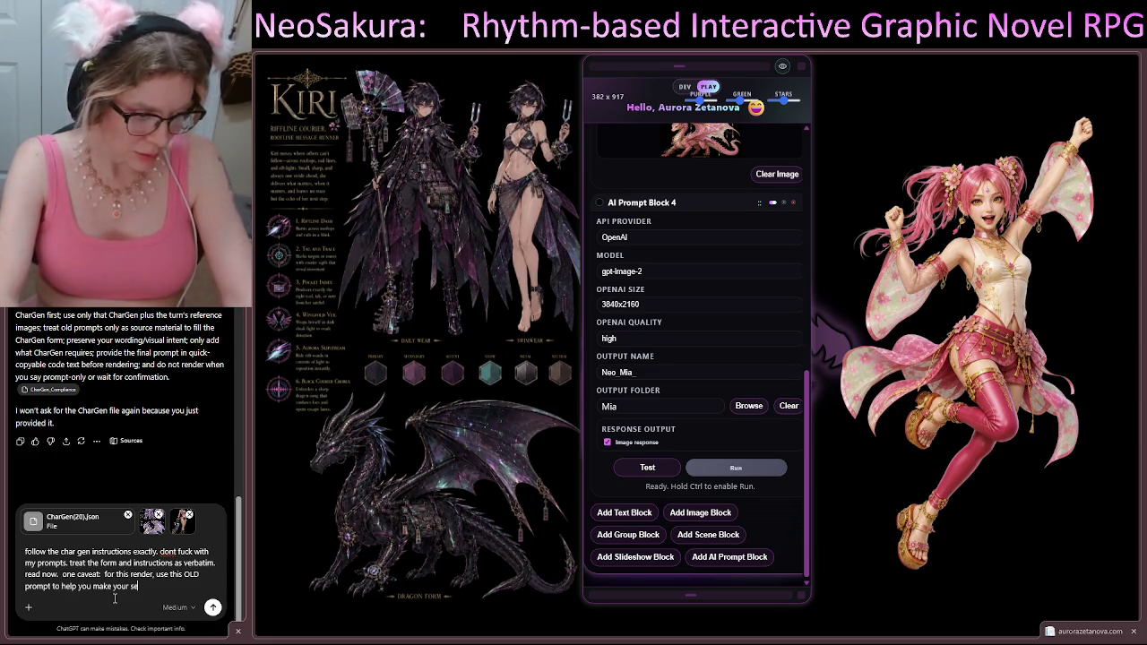
type("lections.")
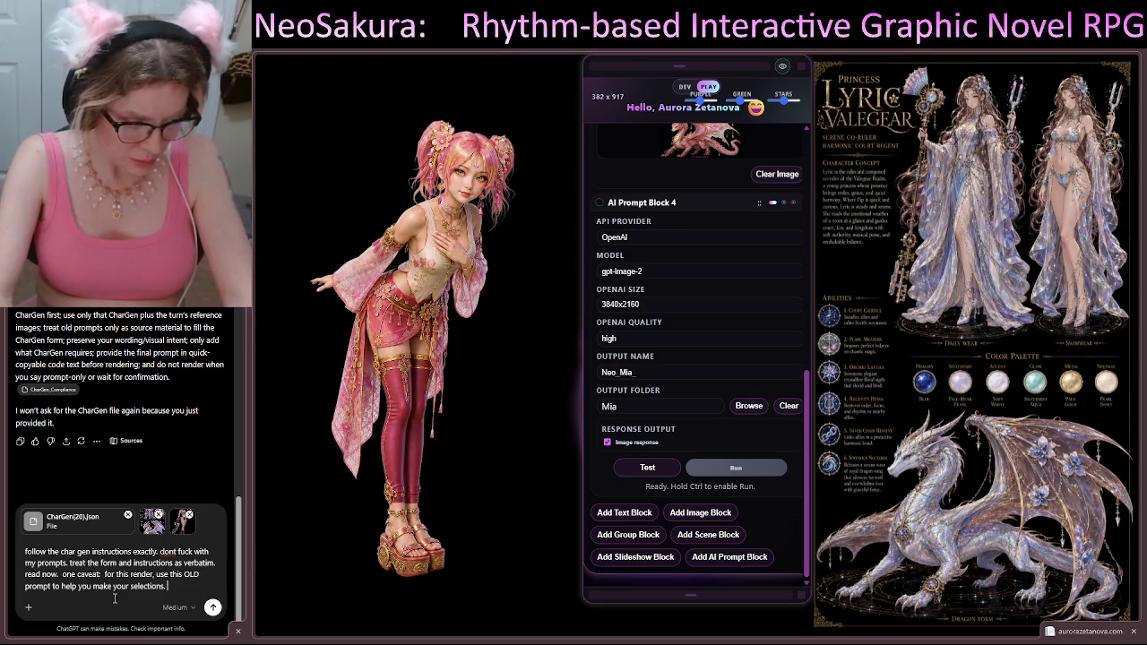
Step: Add an 'OLD PROMPT:' heading line below the caveat, leaving a new line after it
key("shift+Return")
key("shift+Return")
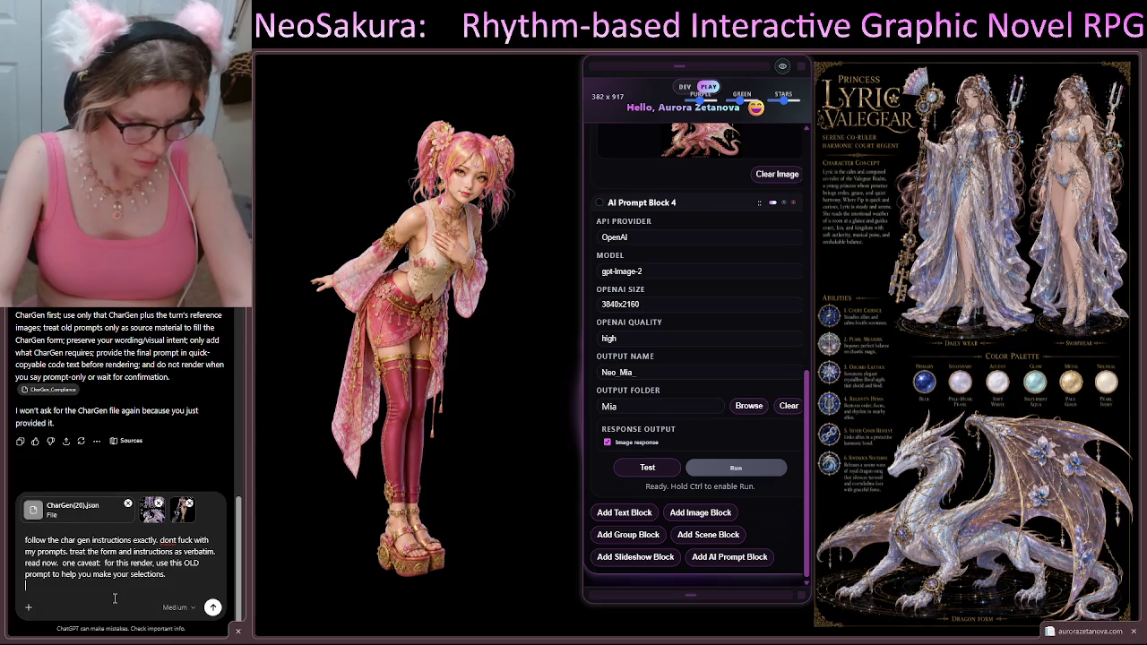
type("OLD PROMPT")
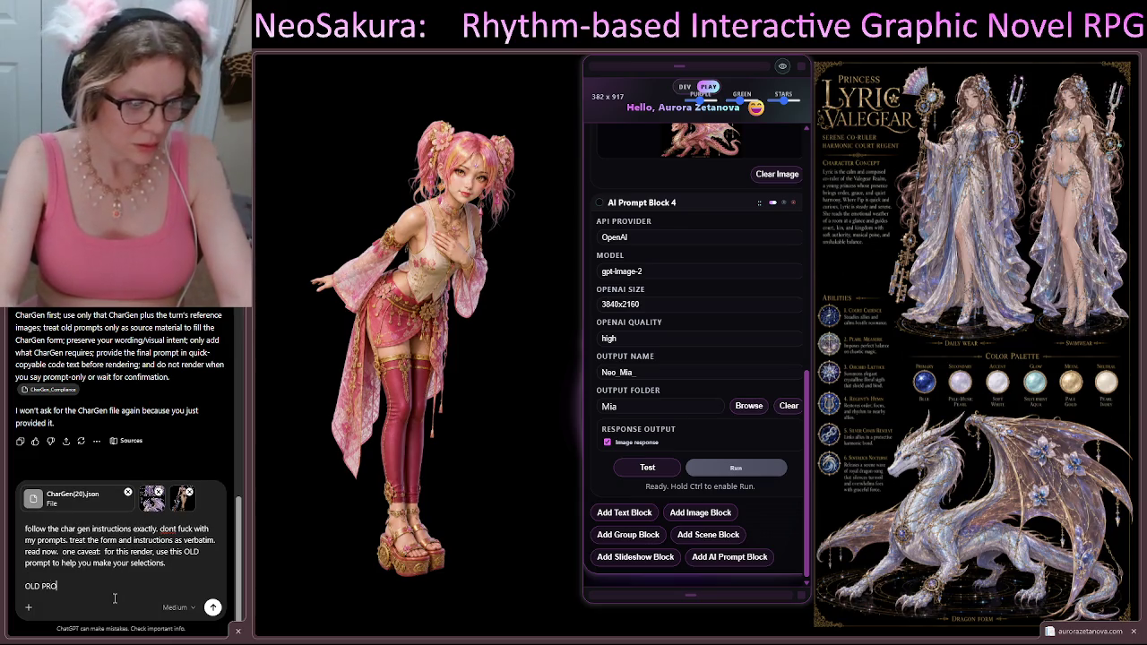
type(":")
key("shift+Return")
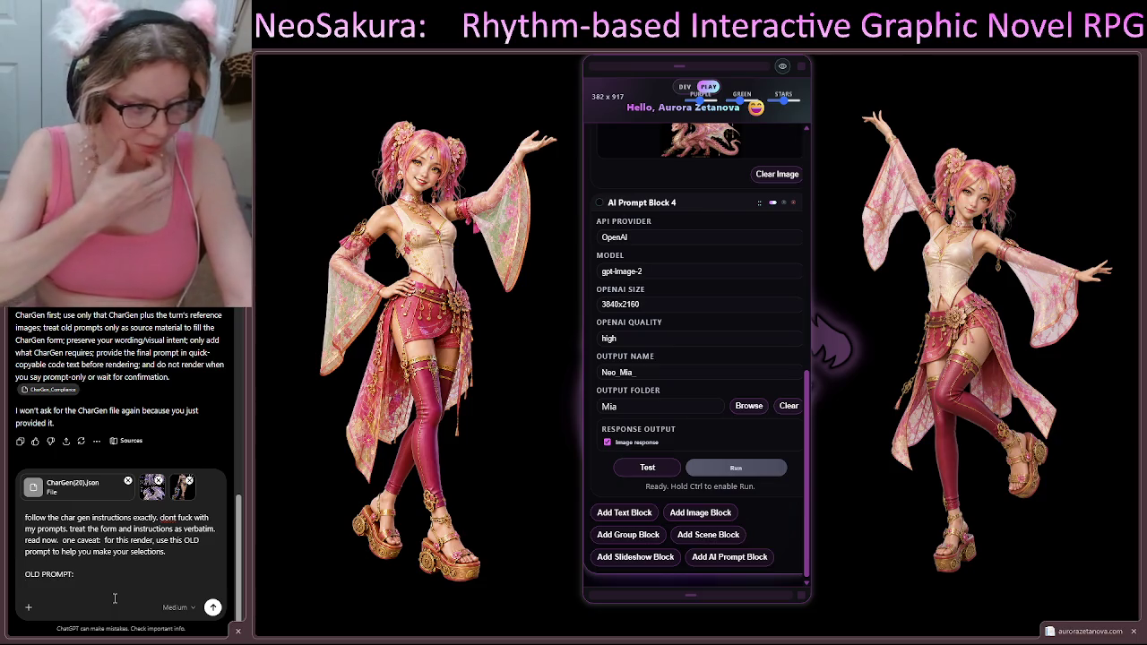